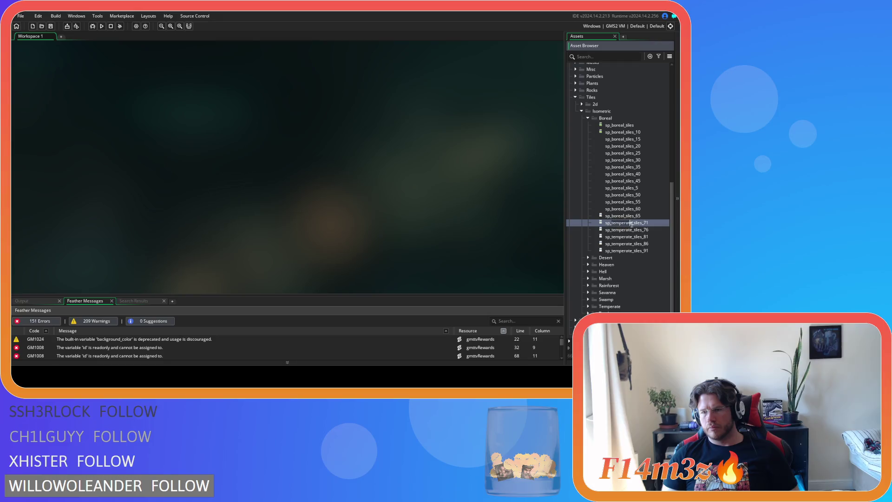
- Rename the first two temperate tile sprites to sp_boreal_tiles_70 and sp_boreal_tiles_75
type("0")
left_click(627, 230)
key("F2")
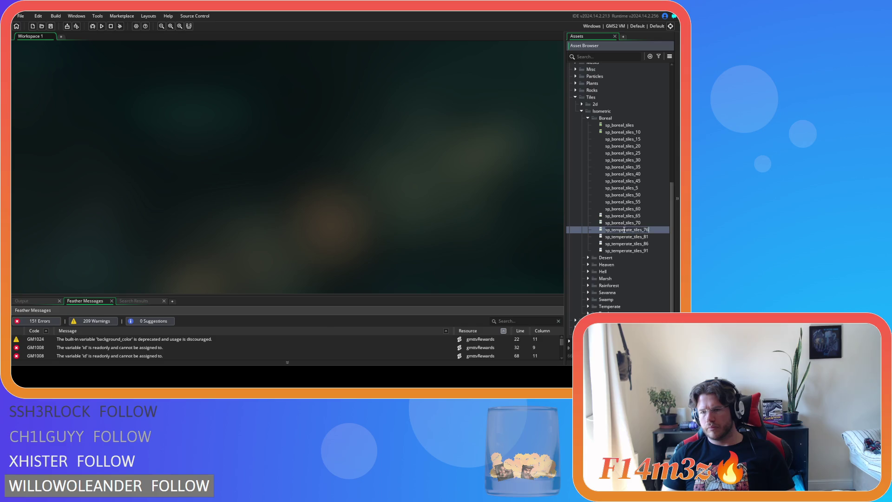
key("Escape")
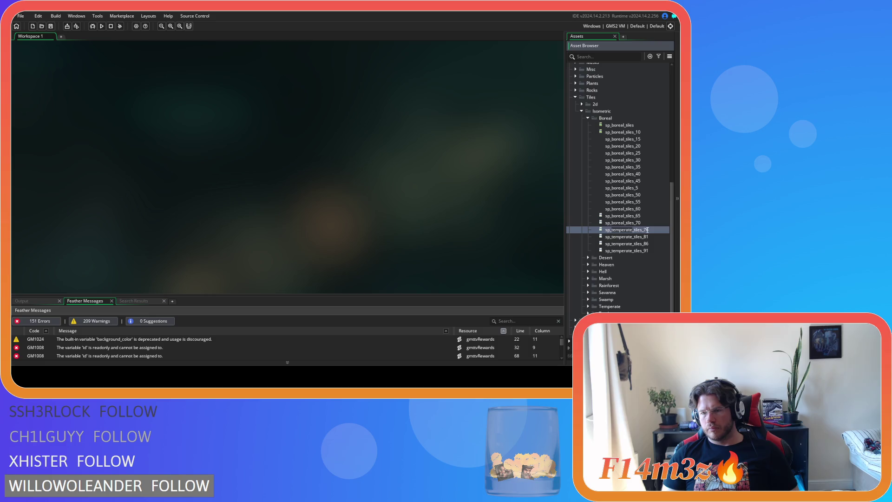
key("BackSpace")
key("BackSpace")
key("BackSpace")
type("boreal")
key("BackSpace")
type("5")
- Rename sp_temperate_tiles_81 and sp_temperate_tiles_86 to sp_boreal_tiles_80 and sp_boreal_tiles_85
left_click(613, 237)
key("F2")
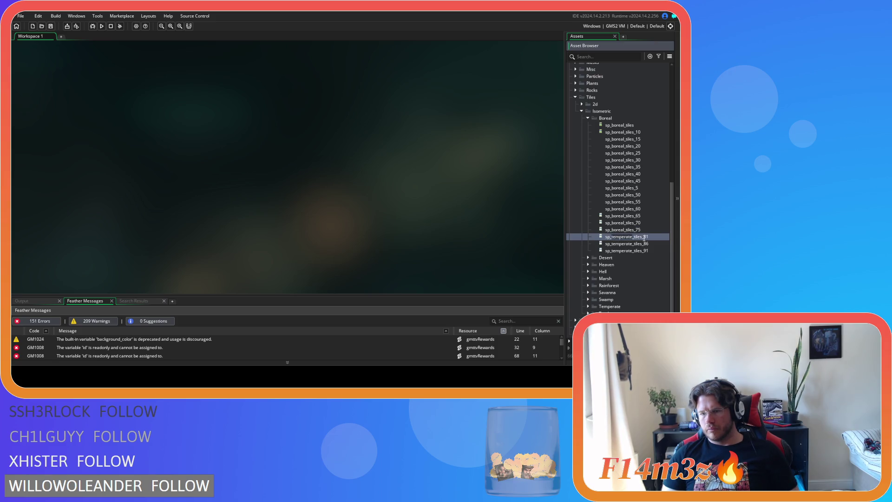
key("BackSpace")
key("BackSpace")
key("BackSpace")
type("boreal")
key("BackSpace")
type("0")
left_click(628, 245)
key("F2")
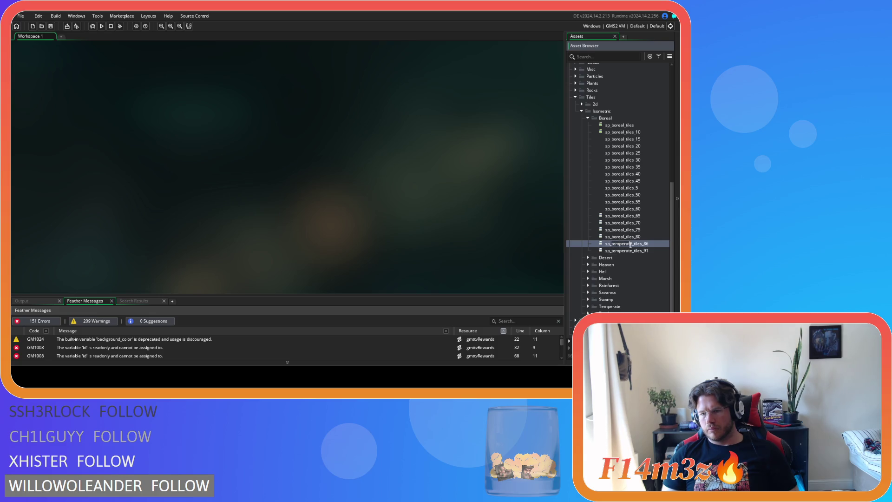
key("BackSpace")
key("BackSpace")
key("BackSpace")
type("boreal")
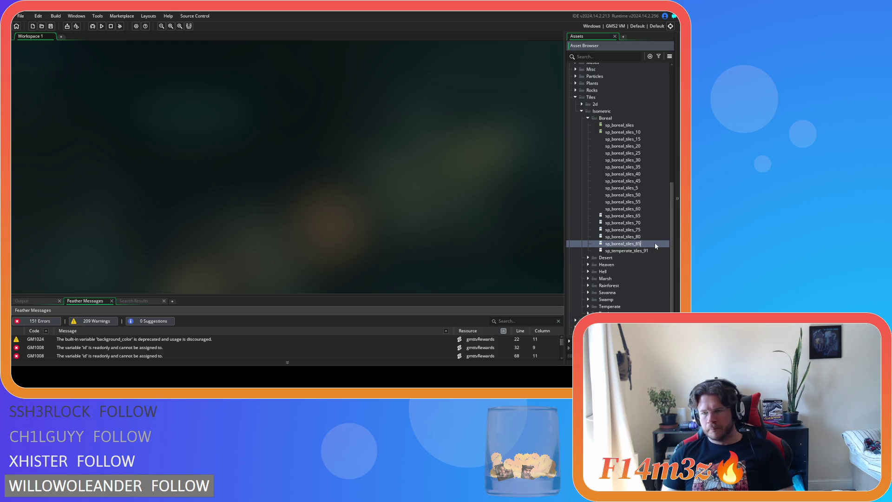
- Rename sp_temperate_tiles_91 to sp_boreal_tiles_90
left_click(626, 251)
left_click(625, 251)
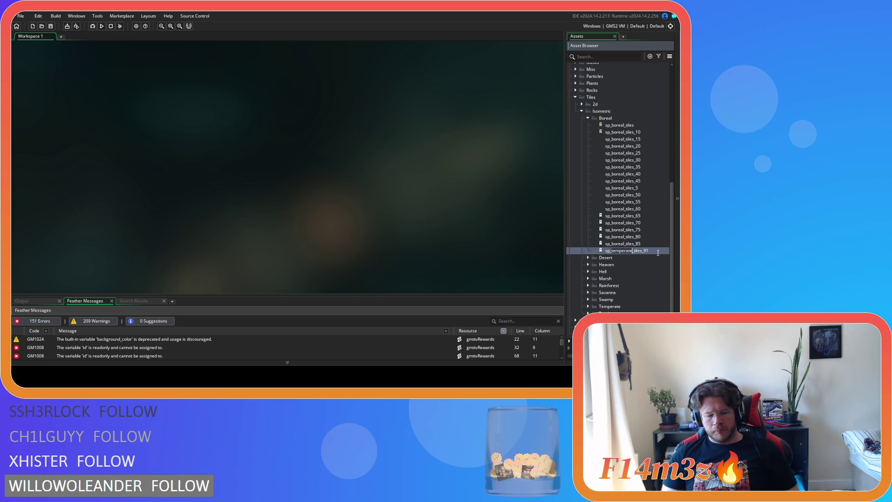
key("BackSpace")
key("BackSpace")
key("BackSpace")
type("boreal")
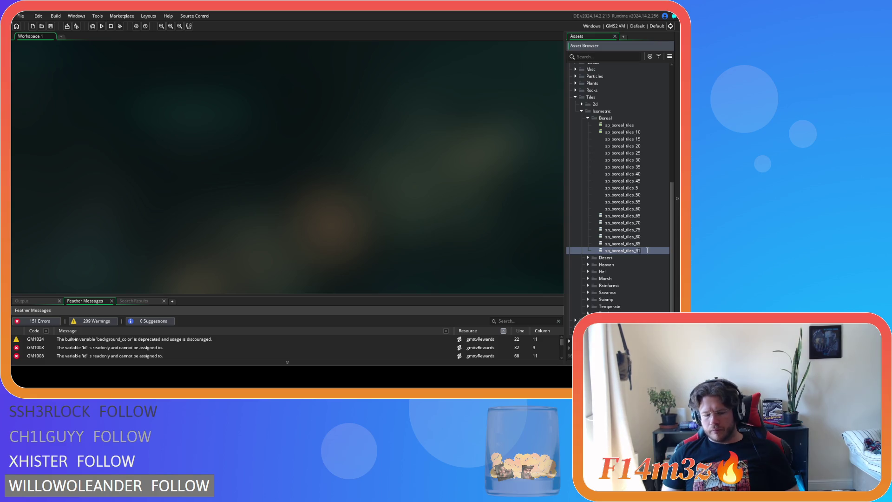
type("0")
key("Return")
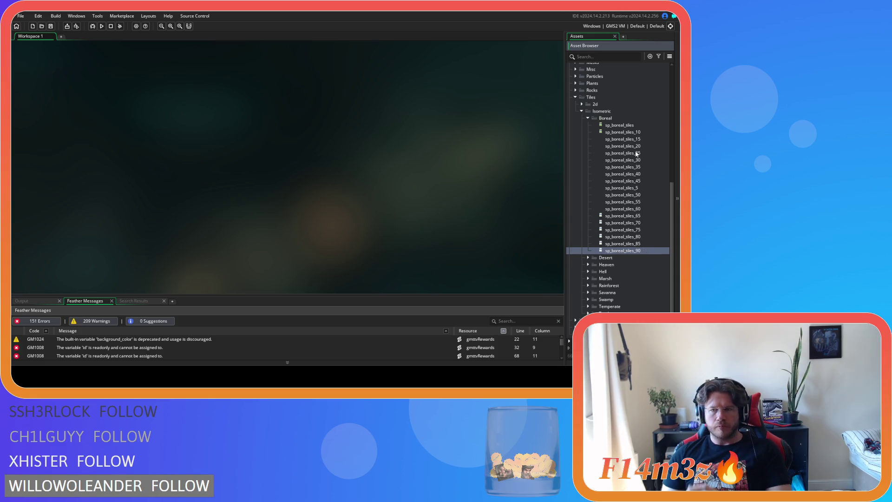
left_click(629, 127)
double_click(629, 127)
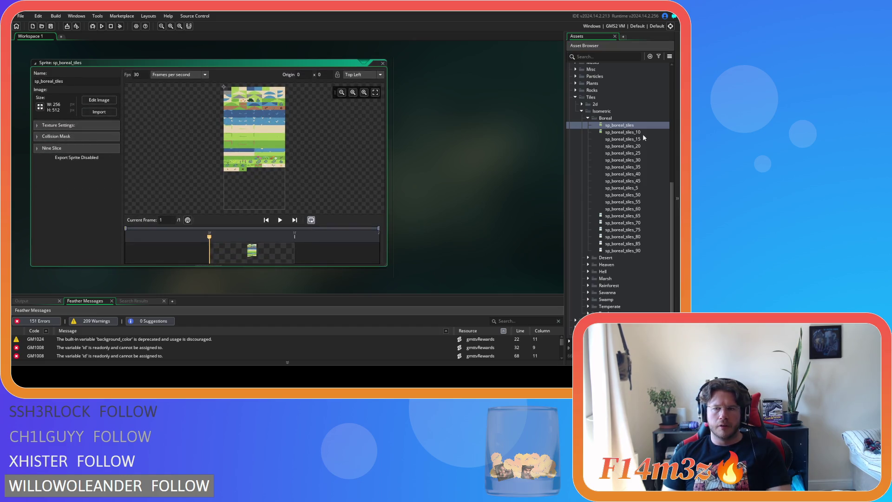
- Open the sp_boreal_tiles_10 and sp_boreal_tiles images for editing and zoom into the tileset
double_click(642, 132)
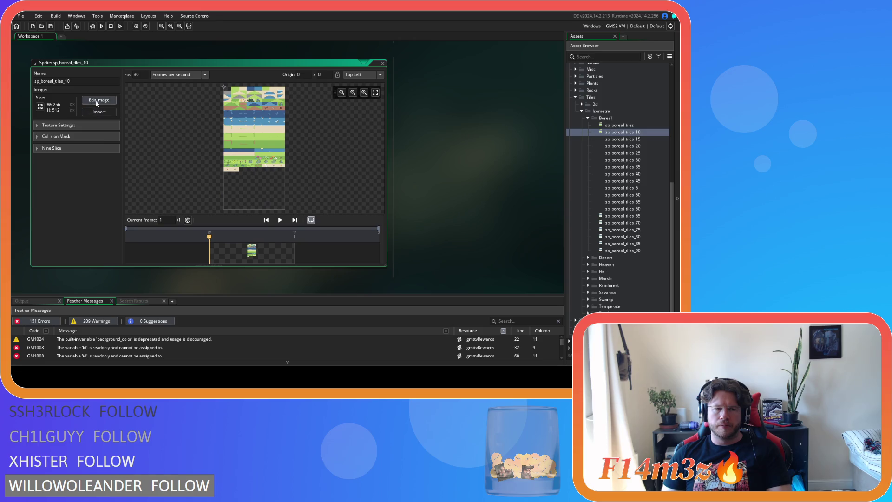
left_click(98, 100)
scroll(286, 112, "up", 5)
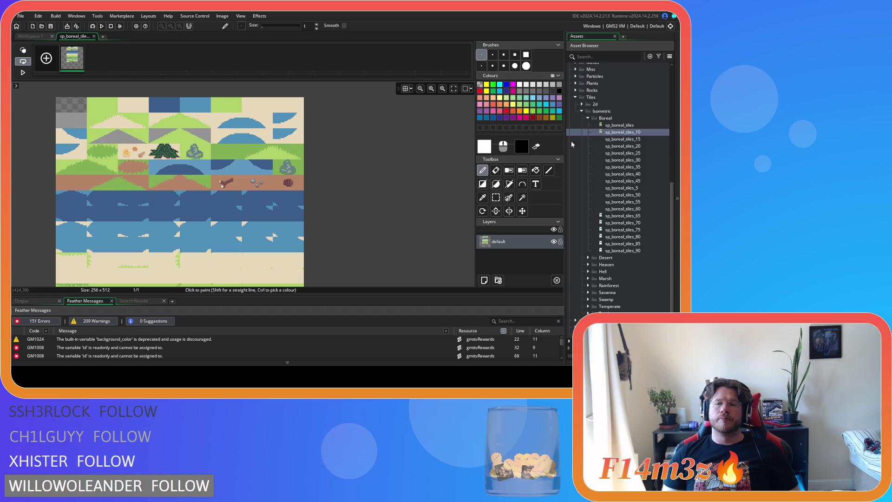
double_click(619, 125)
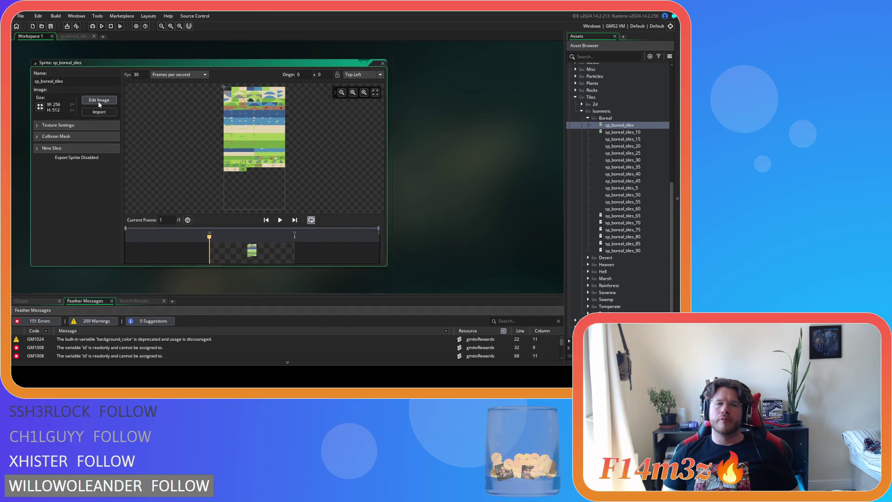
left_click(98, 103)
scroll(367, 148, "up", 5)
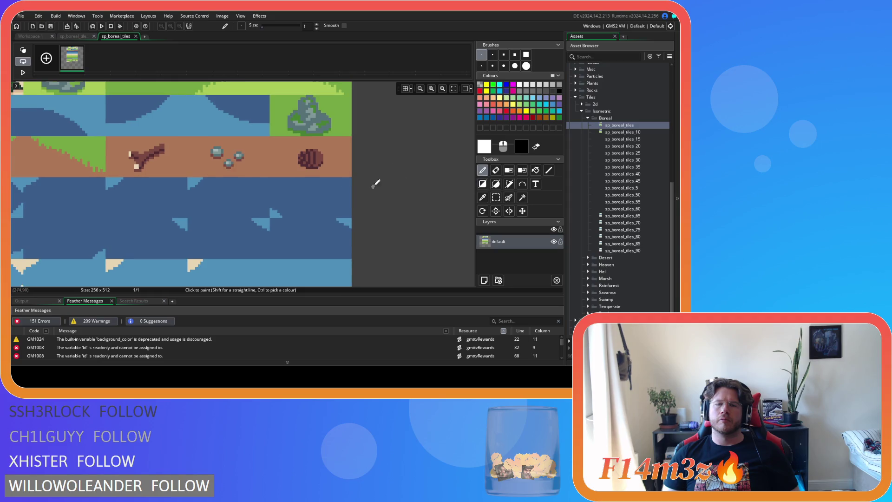
scroll(404, 184, "down", 5)
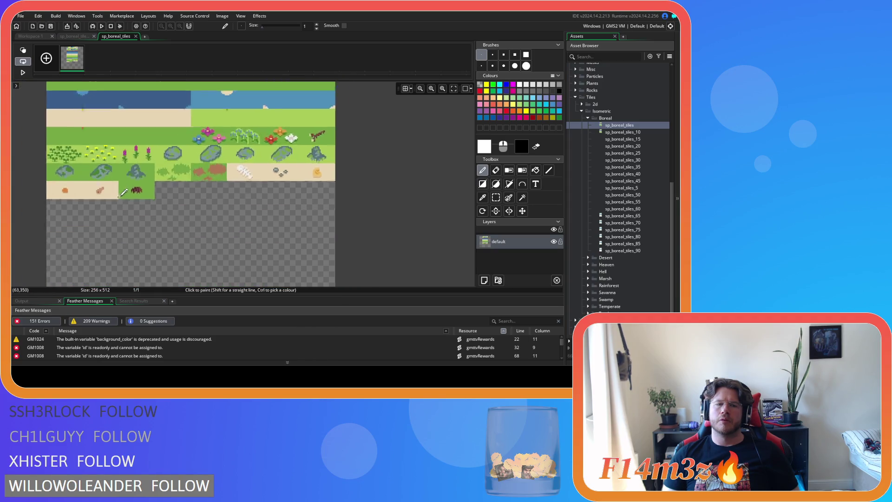
scroll(142, 183, "up", 5)
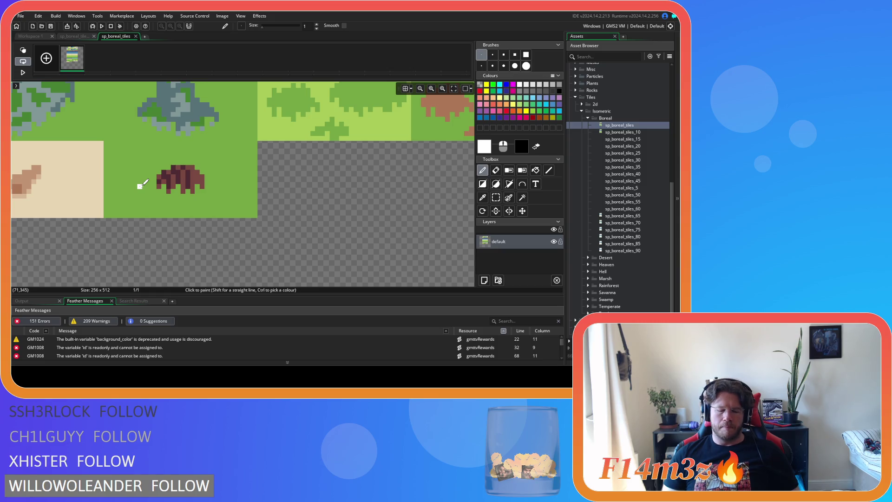
- Rectangle-select the green tile with the brown mound, turn on the grid, then close the image editor
key("space")
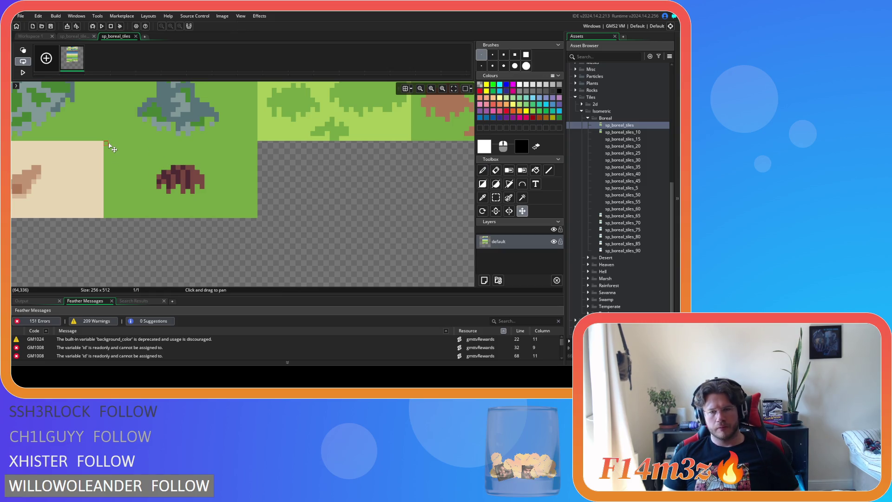
left_click(493, 200)
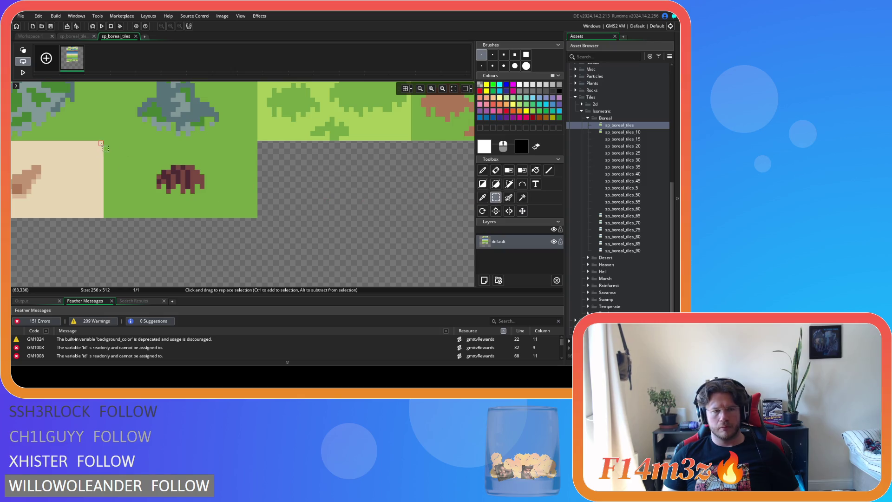
mouse_move(103, 142)
left_mouse_down()
mouse_move(233, 216)
mouse_move(257, 218)
left_mouse_up()
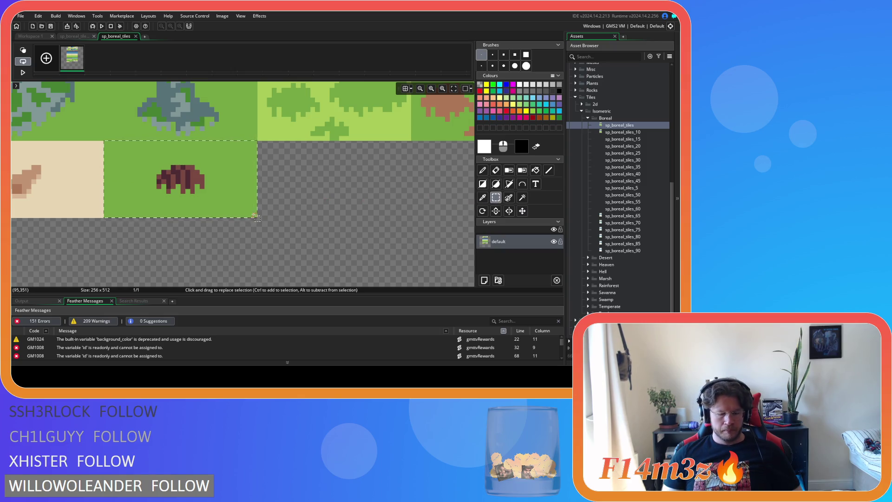
left_click(136, 36)
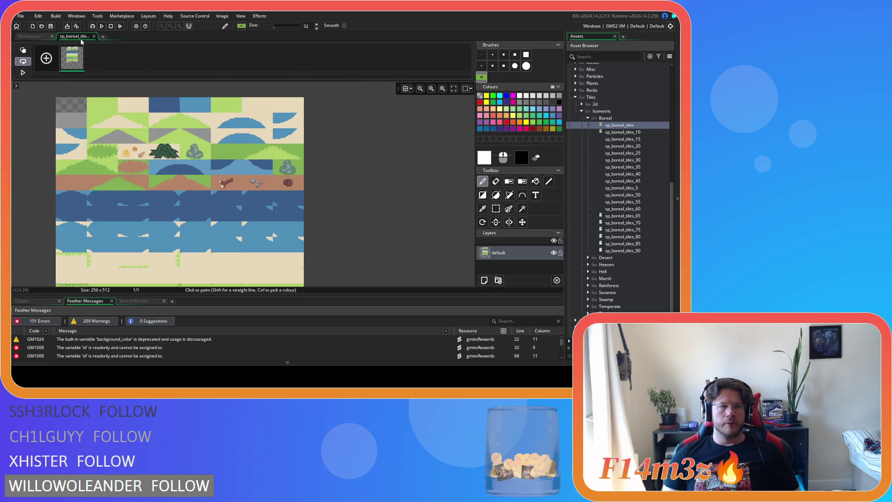
scroll(331, 172, "down", 5)
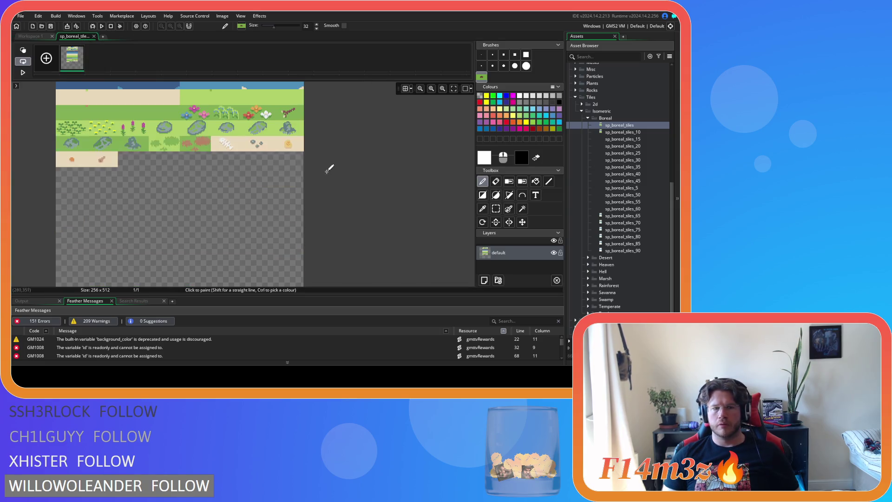
left_click(406, 89)
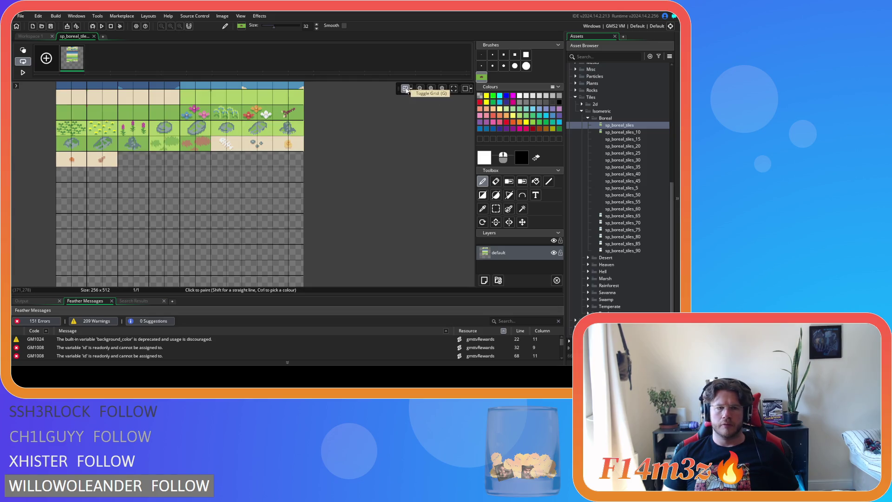
scroll(139, 156, "up", 6)
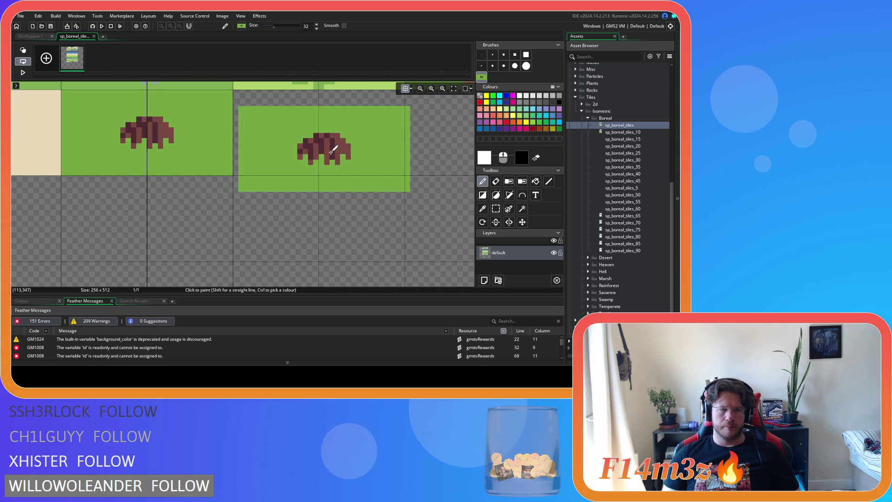
left_click(94, 37)
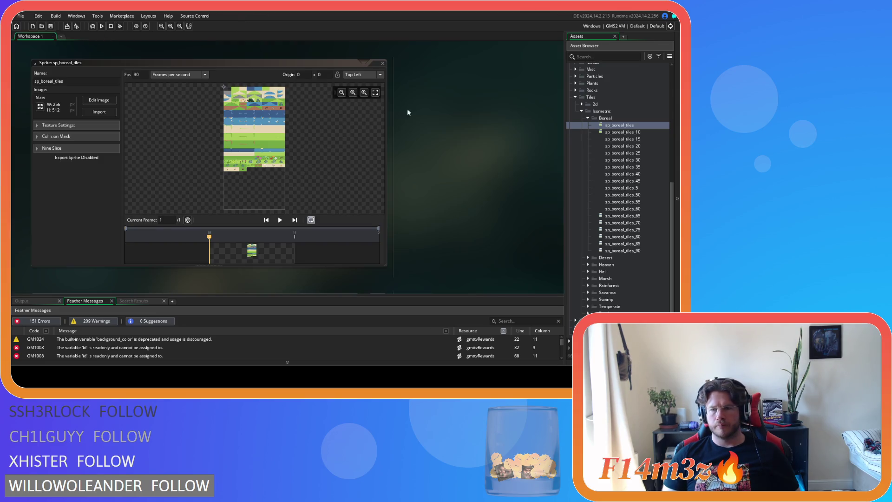
- Close all sprite windows and look over the sp_boreal_tiles, _10 and _15 sprites
mouse_move(461, 111)
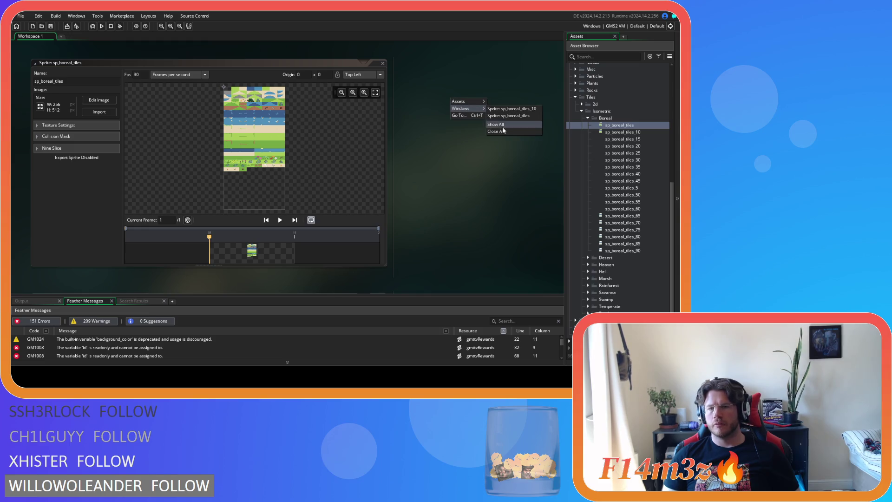
left_click(502, 128)
double_click(640, 126)
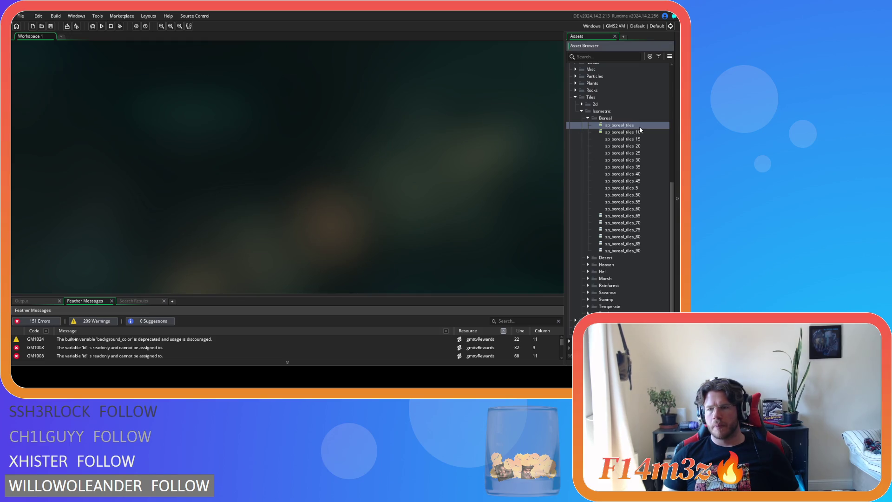
left_click(383, 63)
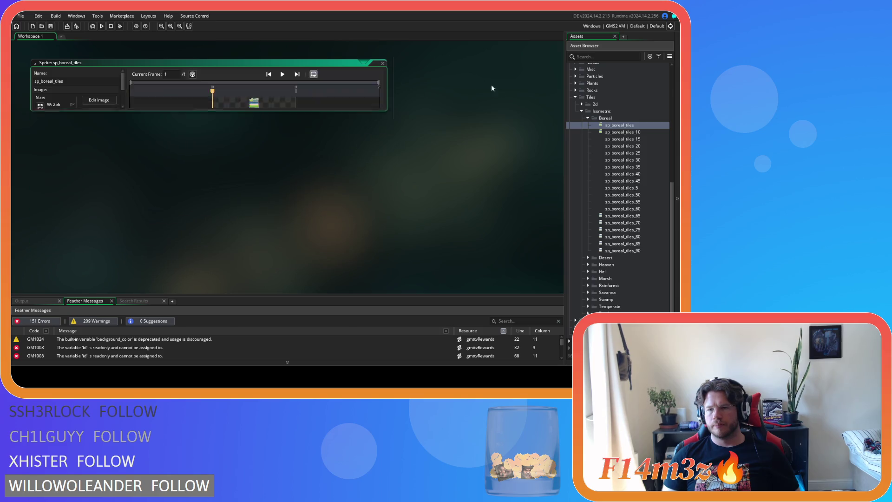
double_click(624, 132)
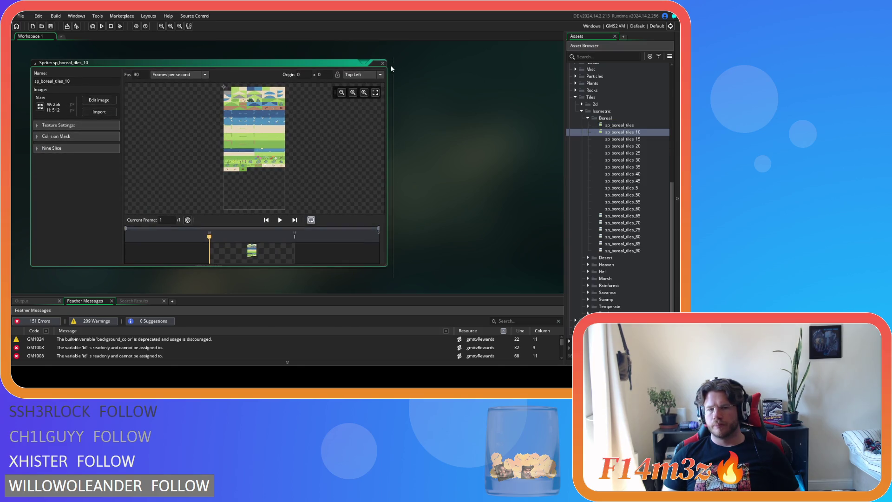
left_click(383, 63)
double_click(643, 139)
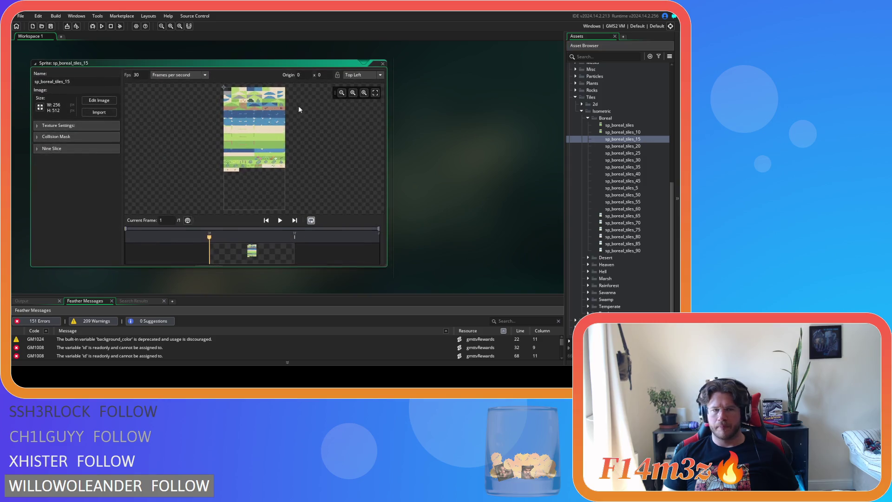
left_click(99, 100)
scroll(183, 201, "up", 5)
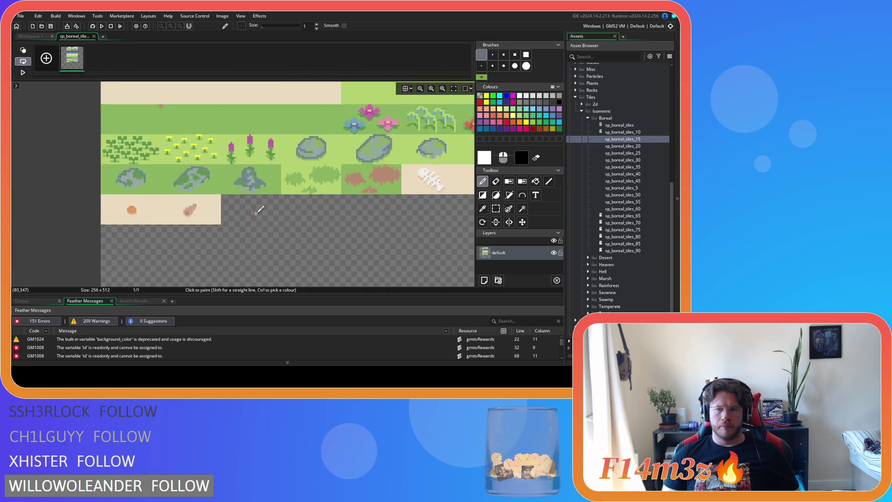
scroll(294, 206, "up", 3)
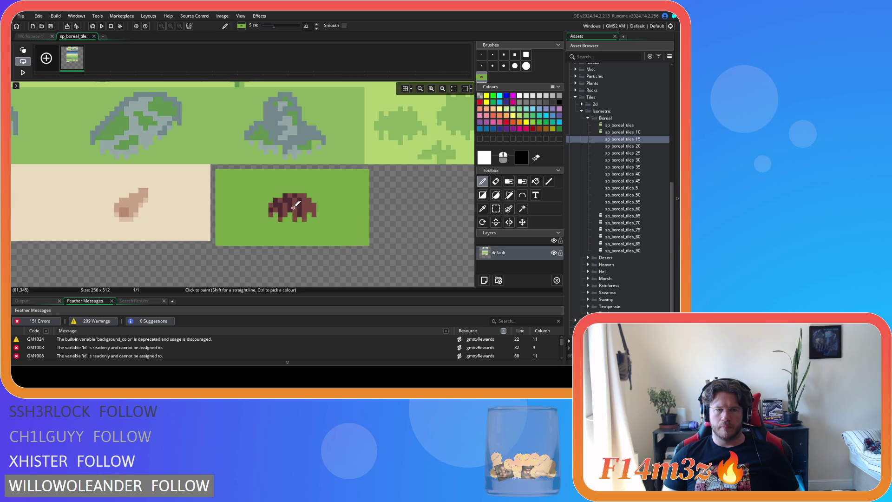
left_click(94, 37)
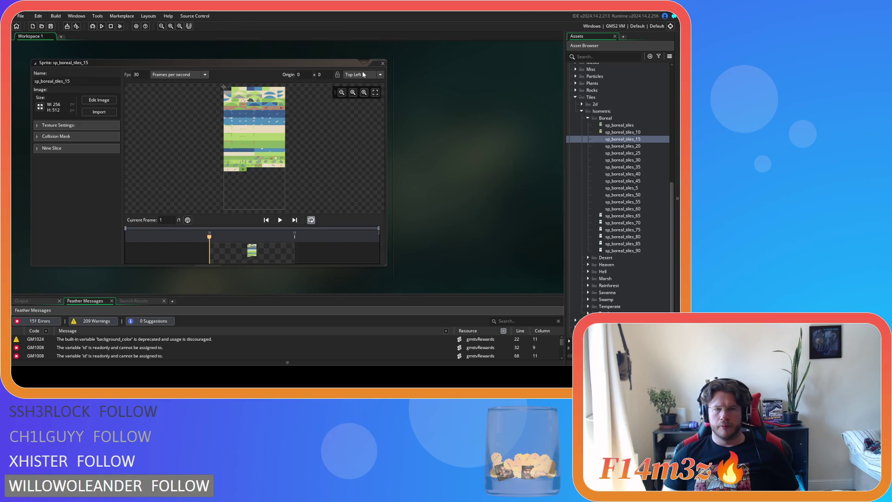
left_click(383, 62)
- Stamp the mound tile beside the beige tiles in sp_boreal_tiles_20
double_click(623, 146)
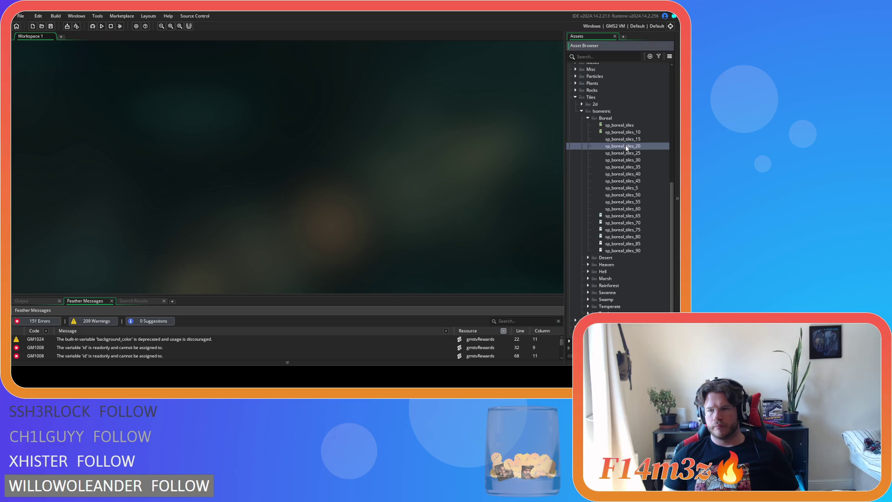
left_click(105, 102)
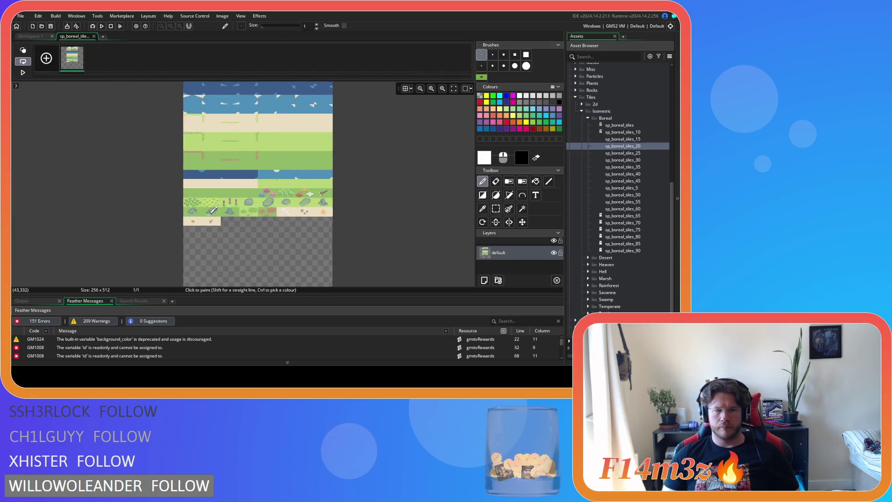
scroll(372, 142, "up", 3)
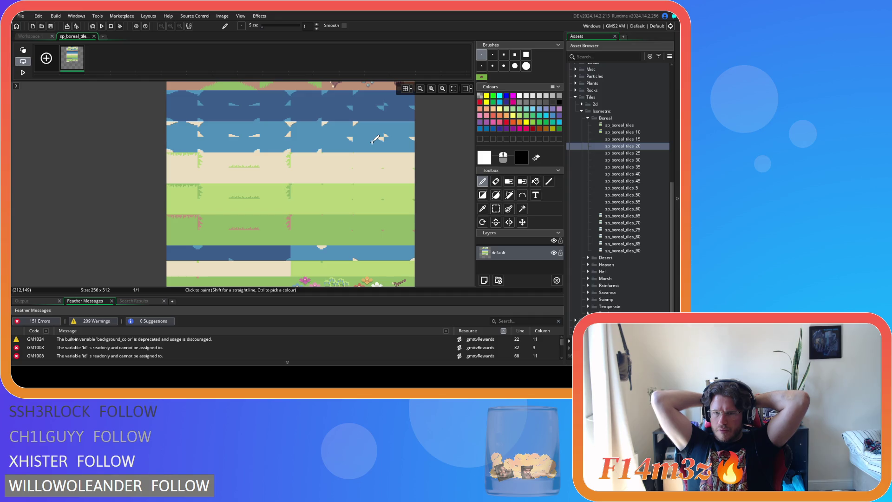
scroll(229, 197, "down", 5)
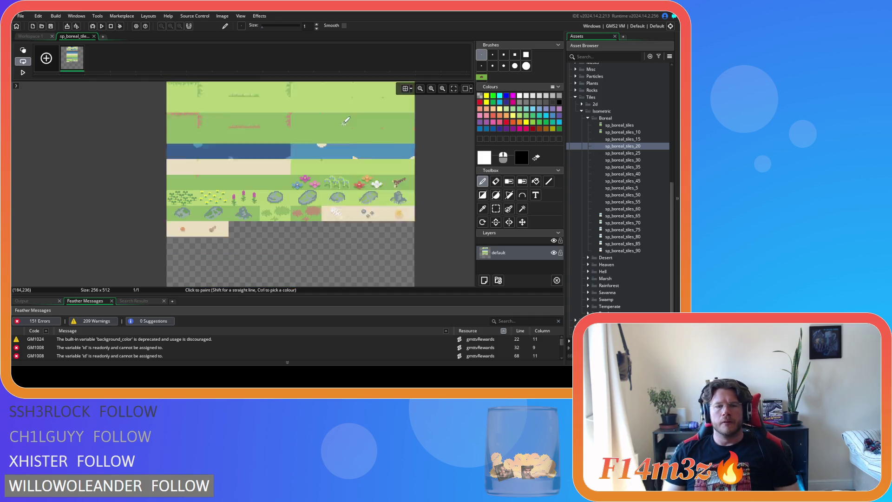
left_click(481, 77)
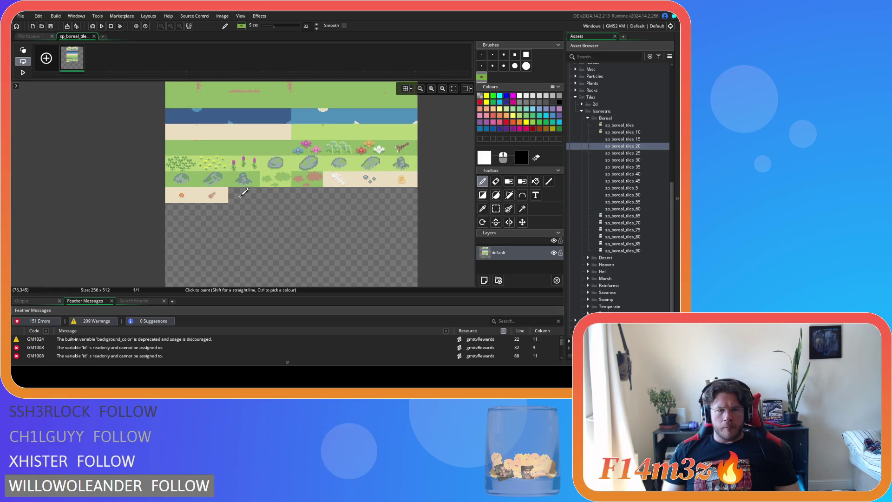
scroll(227, 190, "up", 3)
left_click(261, 185)
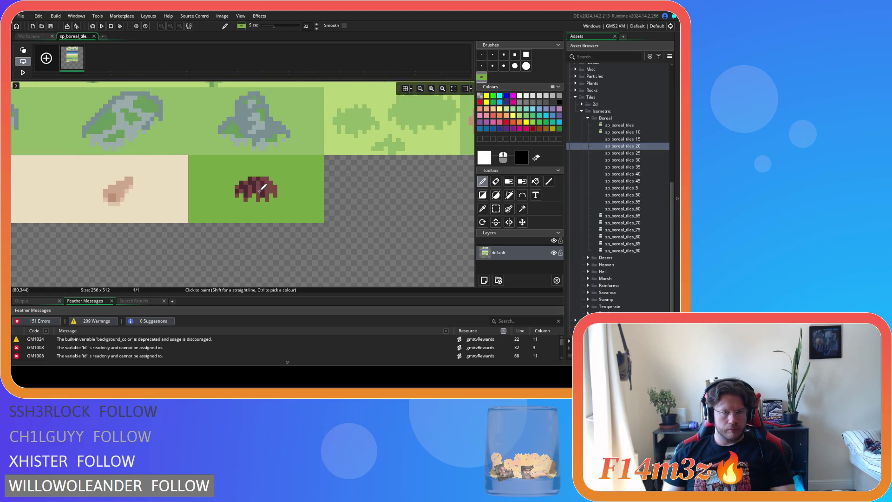
left_click(94, 37)
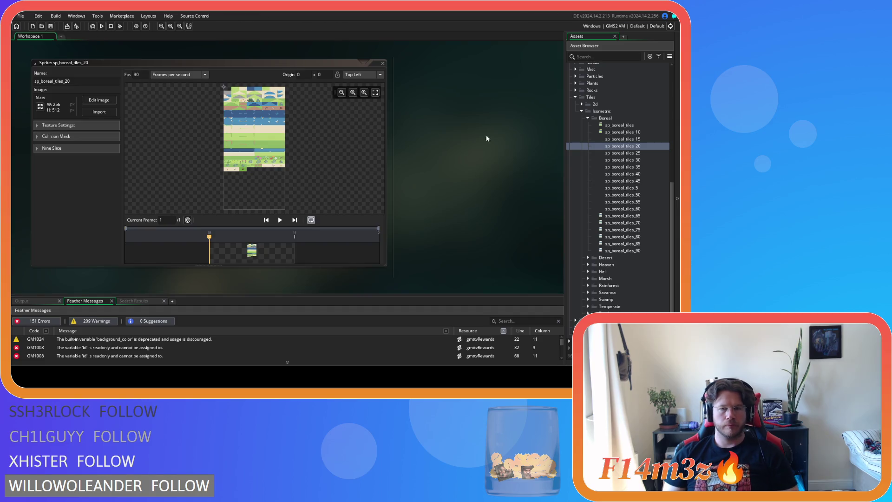
left_click(383, 62)
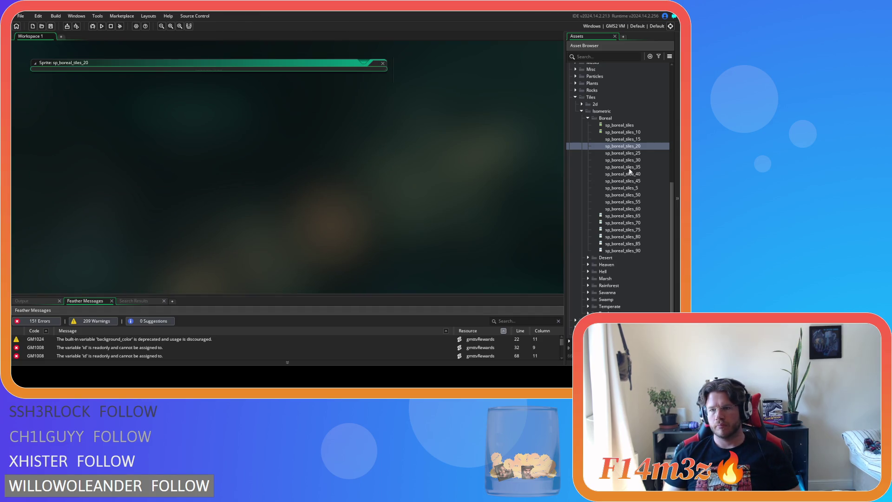
- Stamp the mound tile into the empty slot in sp_boreal_tiles_25
left_click(641, 153)
double_click(641, 153)
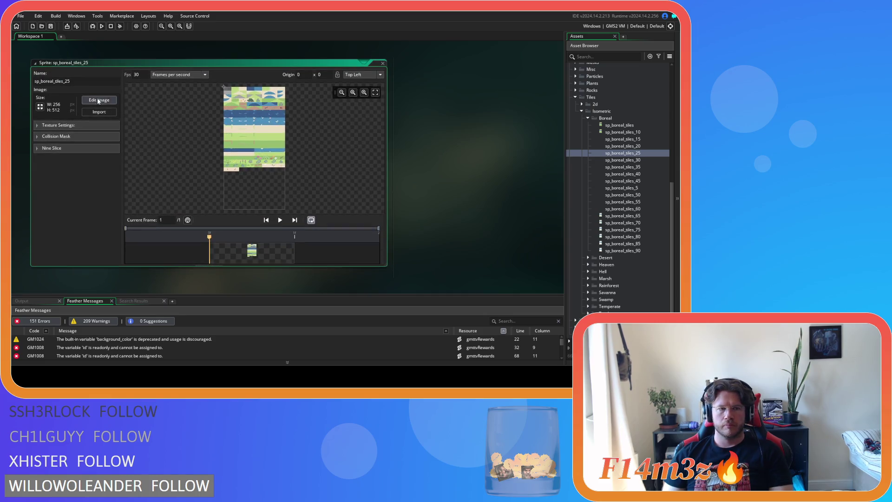
left_click(99, 101)
scroll(221, 222, "up", 5)
left_click(482, 77)
left_click(276, 167)
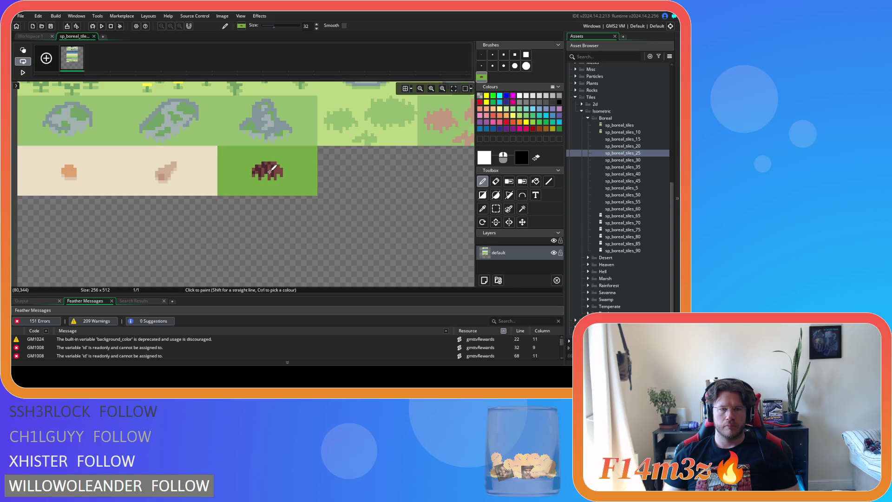
left_click(95, 36)
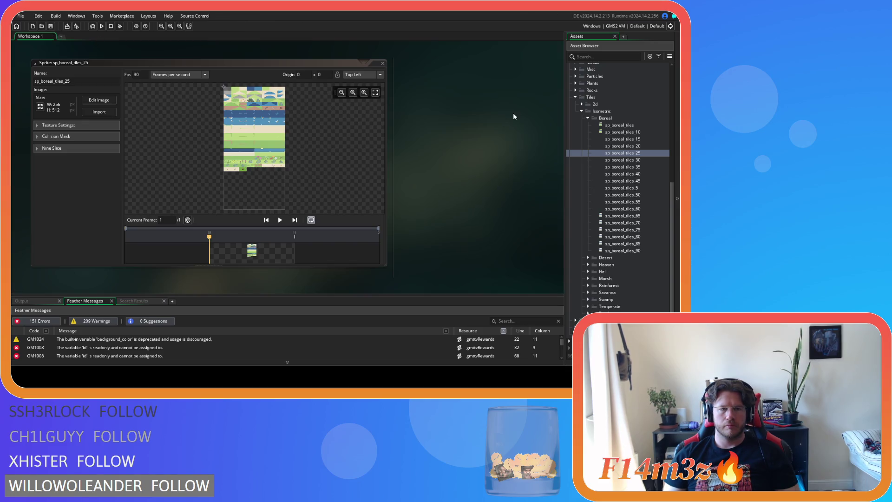
left_click(383, 64)
- Pick the mound-tile stamp brush in sp_boreal_tiles_30's image, then close its editors
double_click(645, 161)
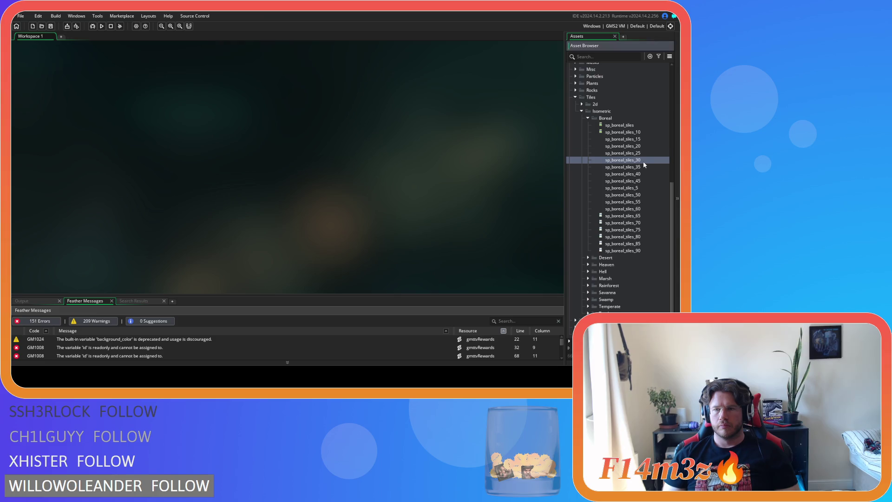
left_click(100, 100)
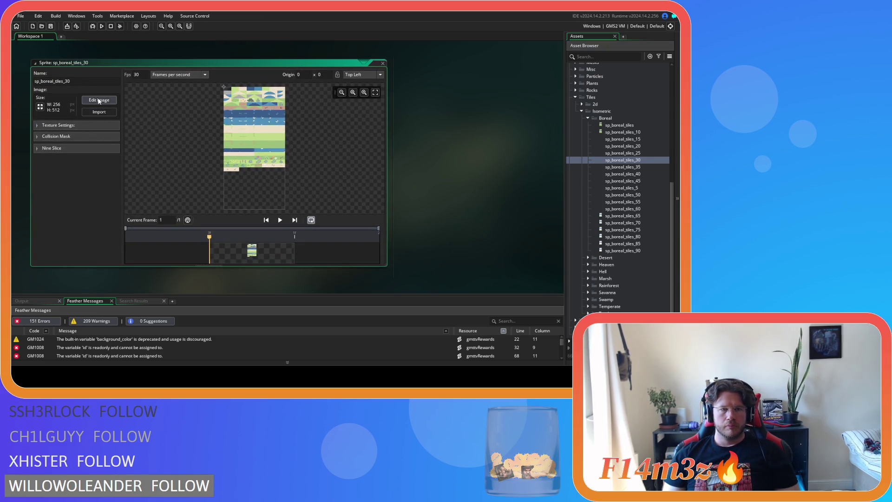
scroll(225, 216, "up", 3)
scroll(225, 217, "up", 2)
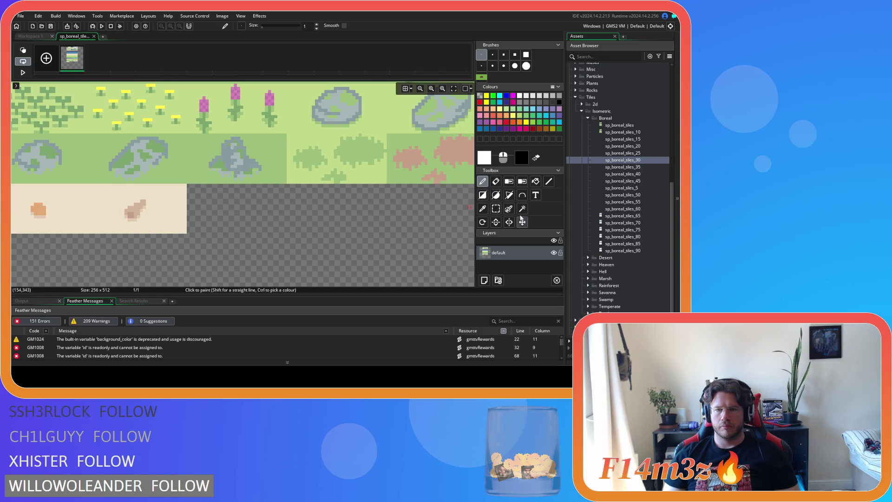
left_click(482, 77)
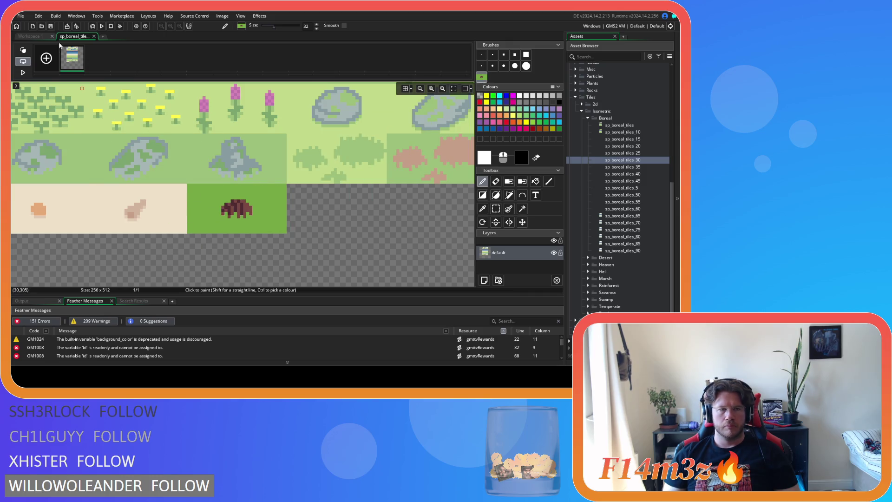
left_click(94, 37)
left_click(383, 63)
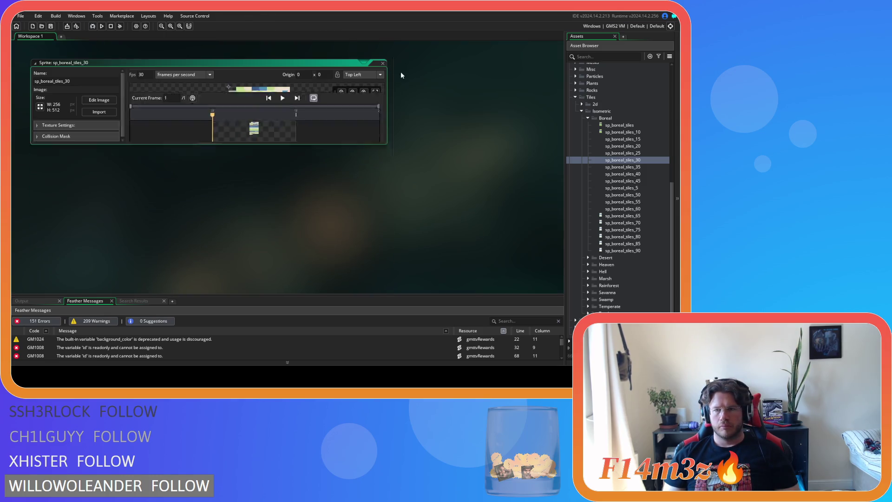
- Pick the mound-tile stamp brush in sp_boreal_tiles_35's image, then close its editors
double_click(640, 167)
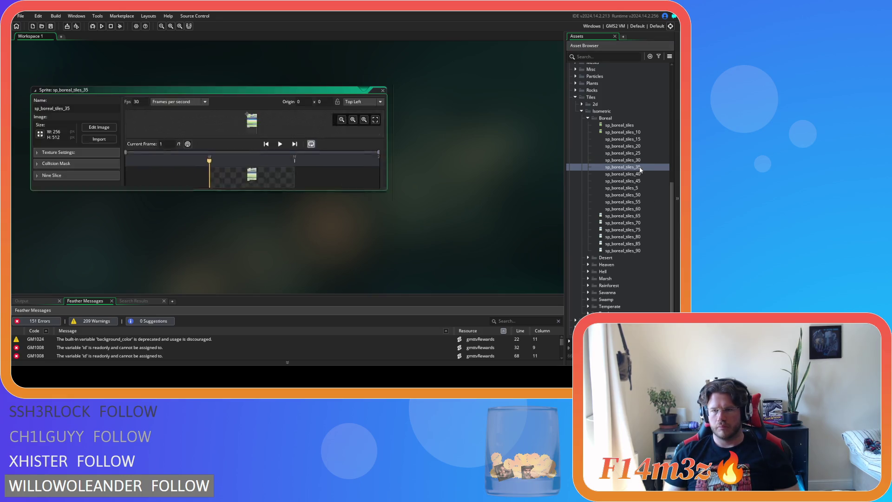
left_click(99, 101)
scroll(232, 219, "up", 3)
scroll(232, 219, "up", 3)
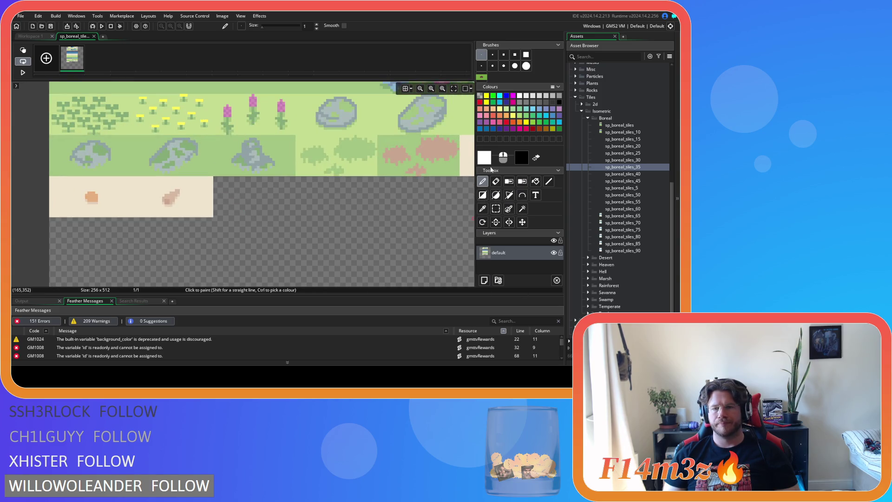
left_click(482, 77)
scroll(260, 183, "up", 2)
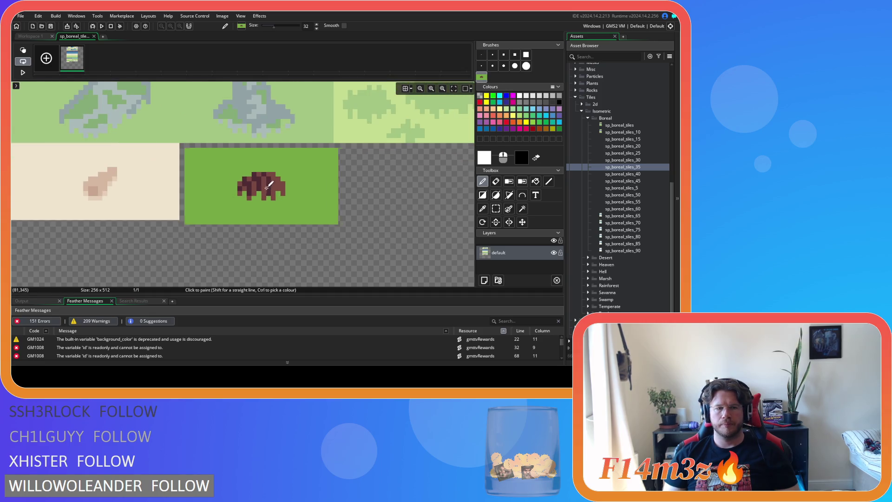
left_click(93, 37)
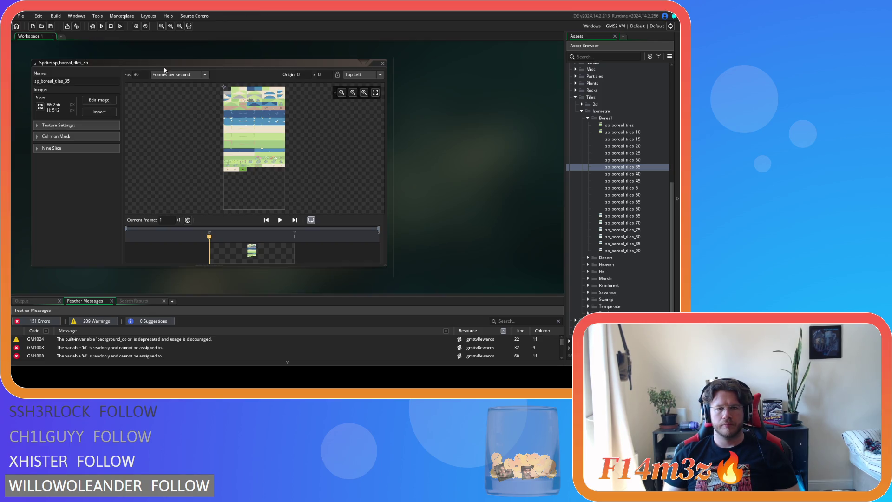
left_click(383, 63)
double_click(623, 174)
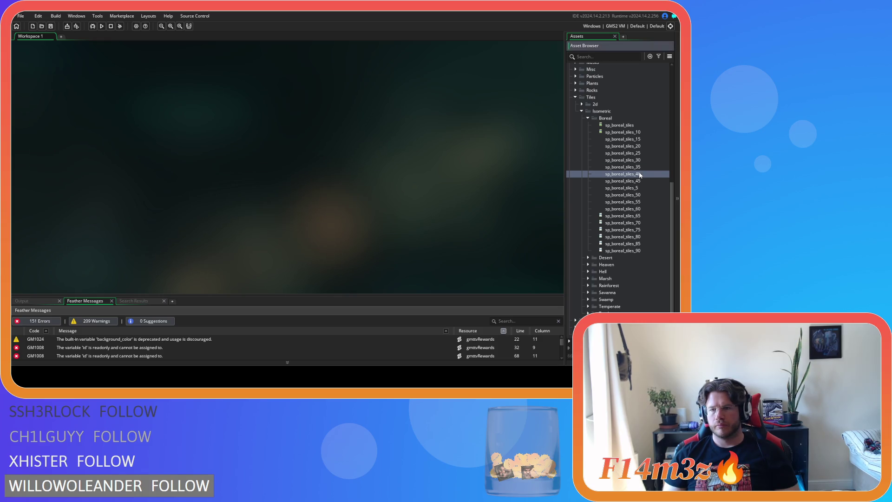
- Inspect sp_boreal_tiles_40's image, then close its editor and sprite window
left_click(99, 102)
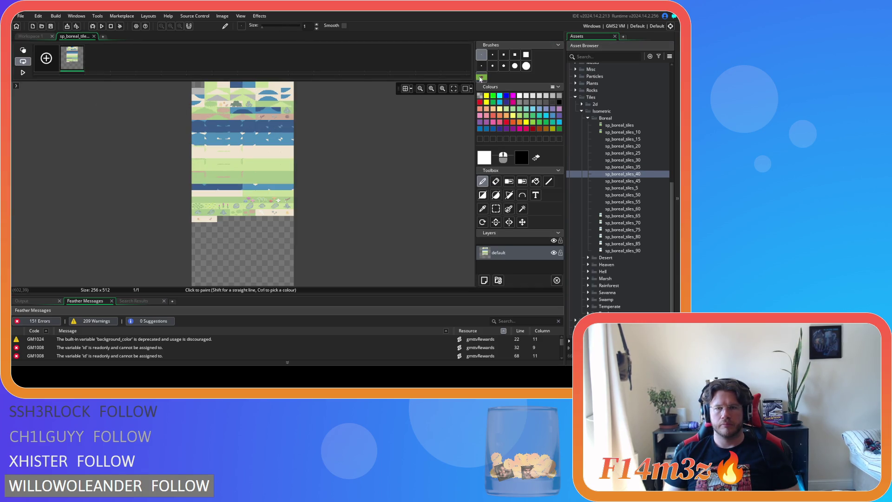
scroll(214, 219, "up", 5)
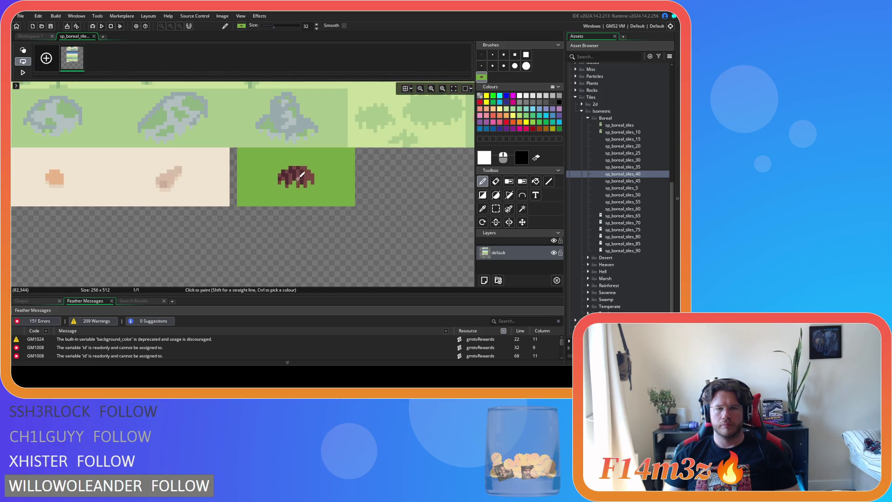
left_click(94, 37)
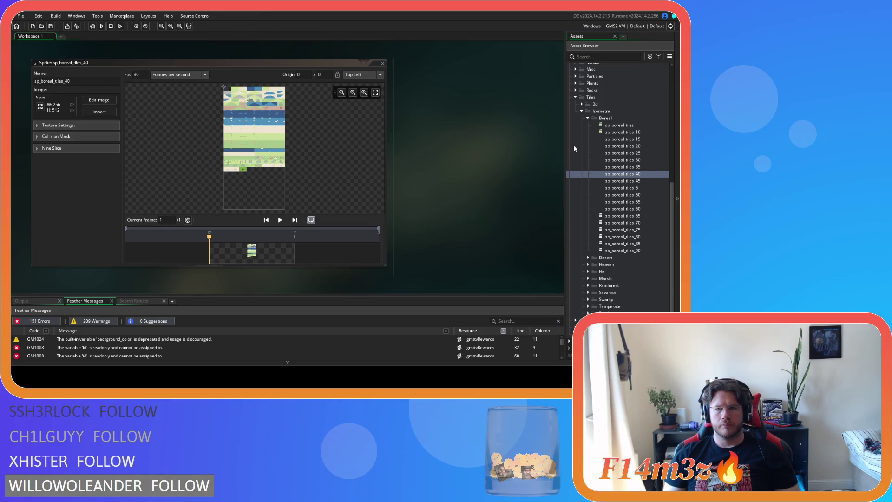
left_click(383, 63)
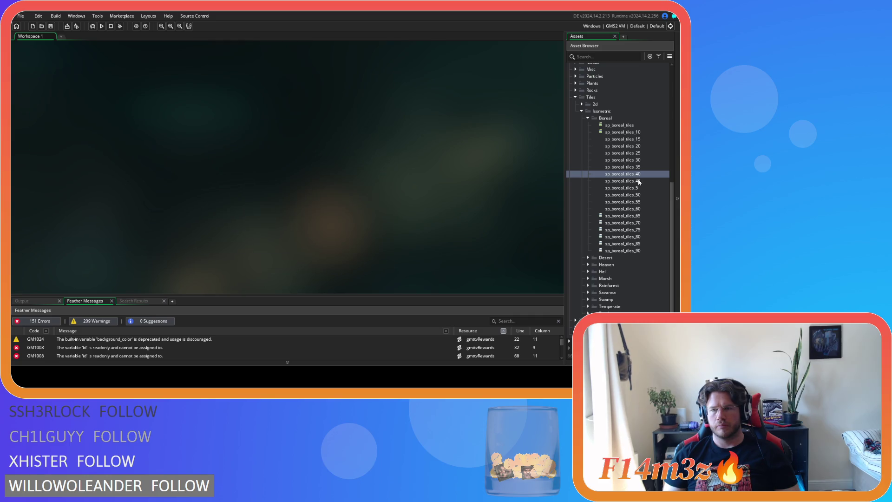
- Stamp the mound tile beside the beige tiles in sp_boreal_tiles_45
double_click(637, 180)
left_click(99, 101)
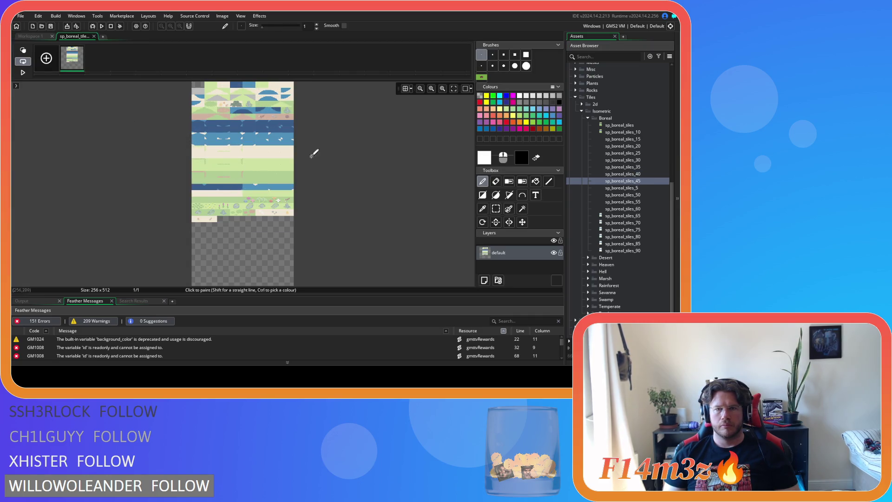
left_click(481, 77)
scroll(289, 177, "up", 5)
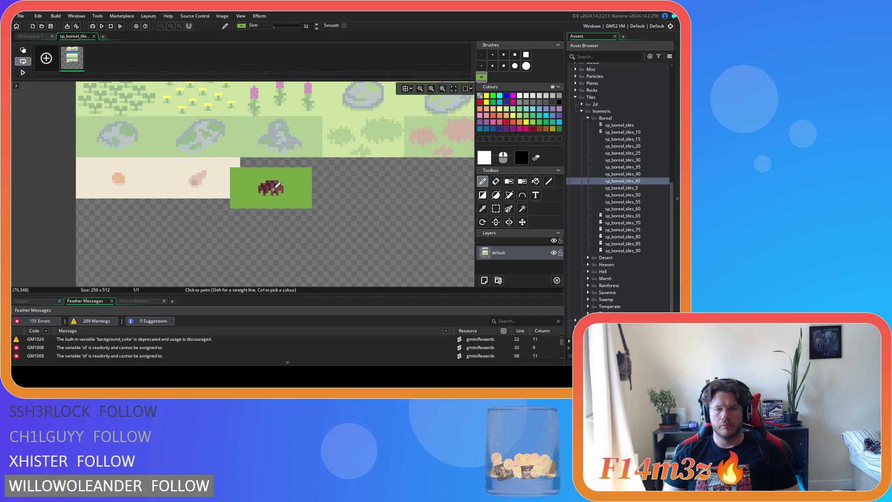
left_click(286, 178)
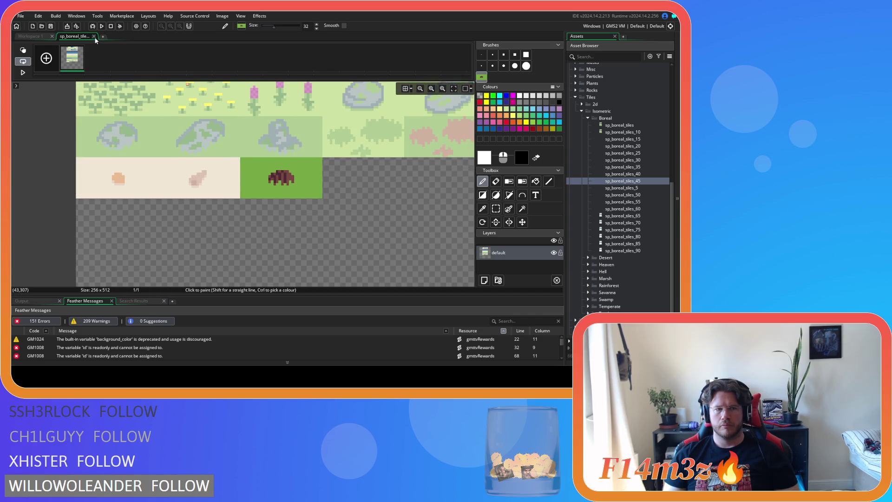
left_click(94, 36)
double_click(372, 67)
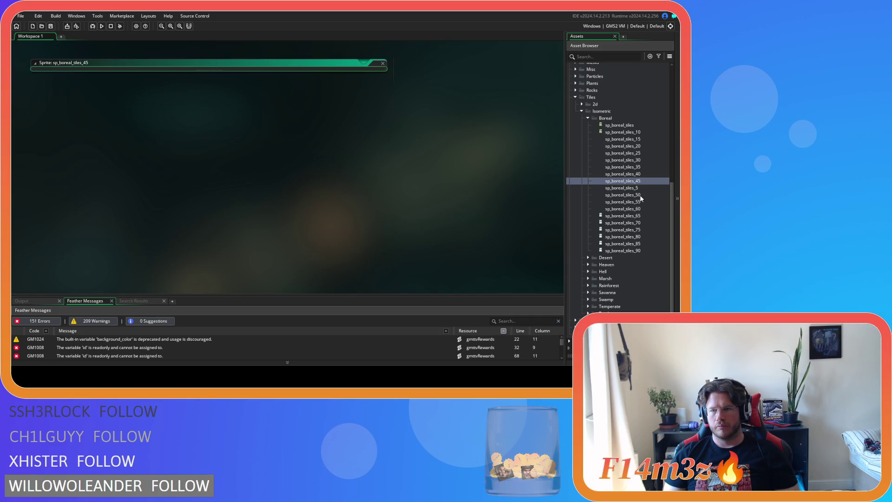
- Inspect sp_boreal_tiles_5's image and close its sprite window
double_click(642, 187)
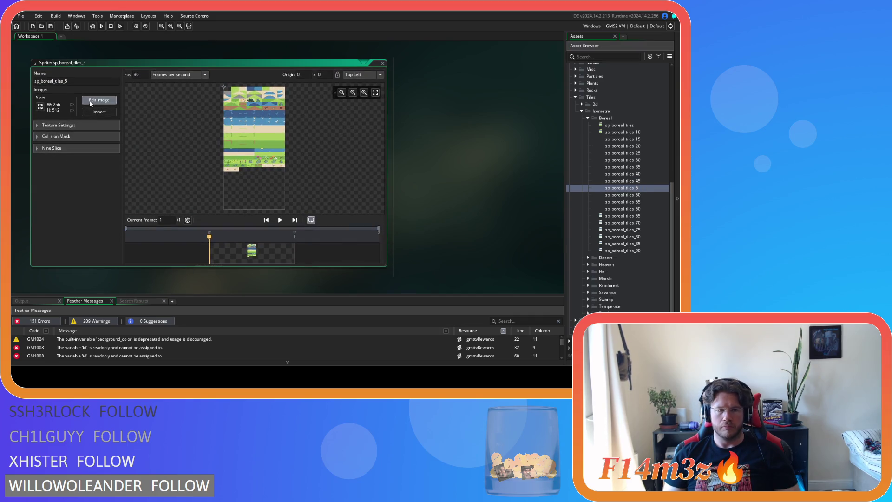
left_click(91, 103)
scroll(229, 221, "up", 2)
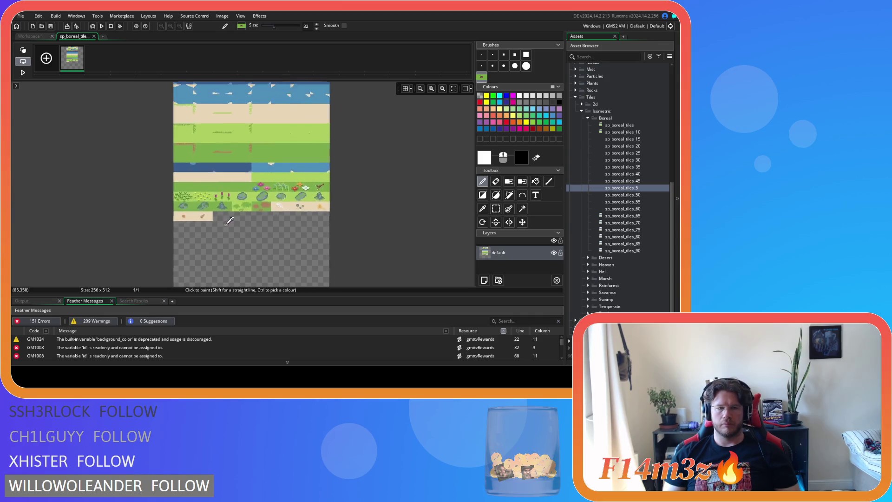
scroll(229, 221, "up", 5)
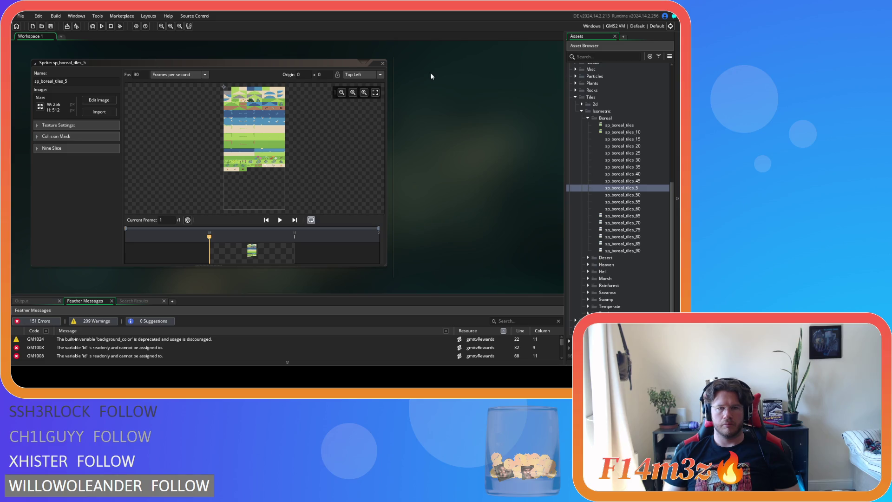
left_click(383, 63)
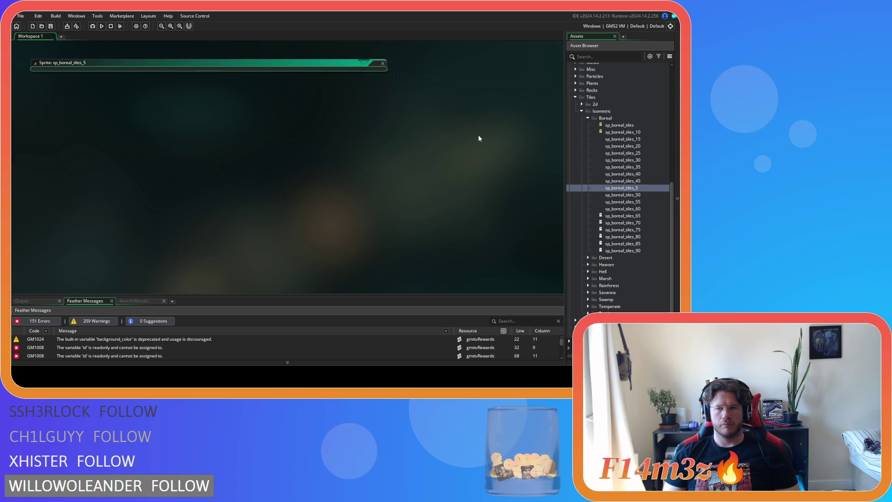
- Stamp the green mound tile right after the cream tiles in sp_boreal_tiles_50
left_click(634, 196)
double_click(634, 195)
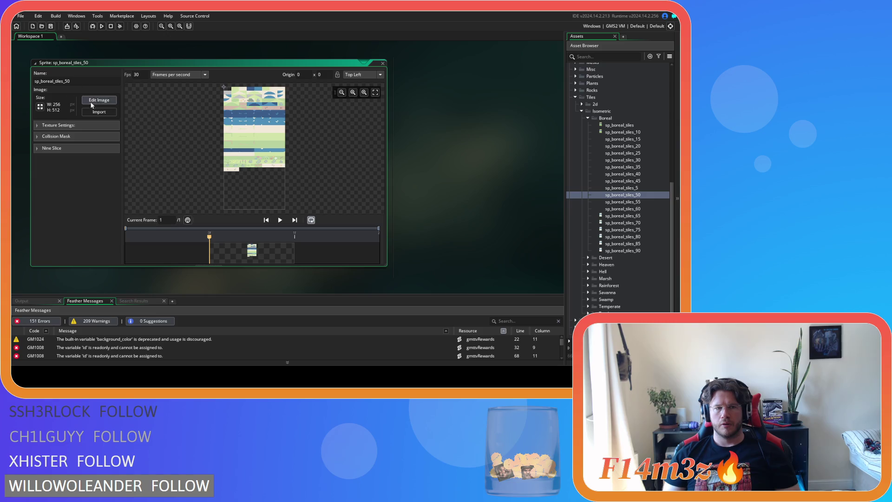
left_click(99, 100)
scroll(241, 248, "up", 5)
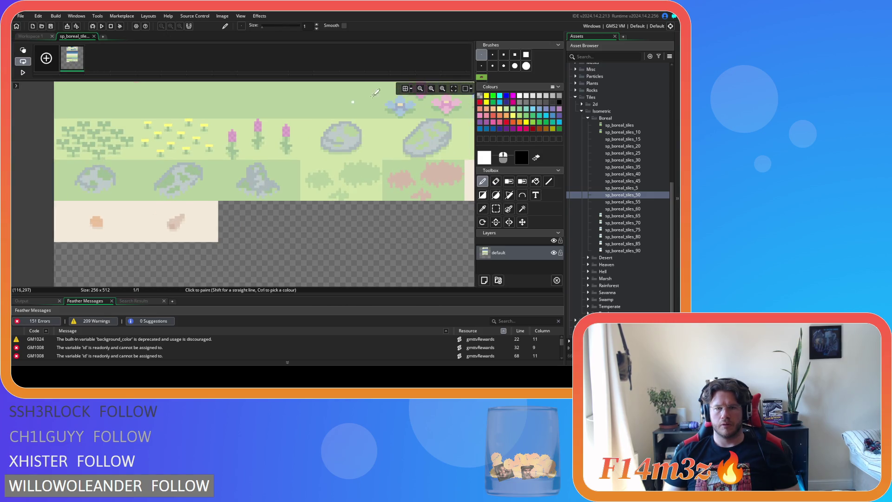
left_click(482, 77)
scroll(265, 251, "up", 2)
left_click(256, 193)
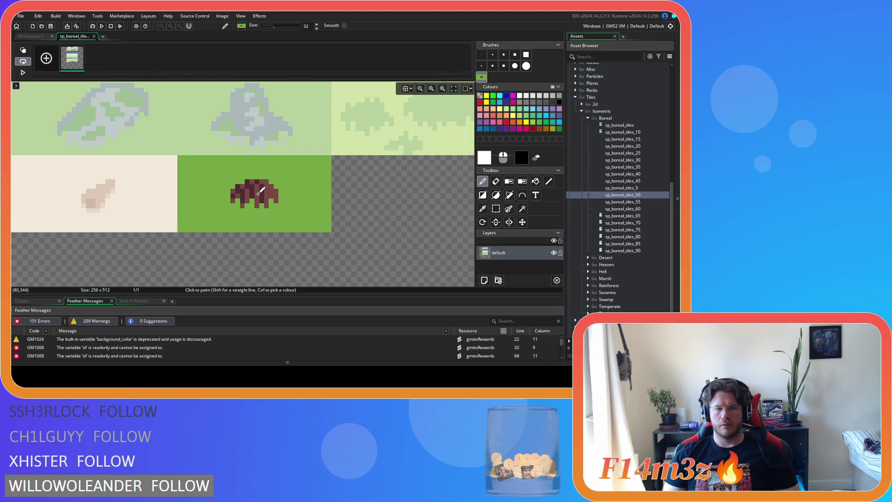
left_click(93, 36)
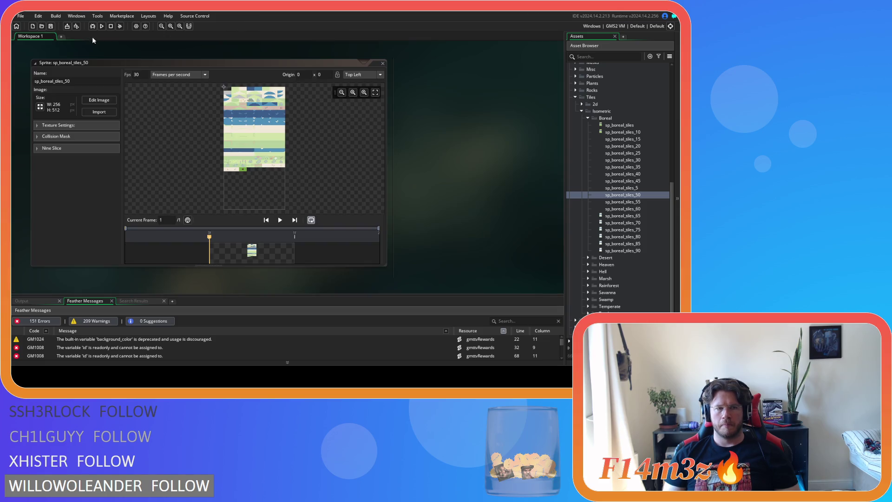
left_click(383, 62)
left_click(646, 205)
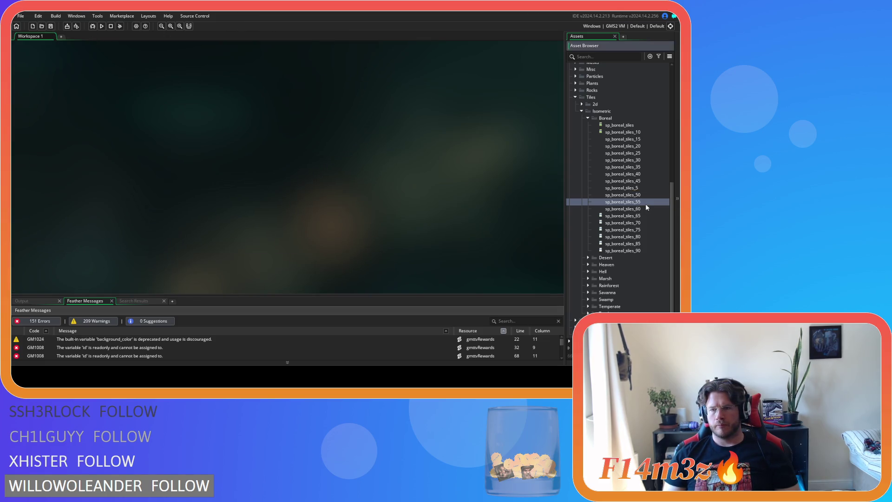
- Inspect sp_boreal_tiles_55's image with the green mound tile as brush, then close it
double_click(646, 203)
left_click(110, 107)
left_click(482, 77)
scroll(244, 218, "up", 6)
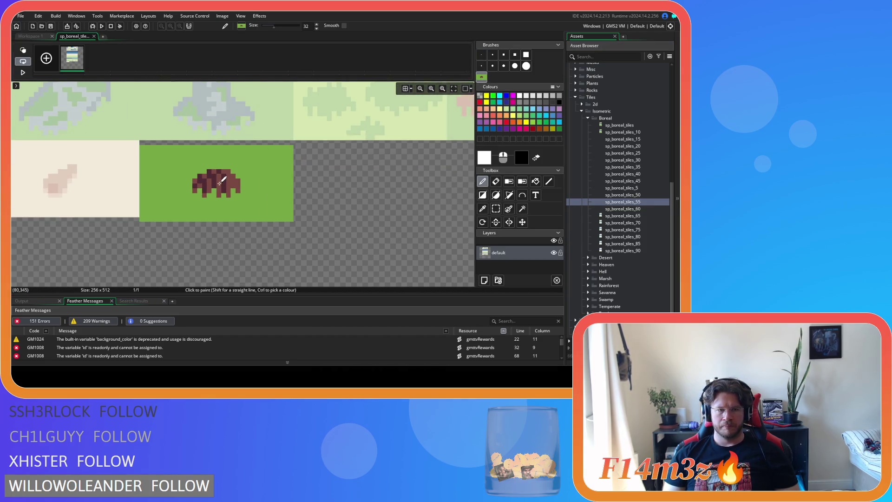
left_click(95, 36)
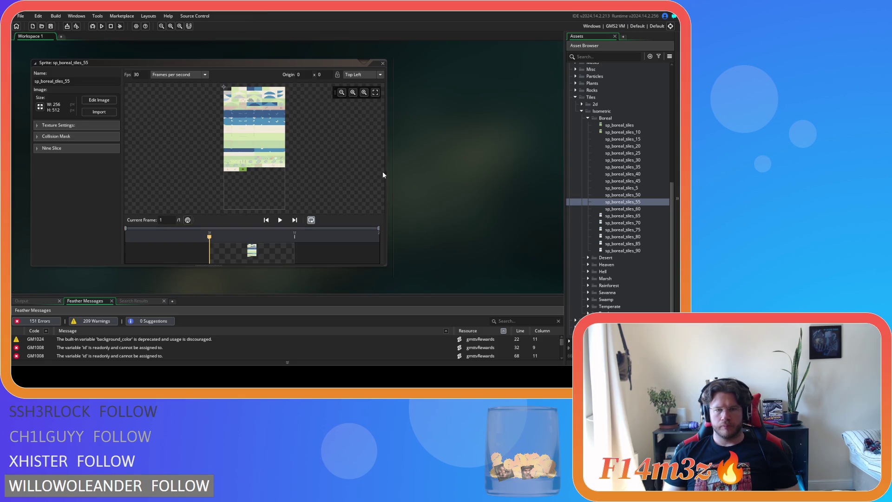
left_click(383, 63)
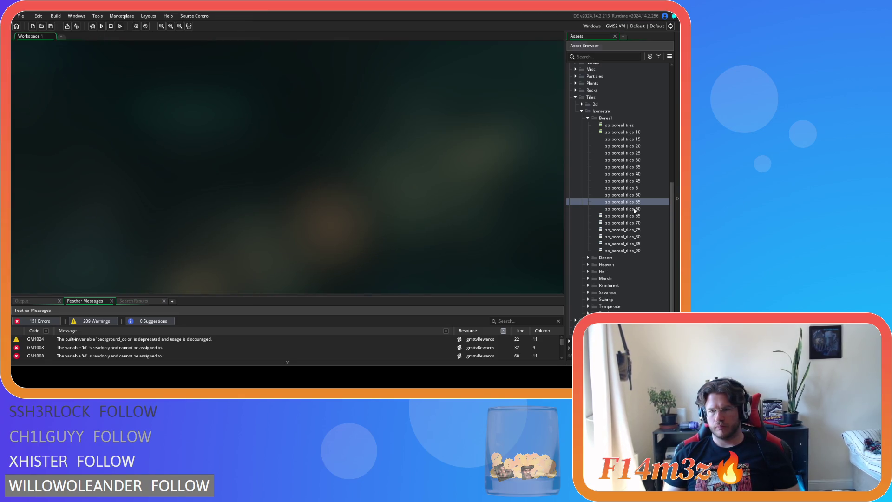
- Zoom in on sp_boreal_tiles_60's image, then close the sprite
double_click(635, 209)
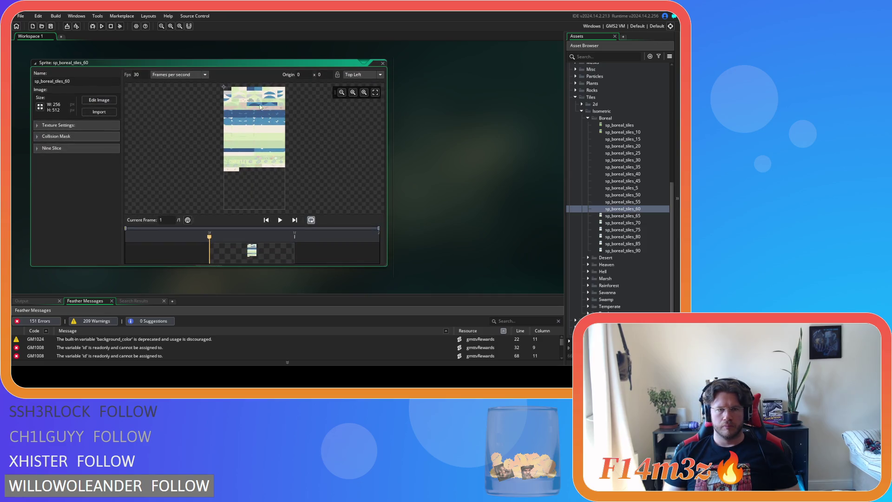
left_click(99, 99)
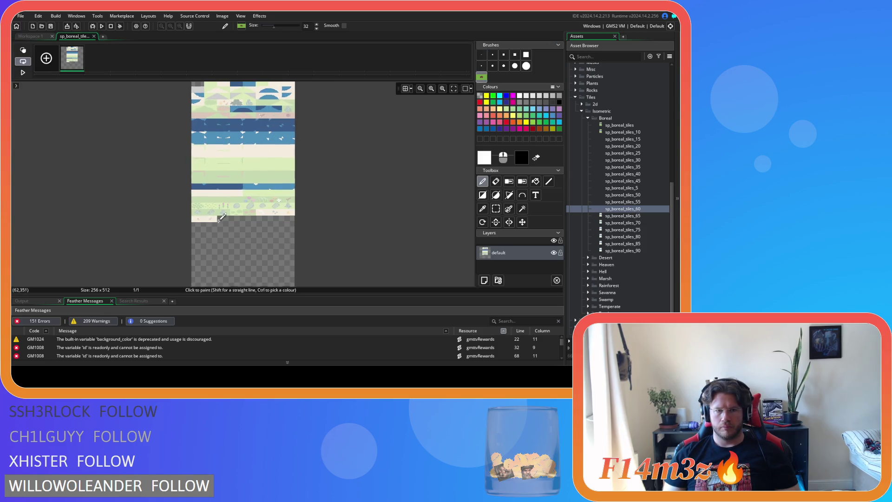
scroll(217, 221, "up", 5)
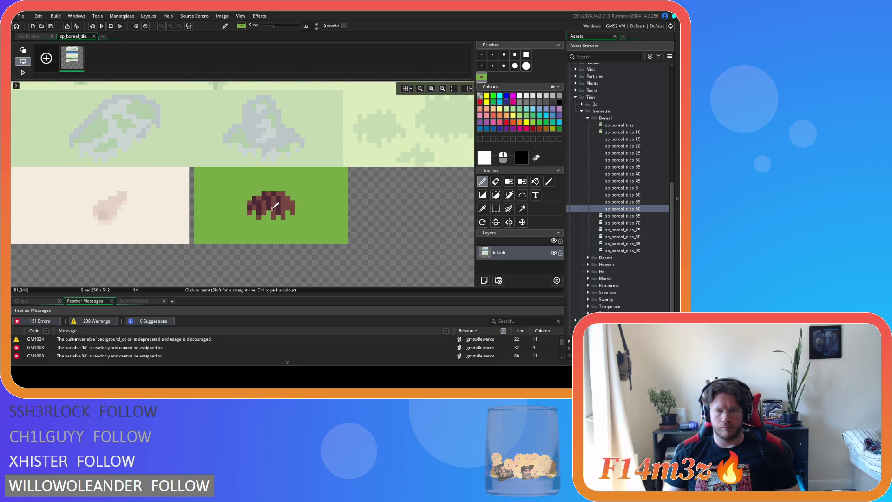
left_click(94, 37)
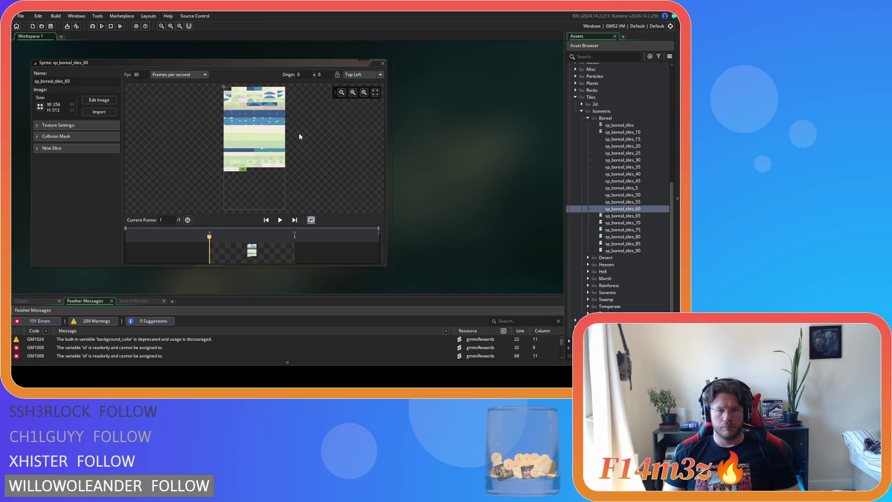
double_click(385, 65)
- Inspect sp_boreal_tiles_65's image with the green mound tile as brush, then close it
double_click(643, 216)
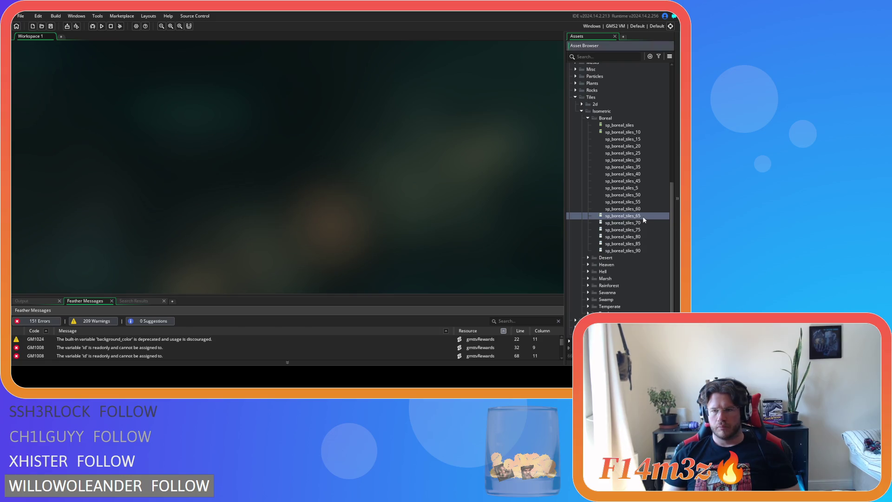
left_click(92, 98)
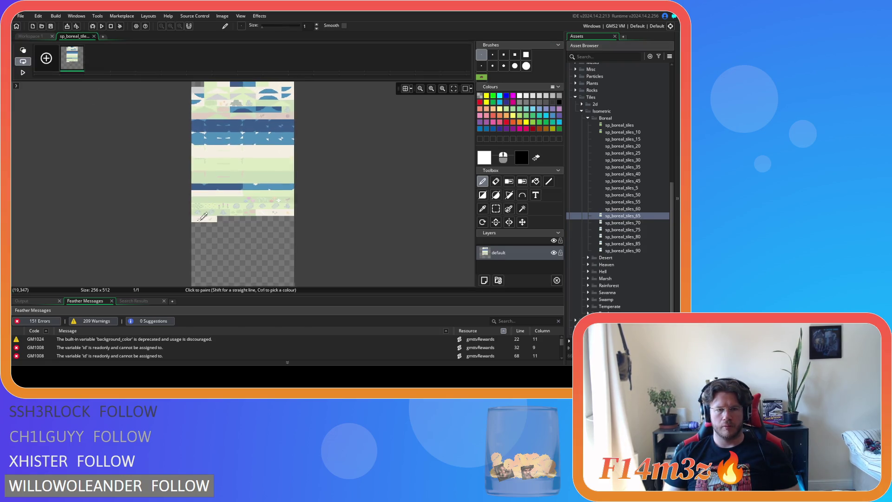
scroll(206, 222, "up", 6)
left_click(481, 77)
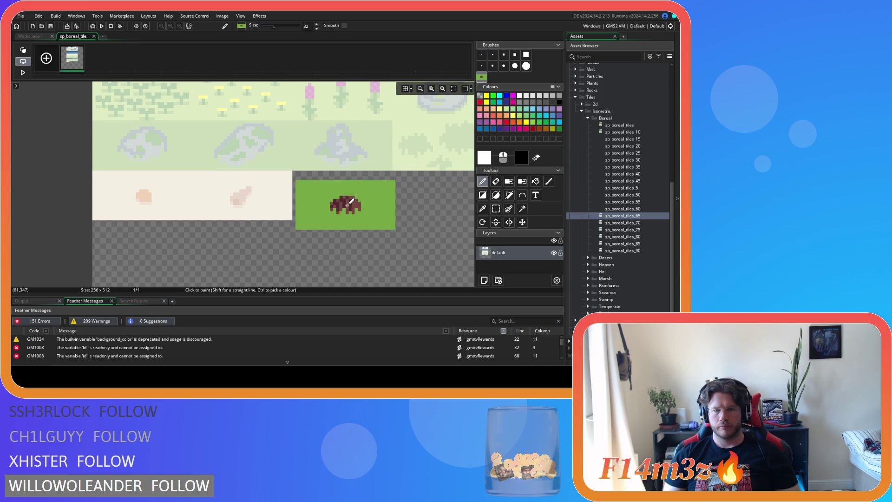
left_click(93, 37)
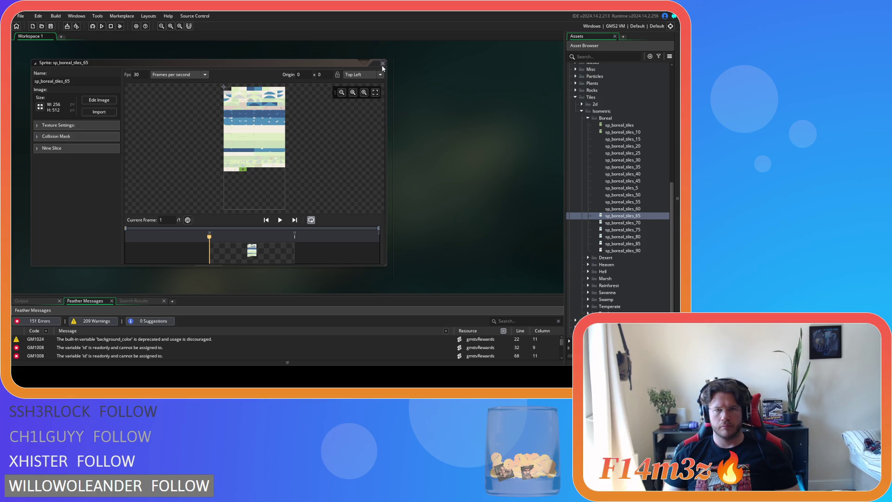
left_click(382, 64)
- Stamp the green mound tile after the cream tile in sp_boreal_tiles_70, then close it
left_click(636, 224)
double_click(636, 224)
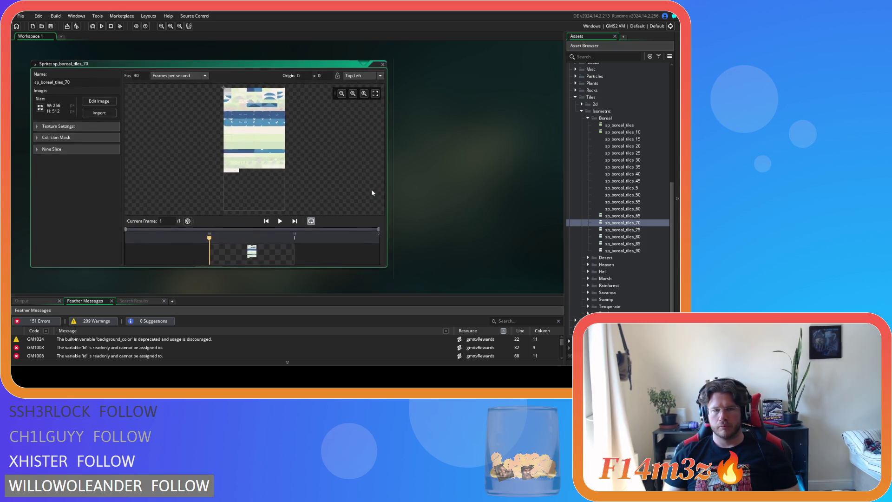
left_click(99, 103)
scroll(211, 223, "up", 4)
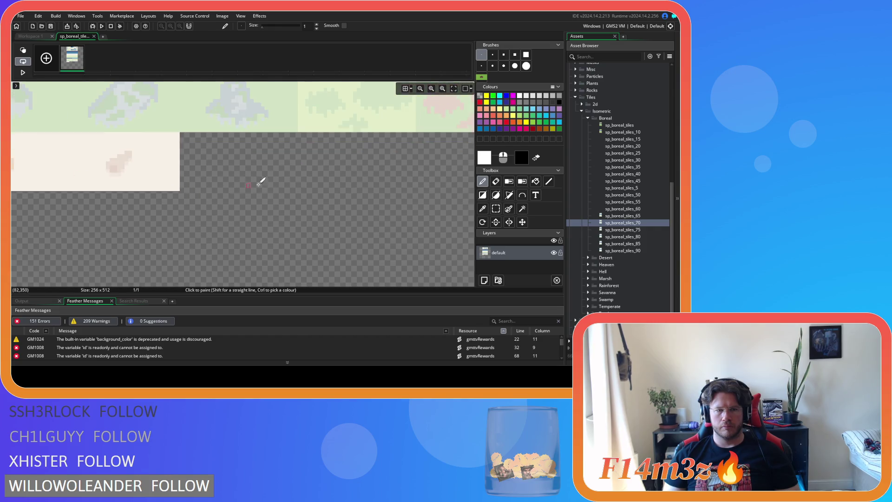
left_click(482, 77)
left_click(239, 161)
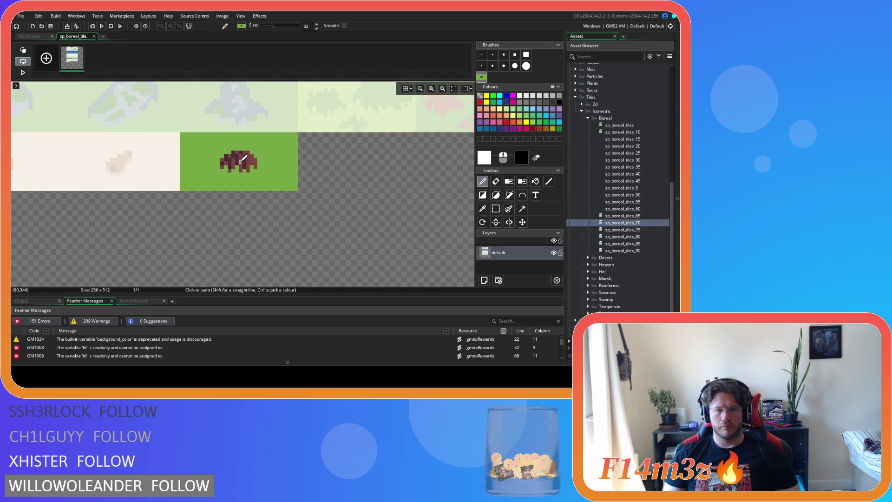
left_click(94, 36)
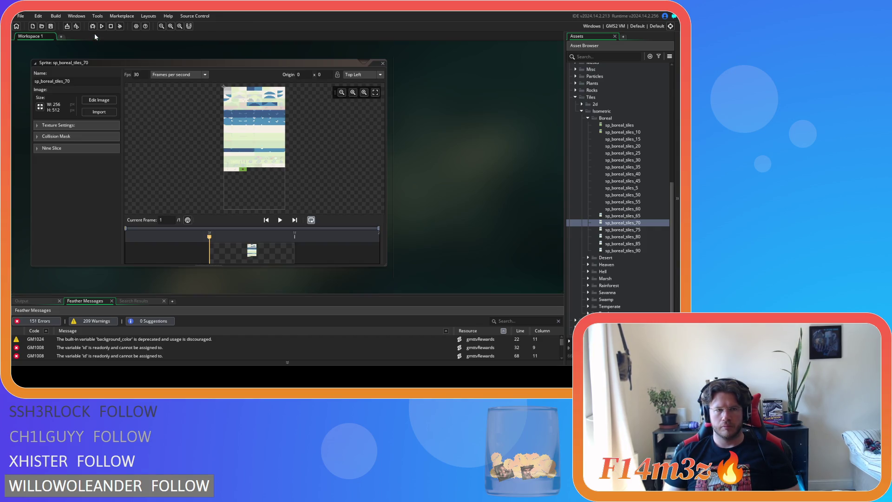
left_click(382, 63)
- Stamp the green mound tile after the cream tiles in sp_boreal_tiles_75, then close it
left_click(632, 230)
double_click(631, 230)
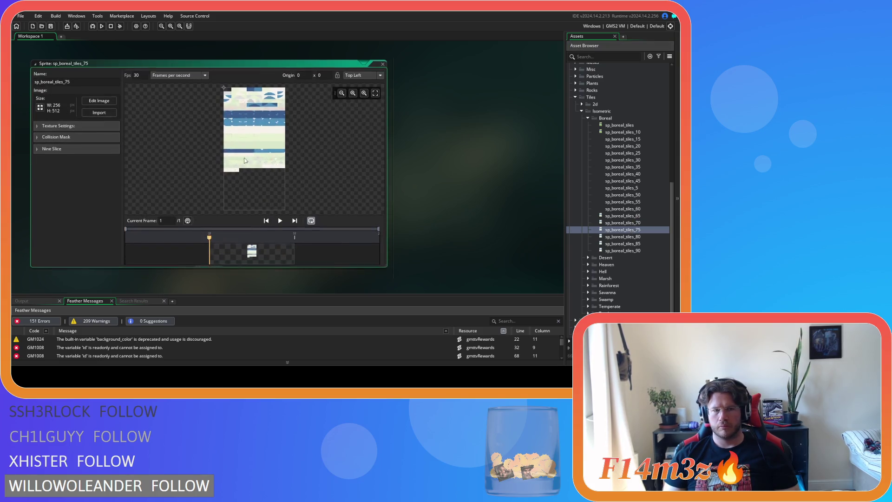
left_click(99, 102)
left_click(483, 77)
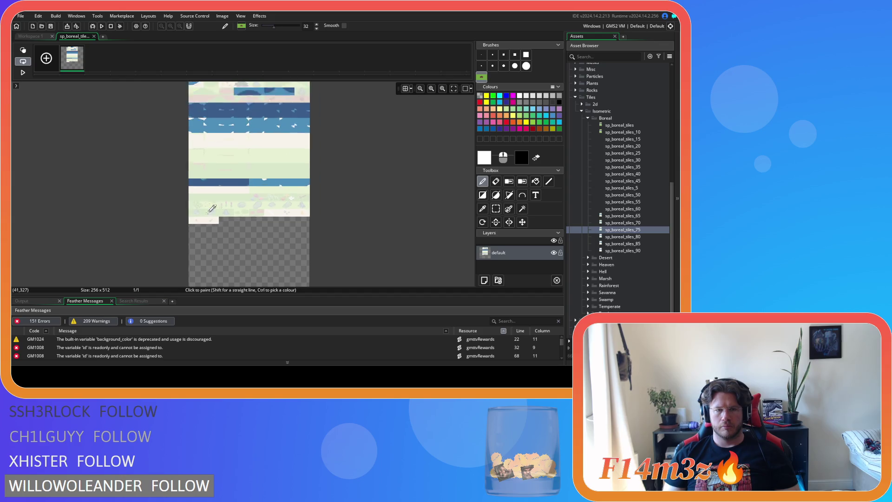
scroll(274, 242, "up", 5)
left_click(279, 219)
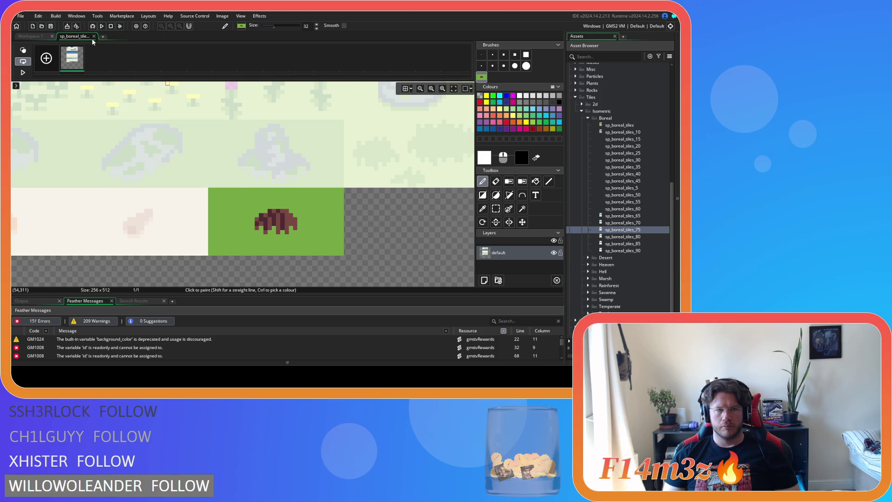
left_click(94, 36)
left_click(388, 61)
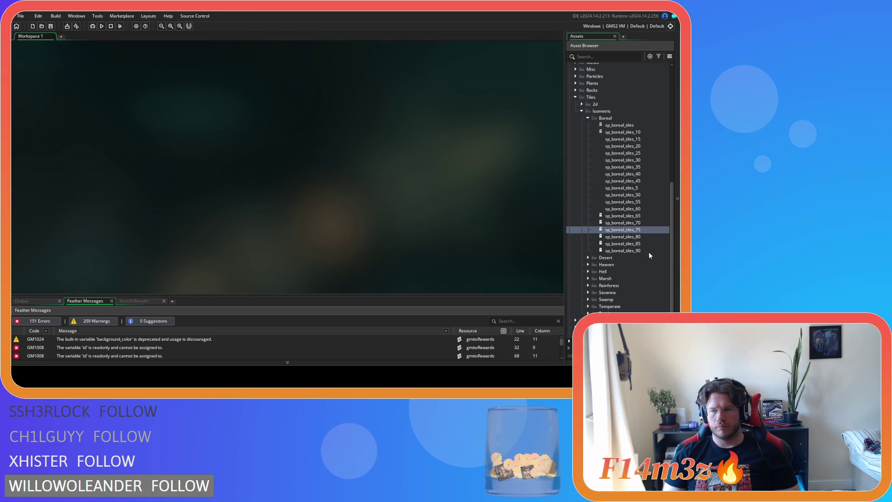
- Stamp the green mound tile after the cream tiles in sp_boreal_tiles_80, then close it
double_click(654, 236)
left_click(99, 99)
left_click(482, 77)
scroll(252, 162, "up", 5)
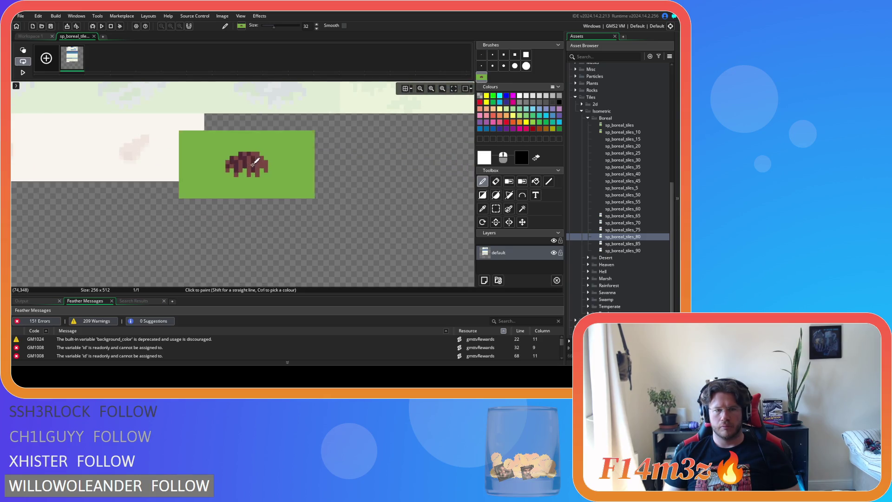
left_click(278, 145)
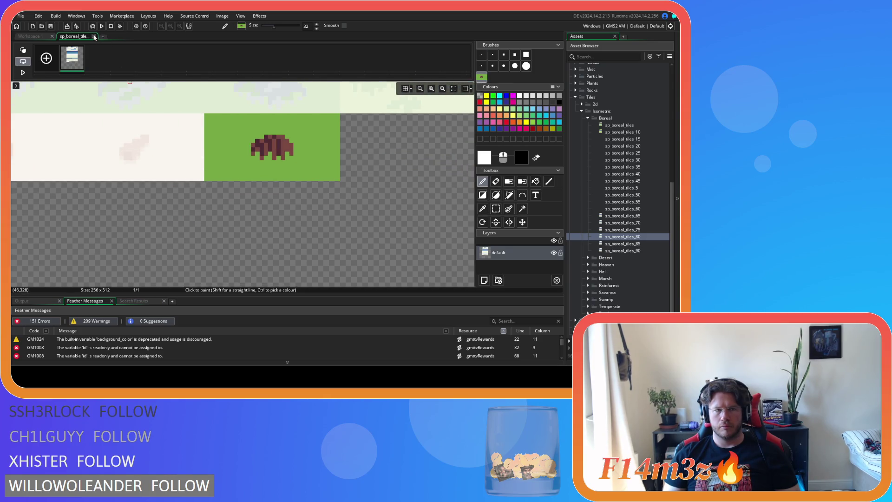
left_click(95, 37)
left_click(382, 62)
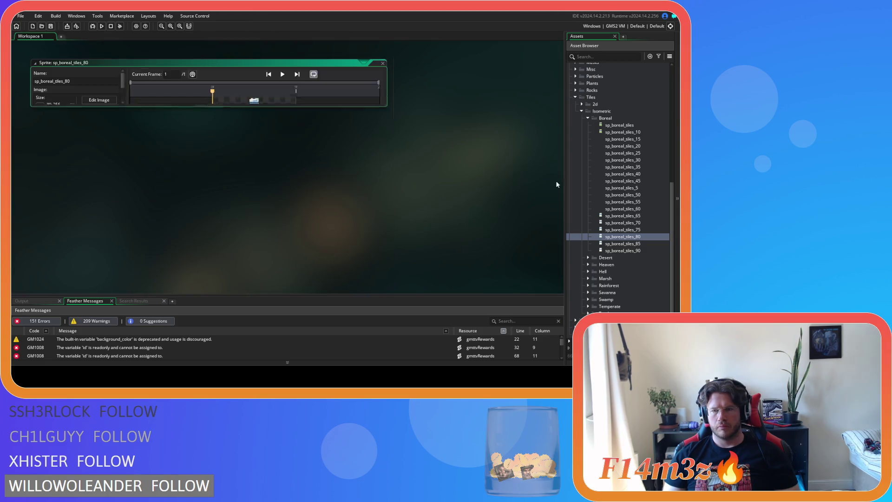
- Zoom in on sp_boreal_tiles_85's image, then close the sprite
left_click(649, 244)
double_click(649, 244)
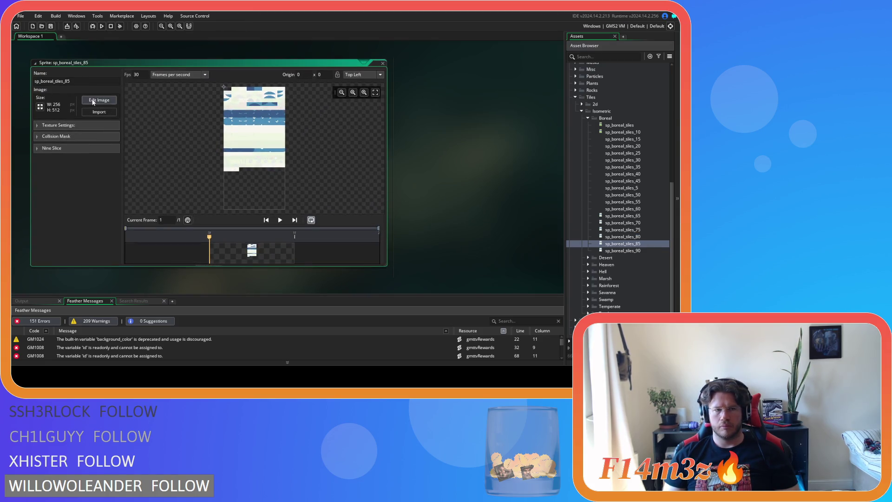
left_click(99, 101)
scroll(233, 201, "up", 5)
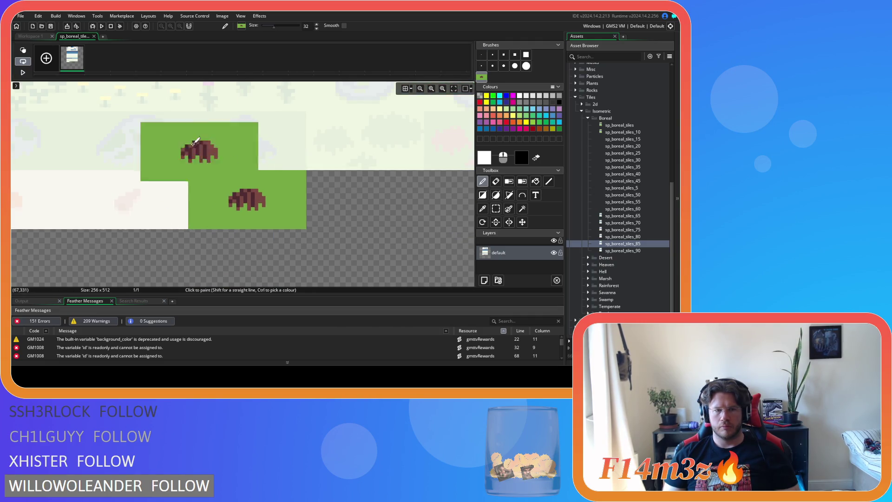
left_click(94, 36)
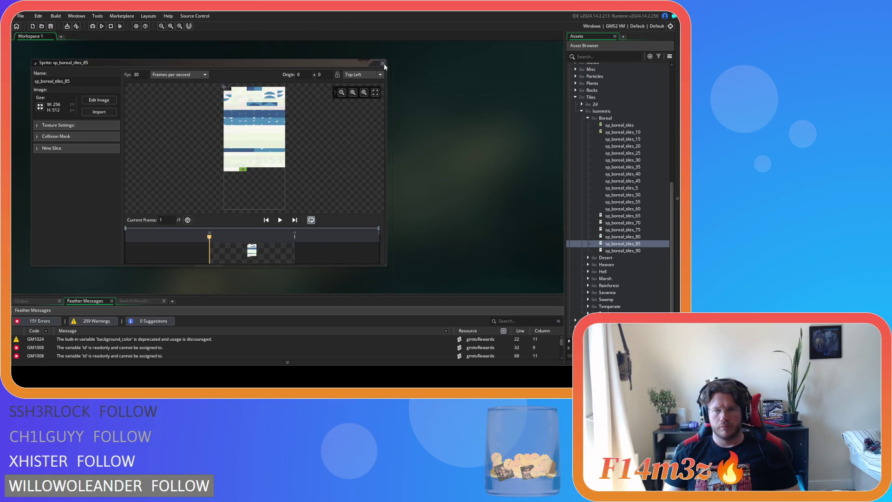
left_click(383, 63)
- Zoom in on sp_boreal_tiles_90's image, close it, and open sp_boreal_tiles_10
left_click(638, 253)
double_click(623, 251)
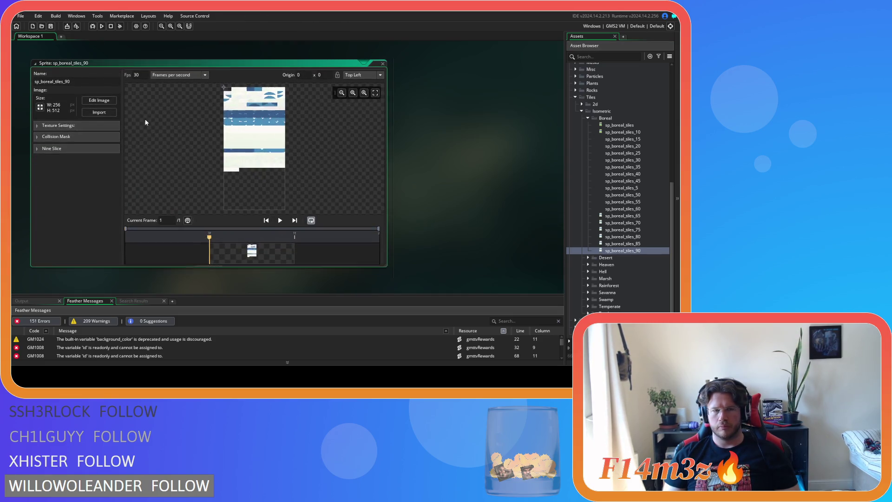
left_click(102, 99)
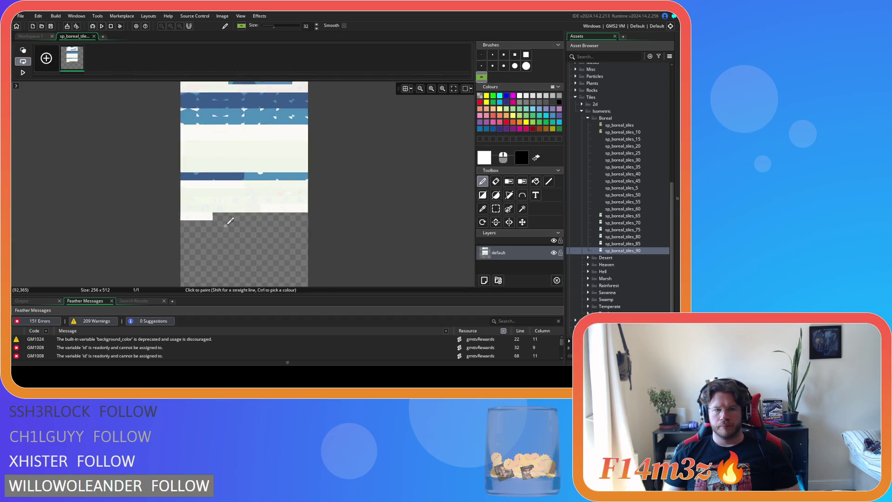
scroll(229, 221, "up", 5)
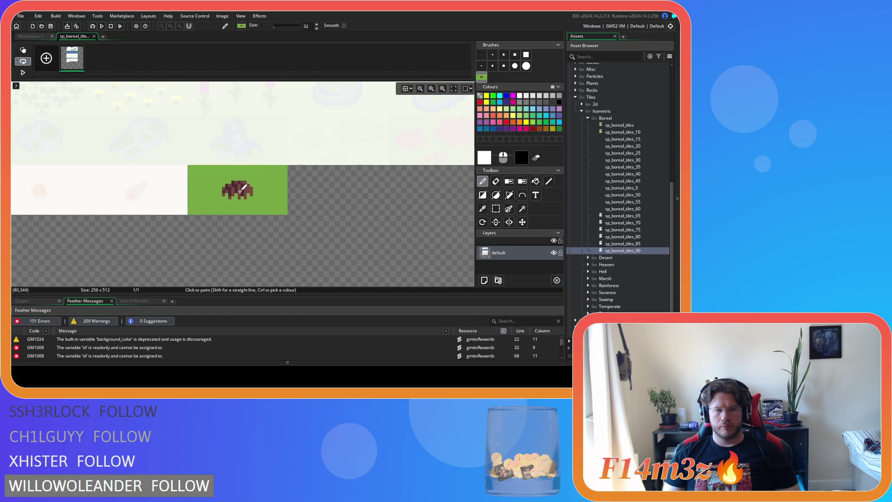
left_click(95, 36)
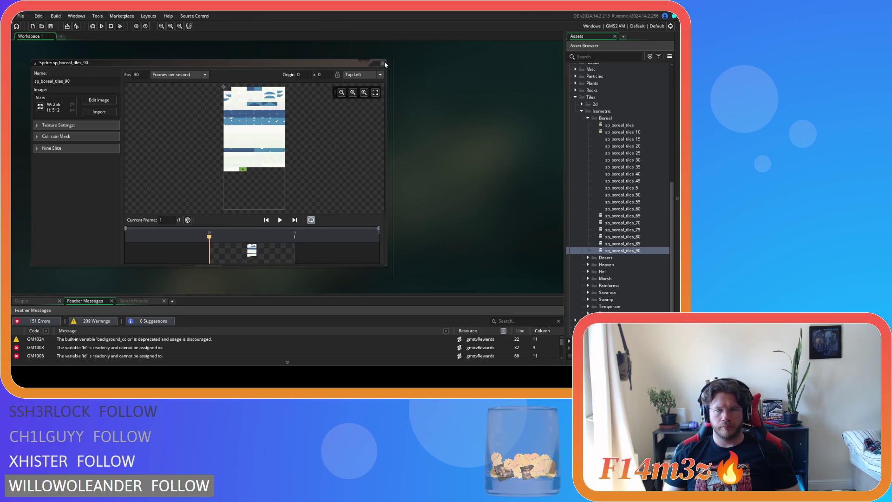
left_click(383, 63)
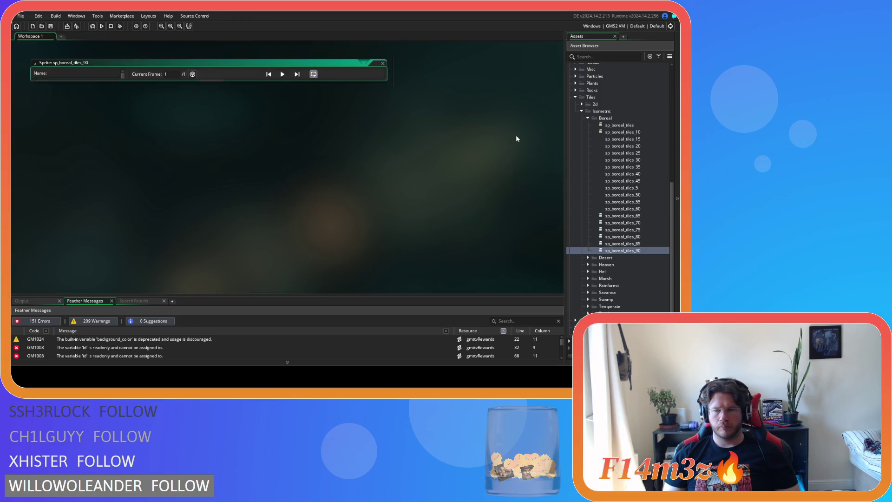
double_click(628, 134)
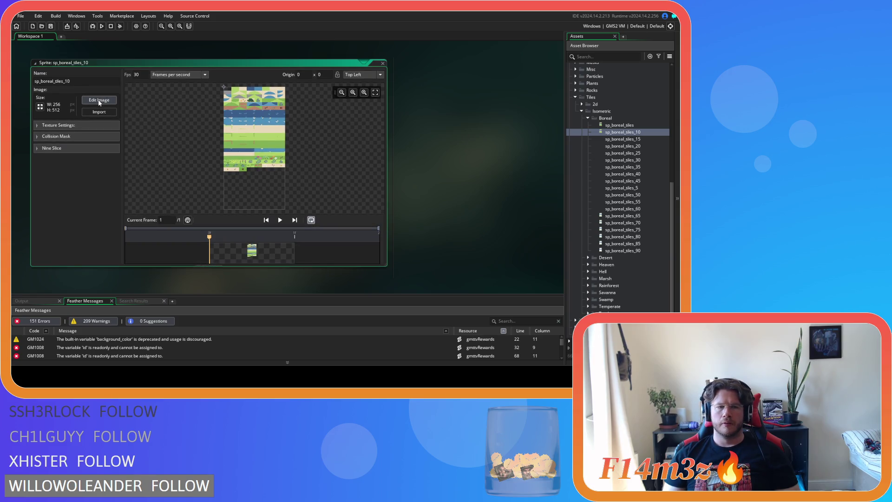
- Select the brown mound and flood-fill the grey strip above it with the sampled tan ground colour
left_click(99, 103)
scroll(318, 133, "up", 5)
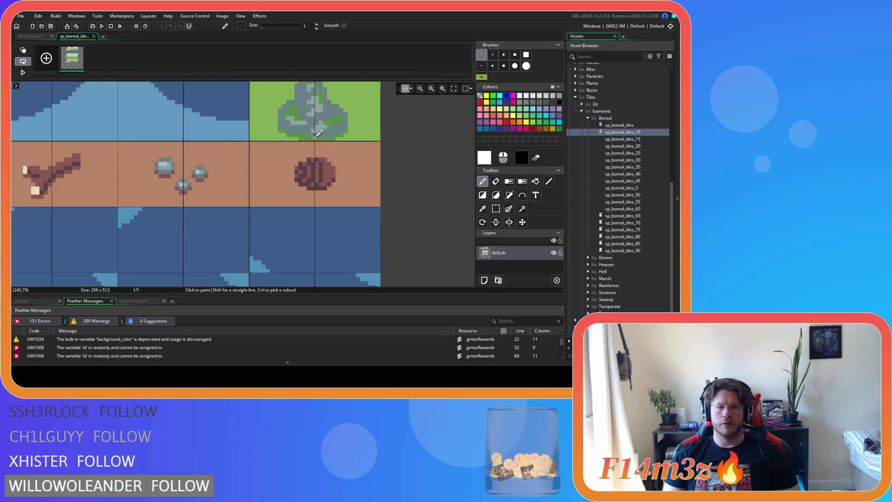
scroll(319, 134, "up", 1)
left_click(496, 208)
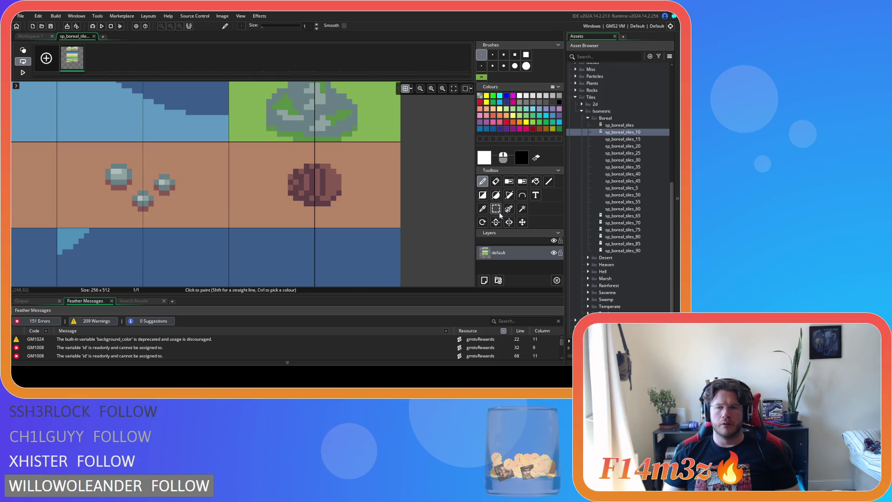
mouse_move(288, 165)
left_mouse_down()
mouse_move(349, 210)
mouse_move(318, 190)
left_mouse_up()
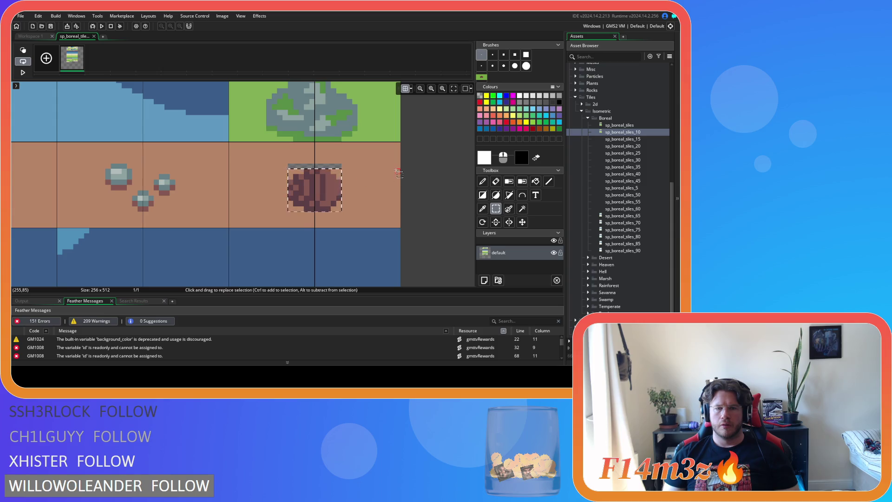
left_click(483, 209)
left_click(395, 179)
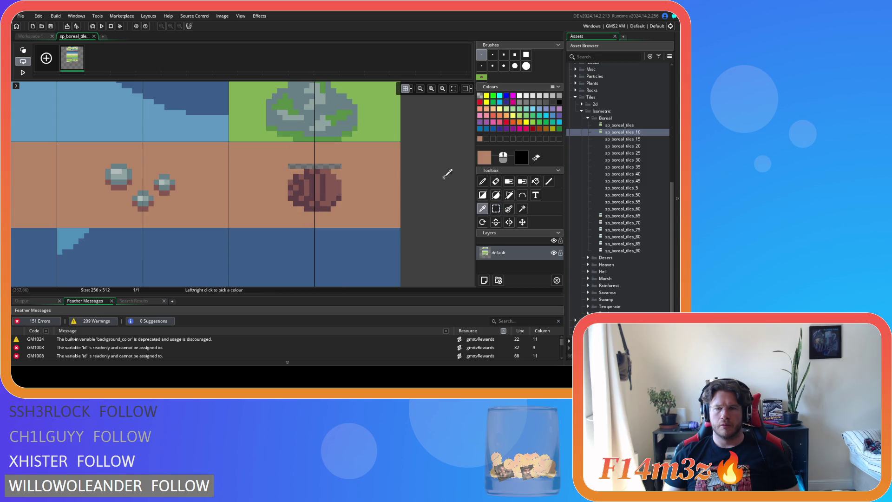
left_click(536, 182)
left_click(331, 166)
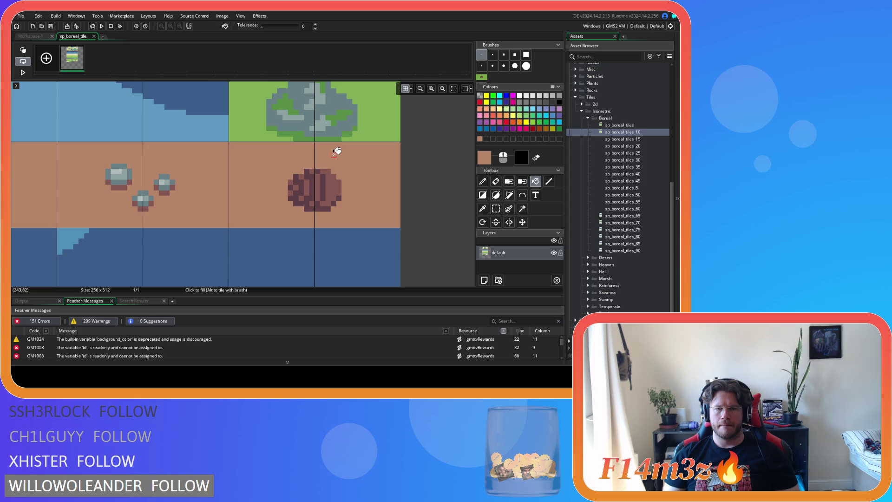
- Clear the rectangular selection and close the image editor
left_click(496, 209)
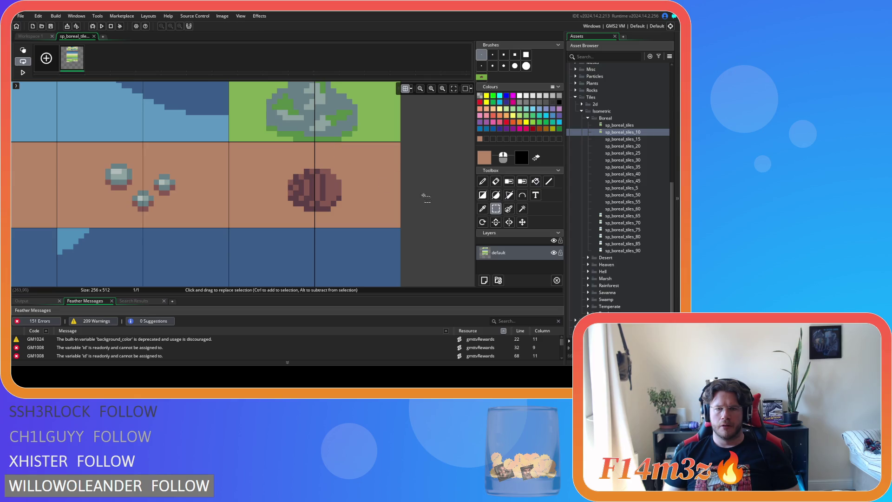
left_click(314, 166)
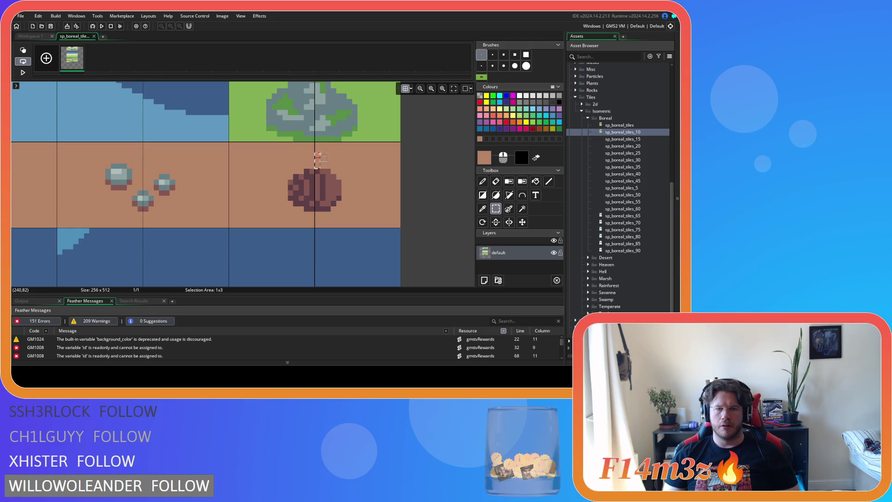
left_click(323, 209)
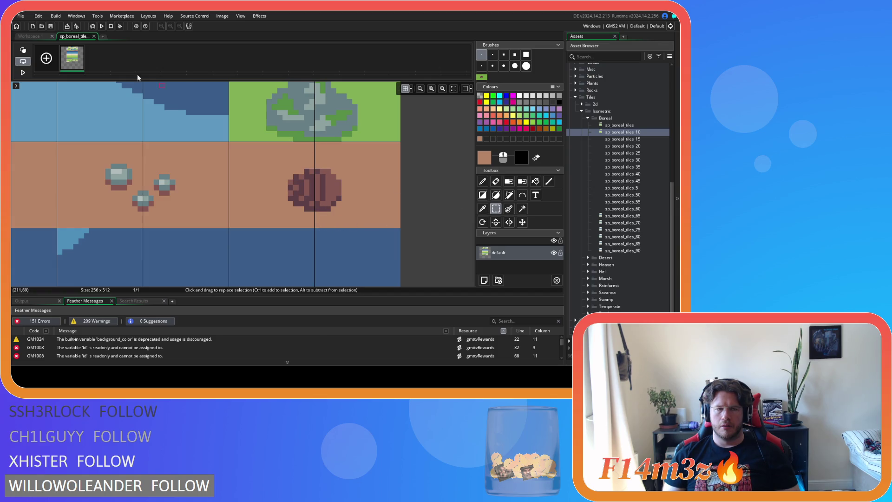
left_click(94, 36)
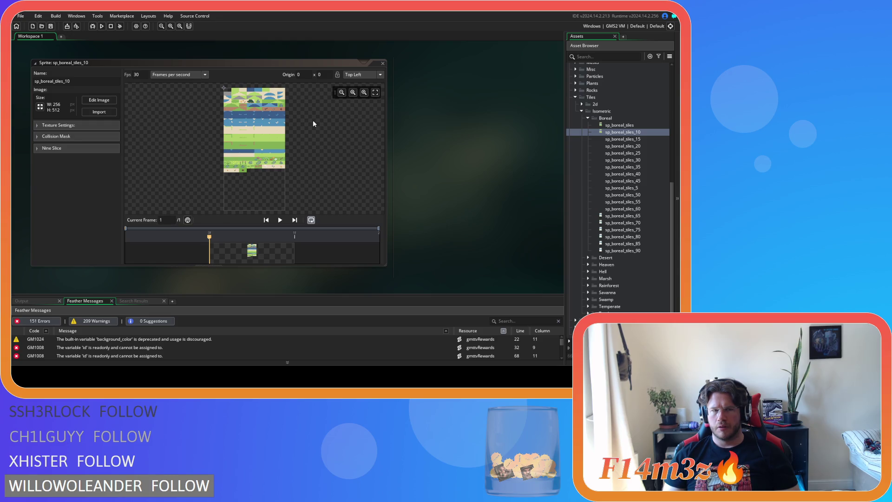
- Reopen the tile sheet, select the brown mound and shift it into place
left_click(104, 103)
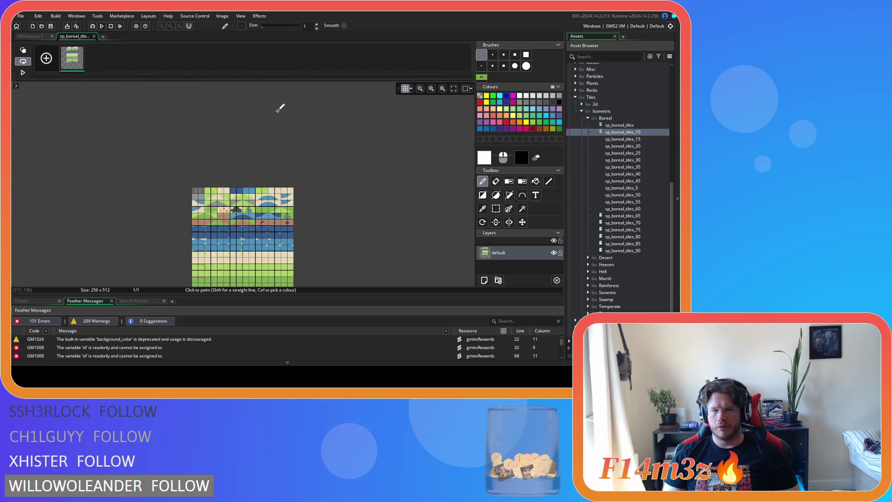
scroll(295, 175, "up", 2)
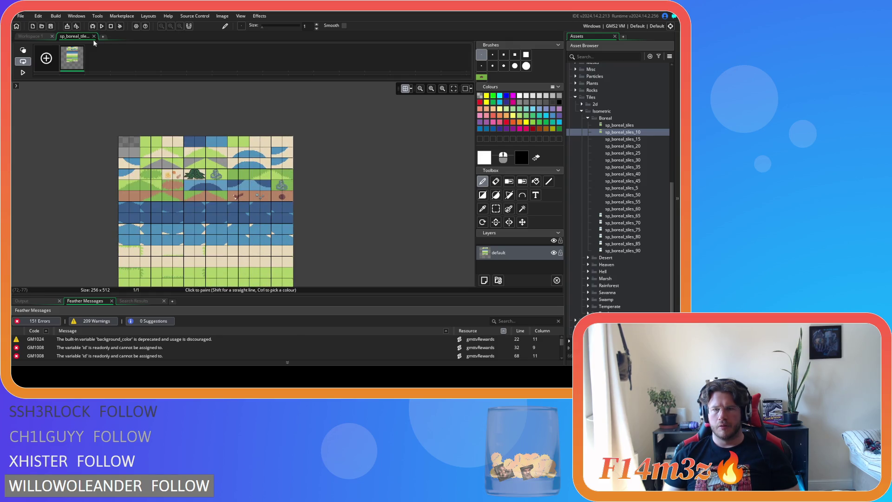
scroll(279, 193, "up", 5)
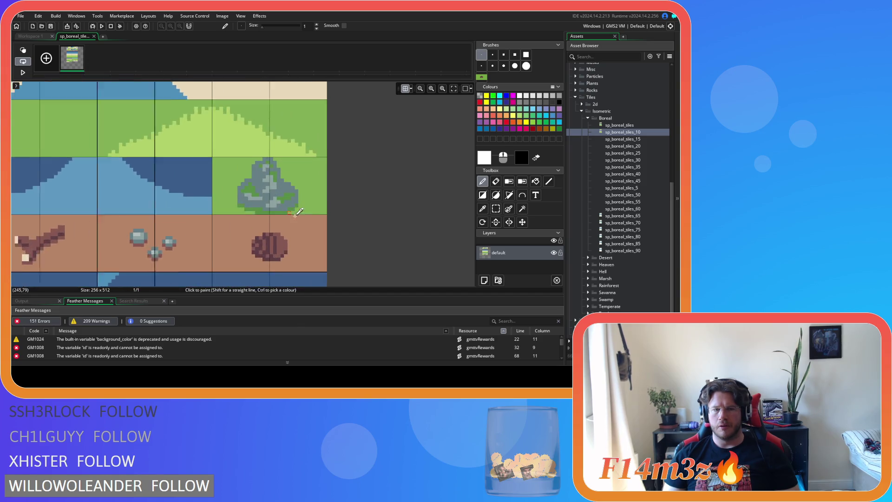
left_click(496, 209)
left_click_drag(252, 202, 288, 228)
left_click(275, 220)
- Flood-fill the grey strip under the mound with the brown ground colour, then close the sprite
left_click(536, 182)
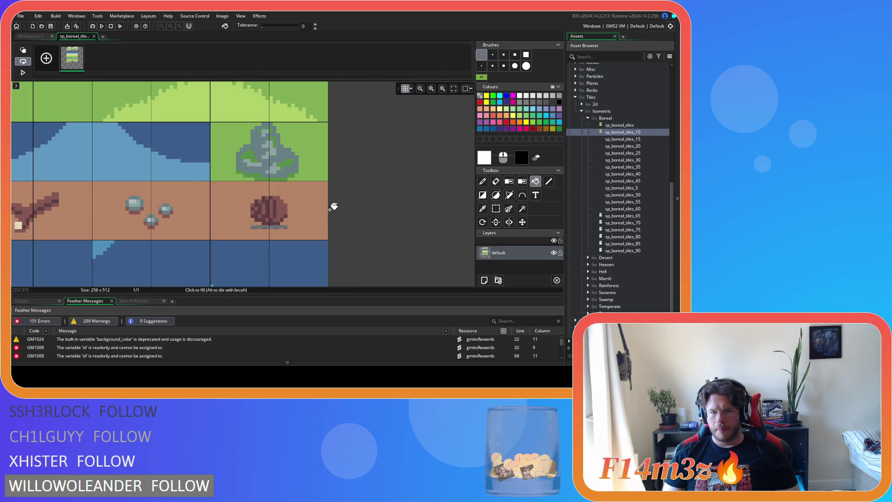
left_click(297, 218, "ctrl")
left_click(274, 227)
left_click(94, 37)
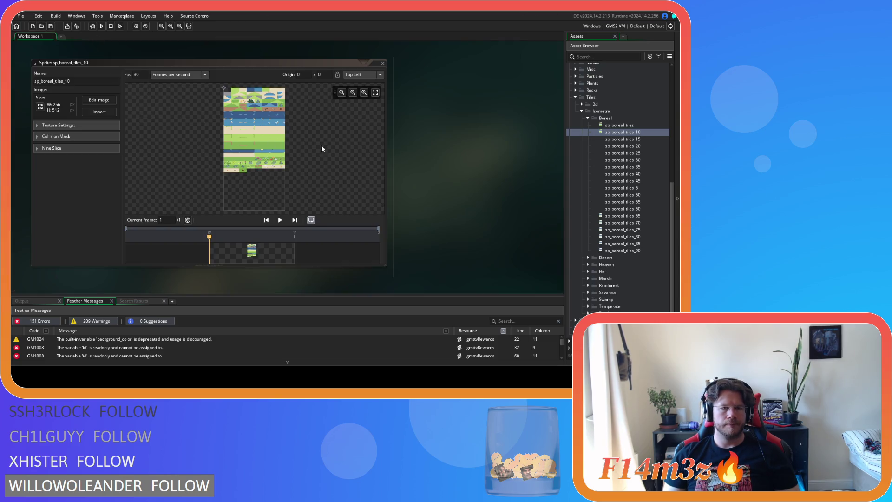
left_click(383, 63)
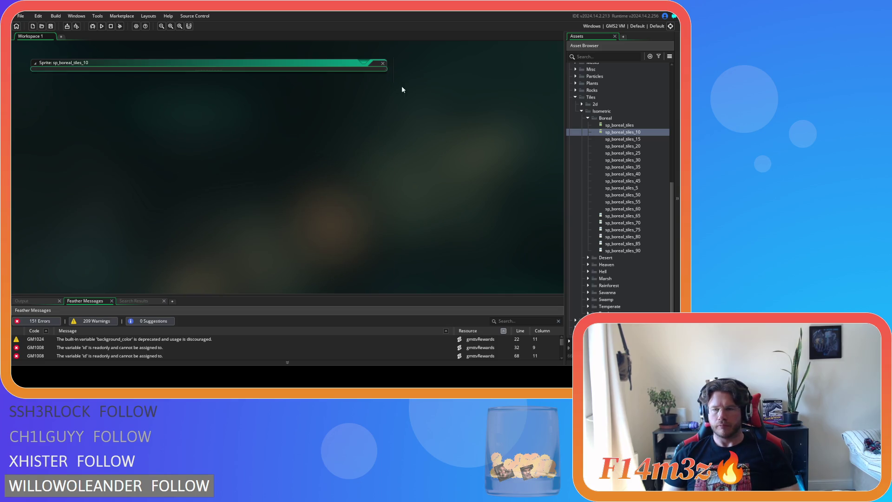
double_click(621, 126)
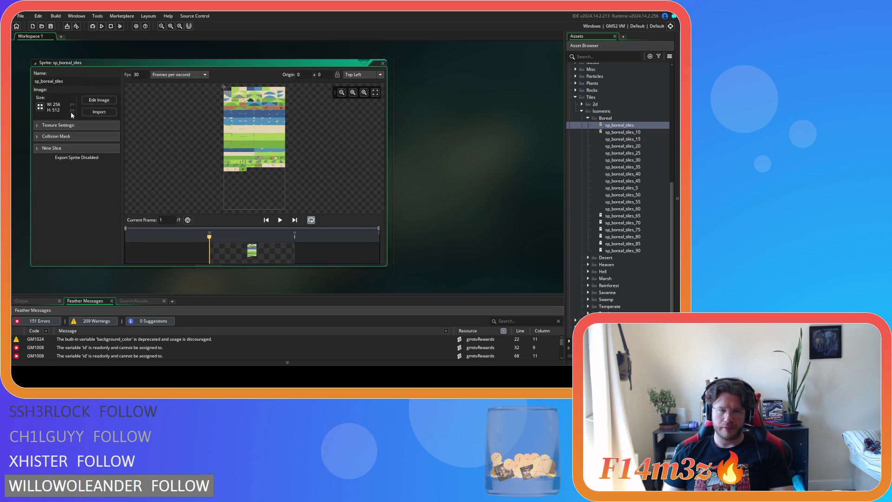
left_click(99, 120)
scroll(294, 112, "up", 3)
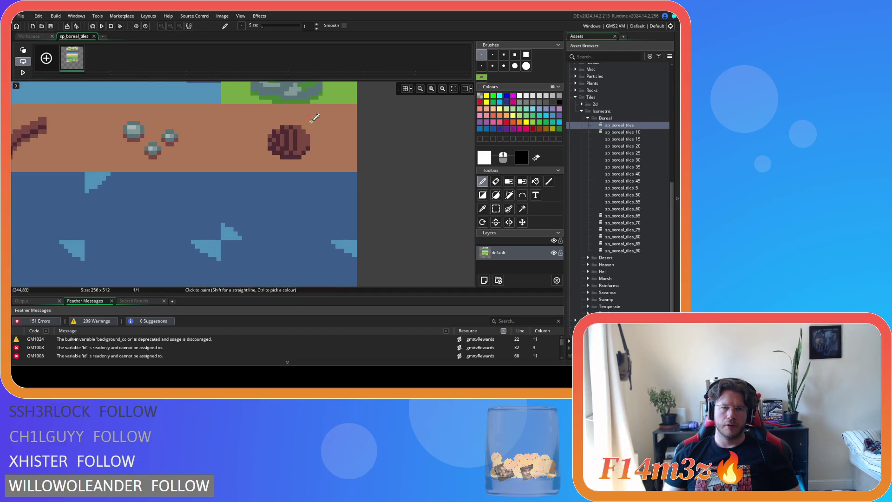
left_click(496, 209)
mouse_move(269, 127)
left_mouse_down()
mouse_move(310, 159)
mouse_move(295, 143)
mouse_move(308, 152)
left_mouse_up()
left_click(352, 145)
left_click(536, 182)
left_click(286, 161, "ctrl")
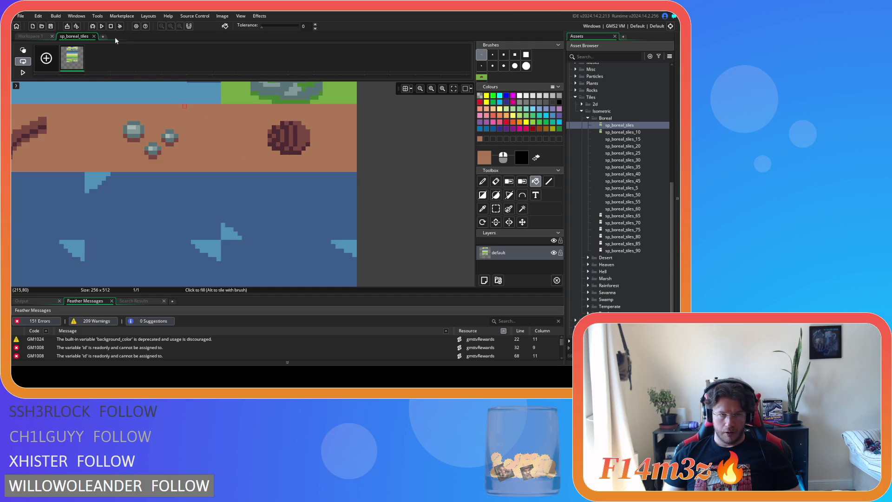
left_click(94, 36)
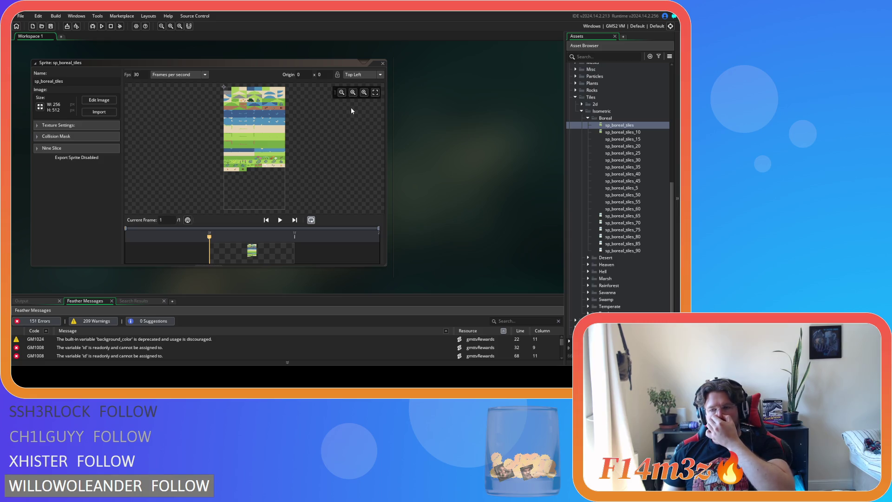
right_click(454, 90)
left_click(504, 116)
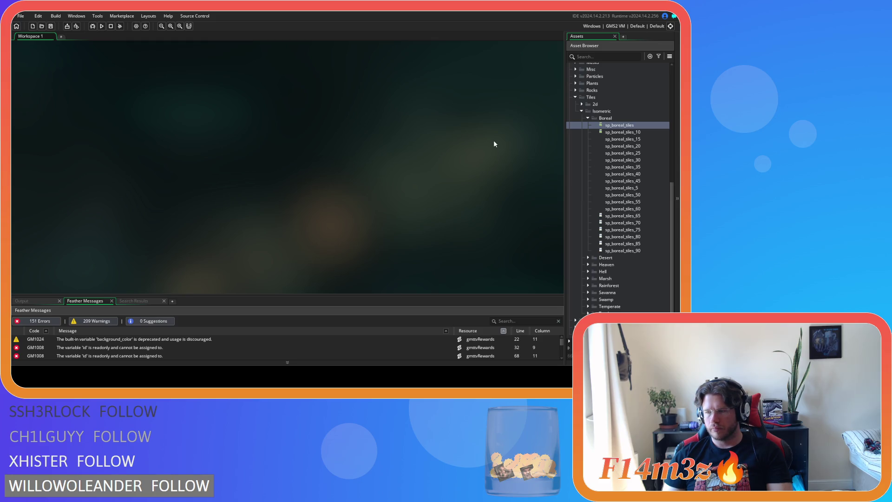
- Open sp_boreal_tiles_10's image and set the canvas grid X to 32 pixels
double_click(637, 133)
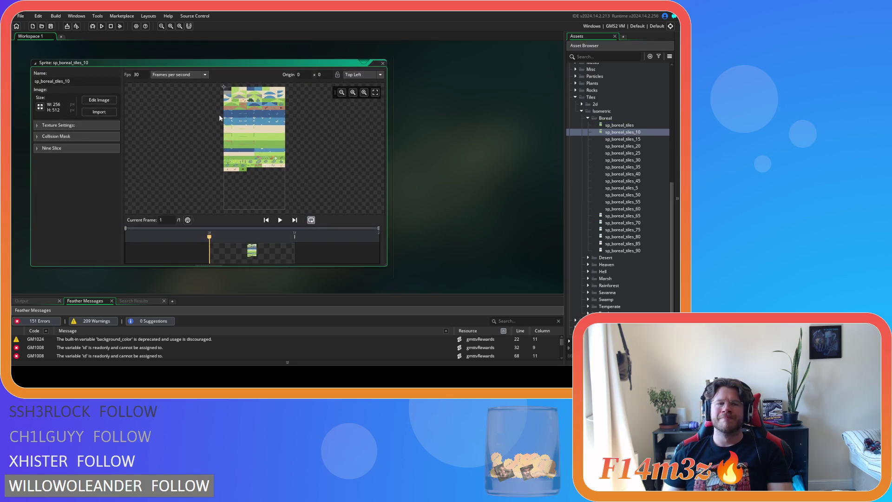
left_click(105, 100)
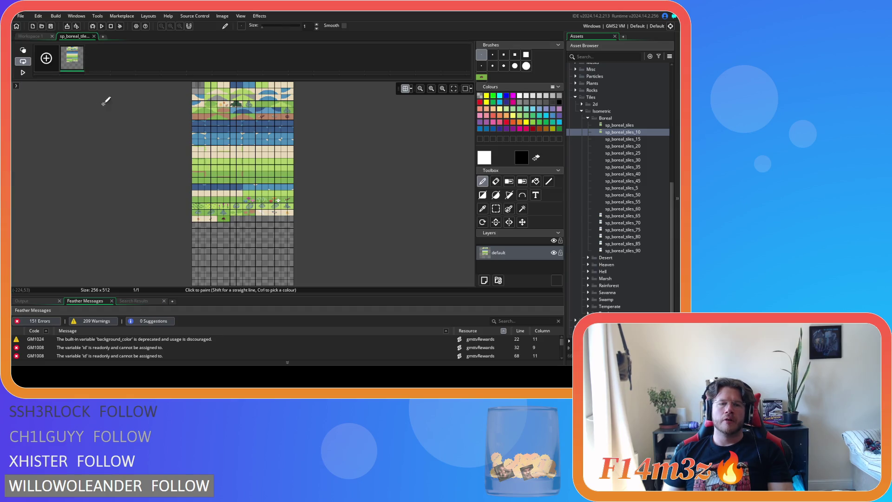
left_click(411, 91)
type("32")
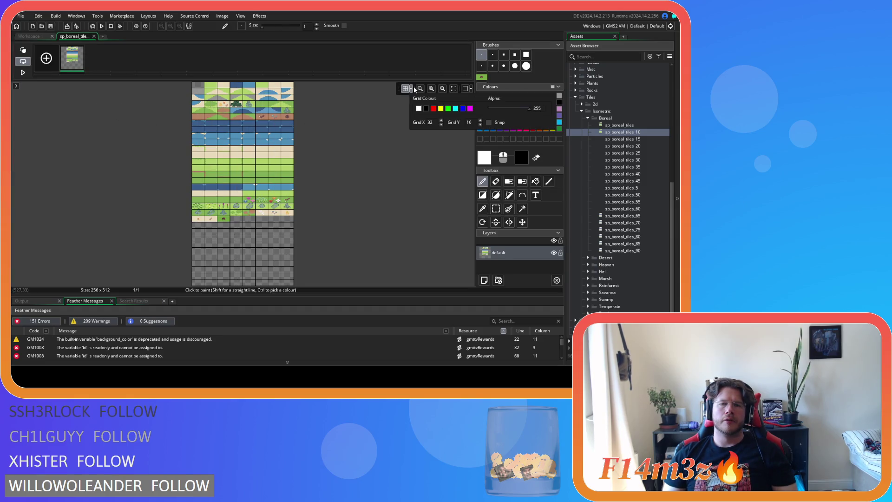
left_click(414, 90)
- Select the Rectangle tool, store white with alpha 12 as the drawing colour, then close the sprite
left_click(484, 196)
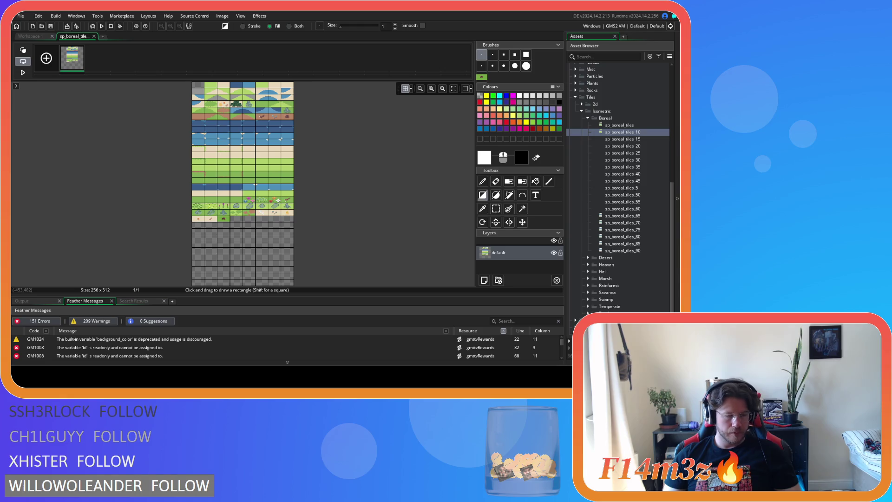
left_click(485, 158)
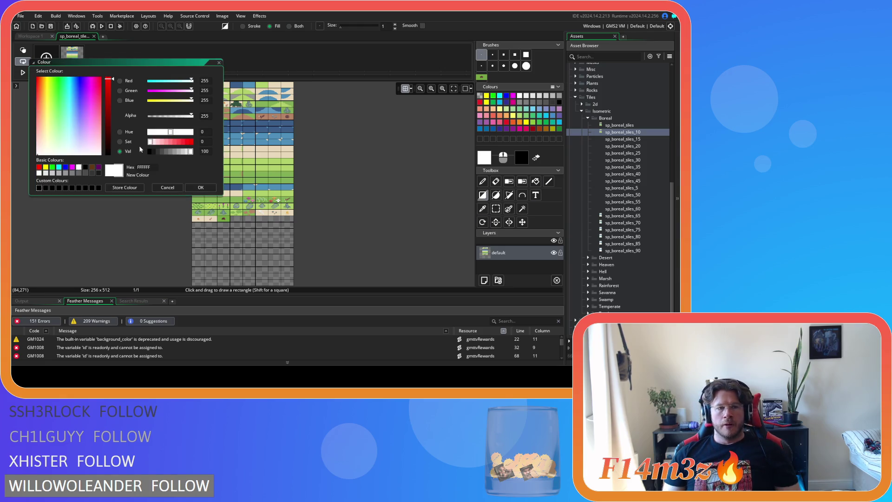
type("12")
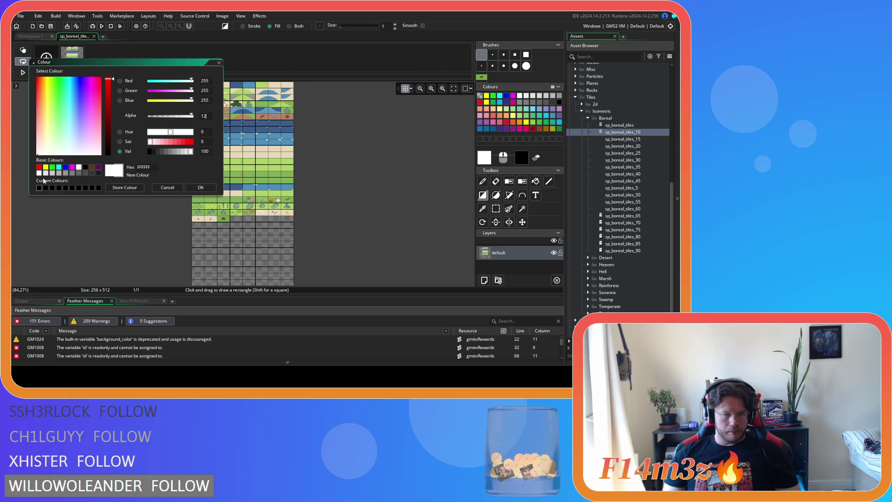
left_click(126, 187)
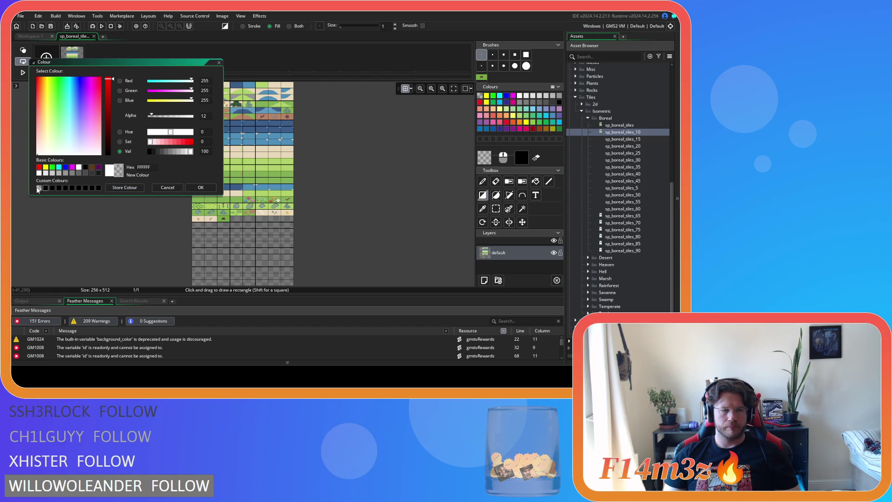
left_click(201, 188)
scroll(209, 214, "up", 2)
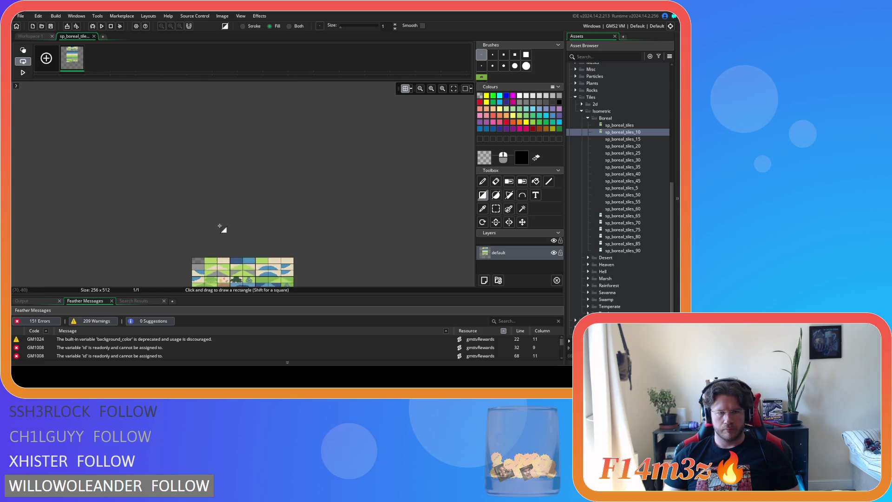
scroll(224, 175, "up", 5)
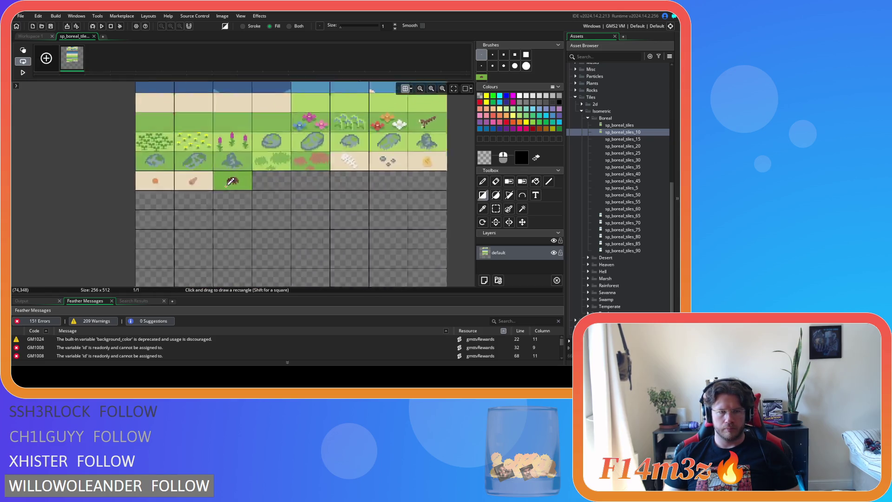
scroll(205, 149, "down", 1)
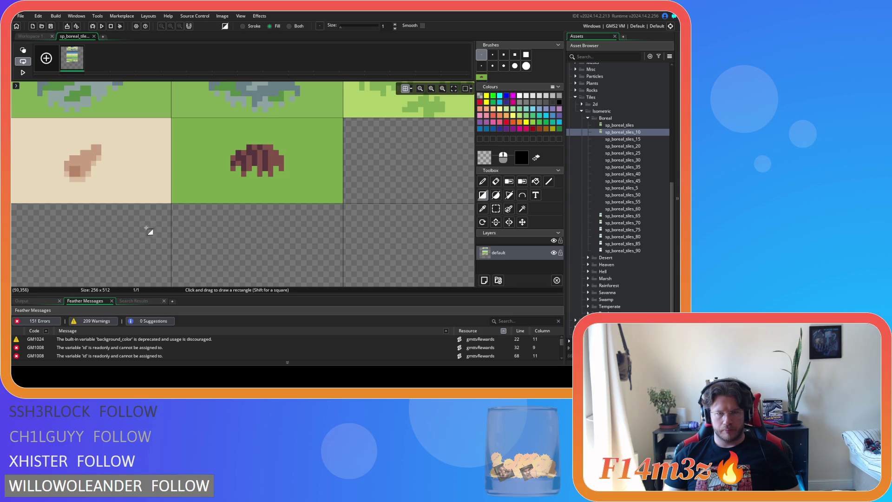
left_click(94, 36)
left_click(382, 63)
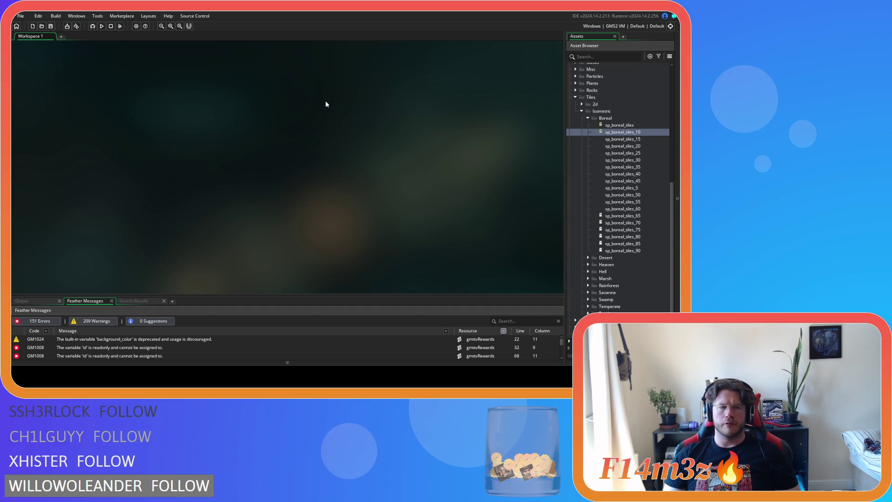
double_click(642, 132)
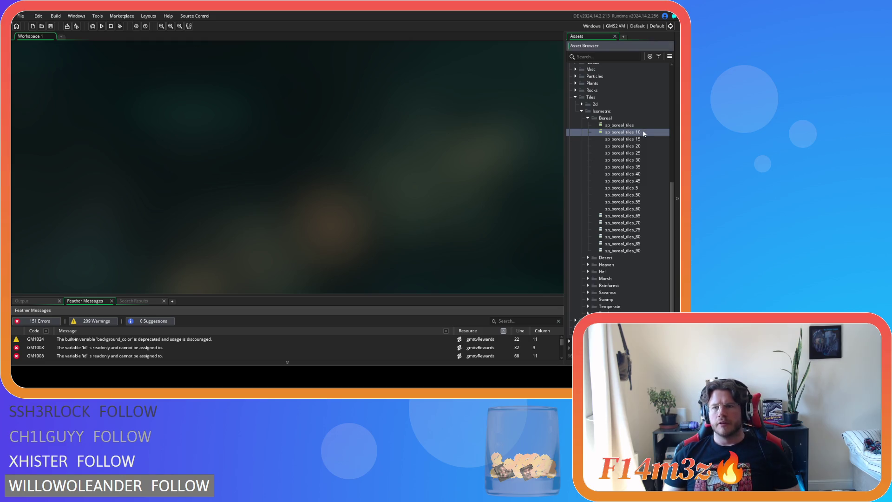
double_click(620, 125)
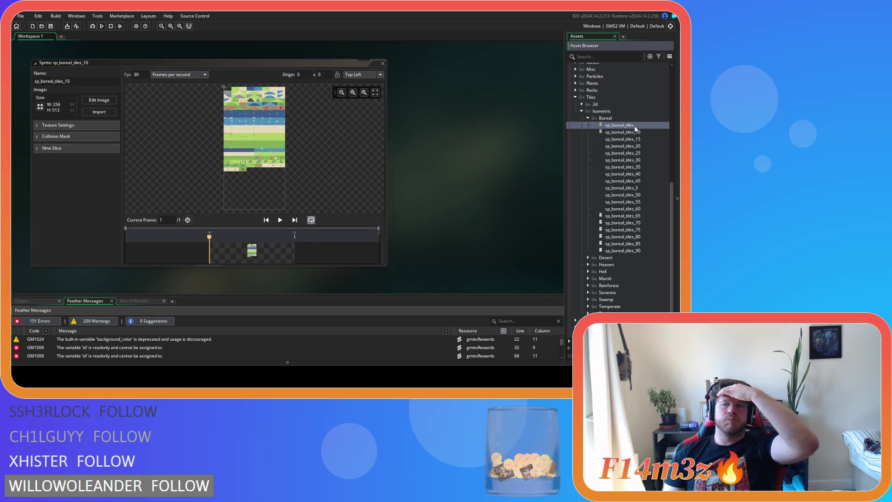
left_click(84, 100)
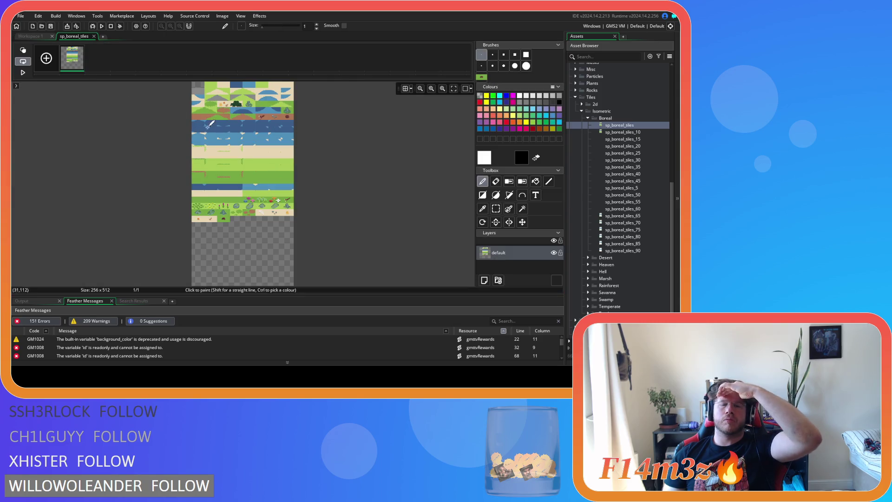
scroll(223, 225, "up", 5)
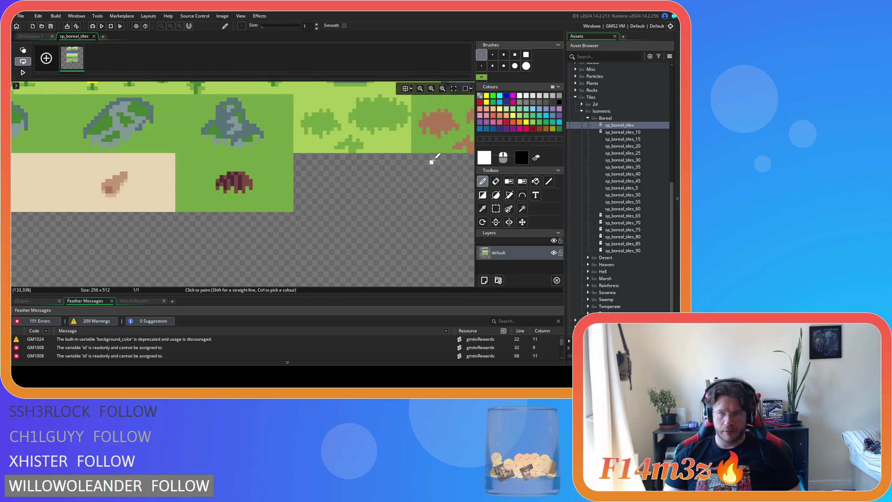
left_click(94, 36)
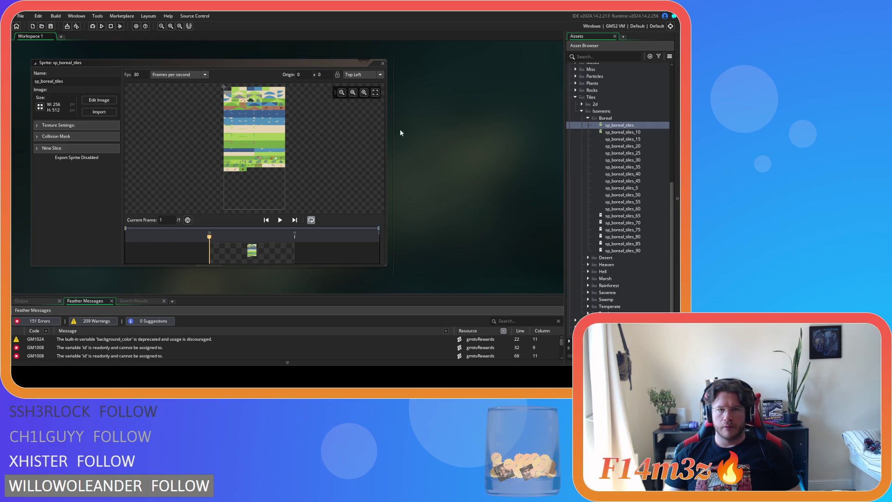
left_click(383, 62)
double_click(623, 132)
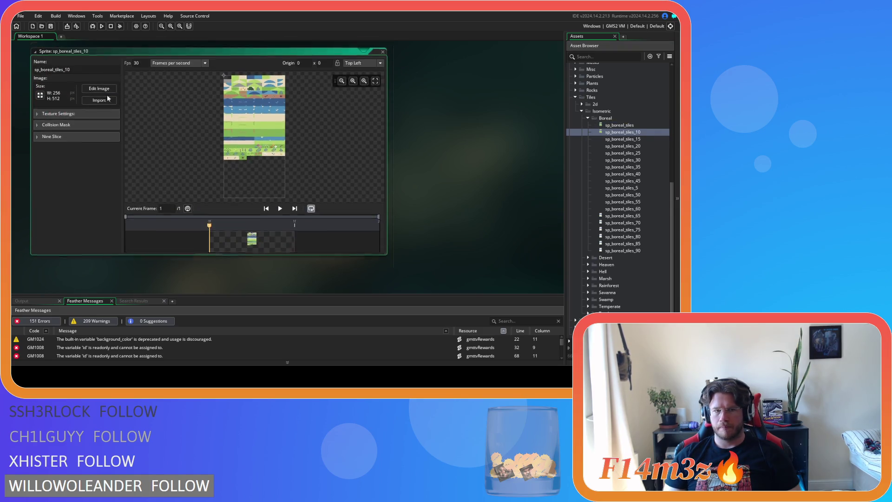
left_click(115, 94)
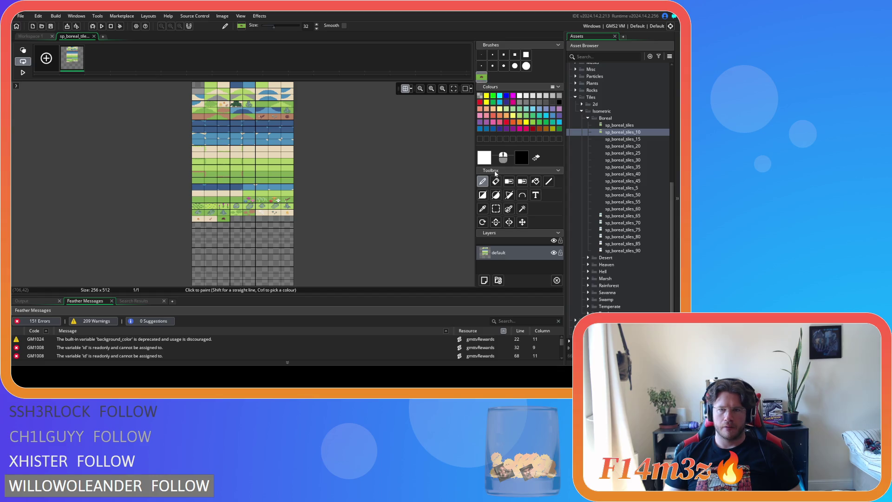
scroll(272, 199, "up", 5)
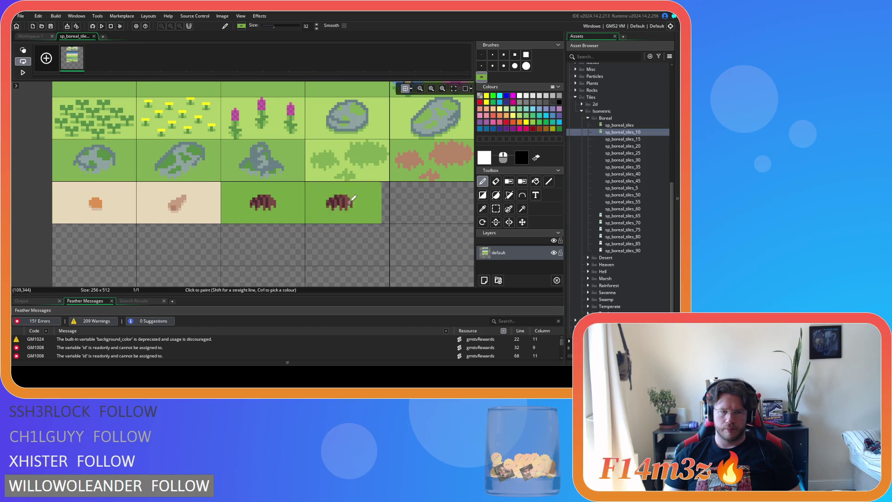
left_click(95, 36)
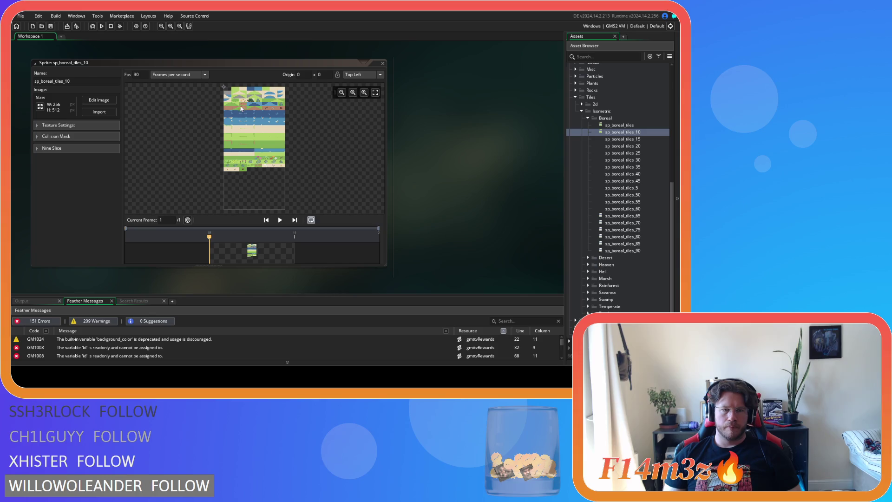
left_click(99, 99)
scroll(262, 153, "up", 3)
left_click(94, 36)
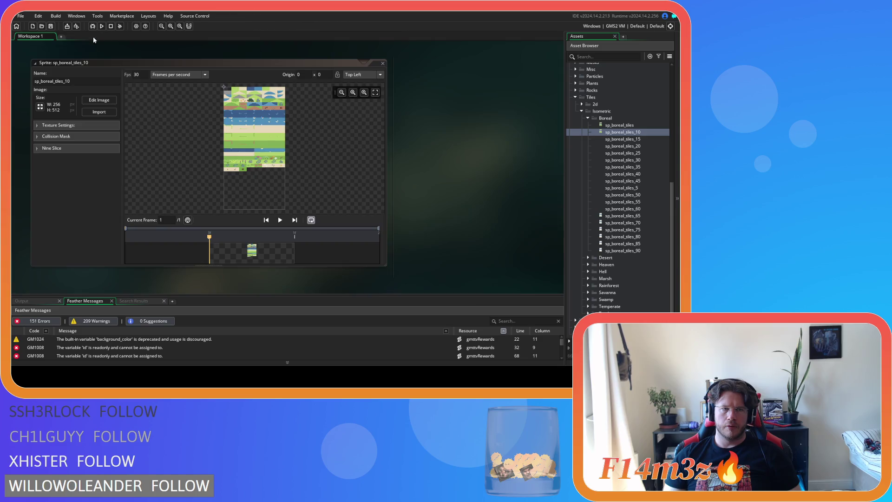
left_click(383, 64)
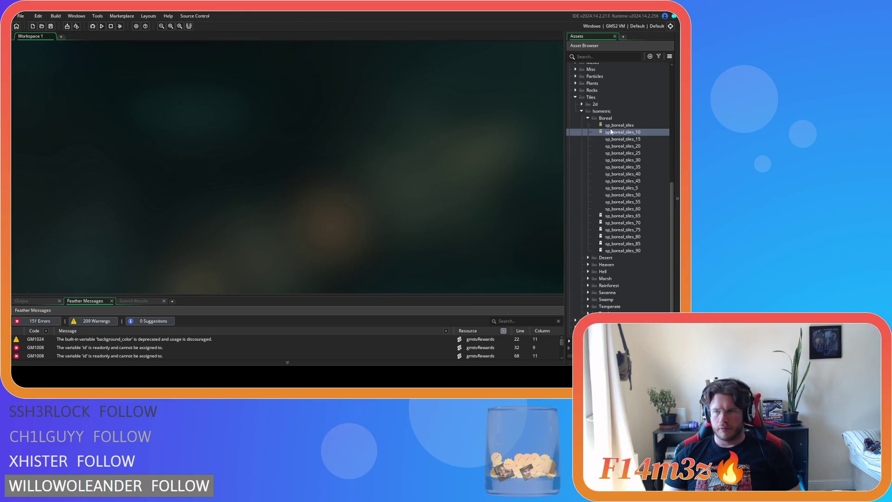
- Give sp_boreal_tiles_5 the stored translucent white (alpha 12) and Rectangle tool, then close it
double_click(636, 188)
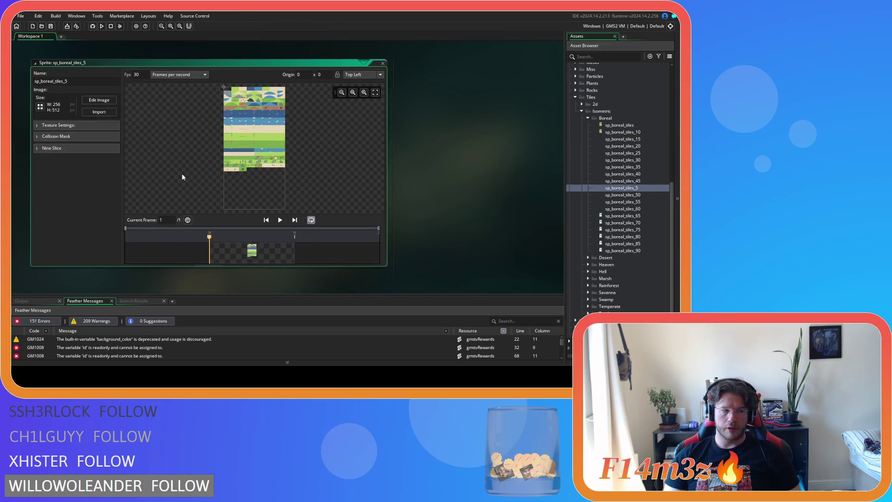
left_click(99, 99)
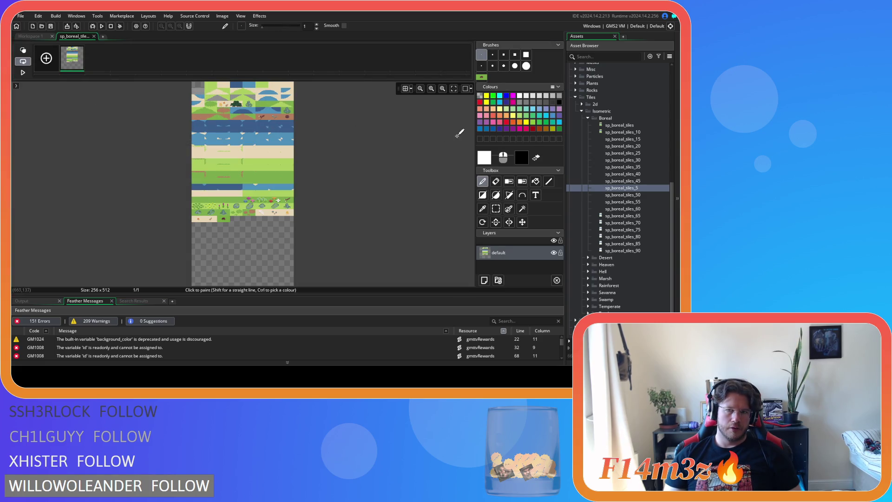
left_click(481, 159)
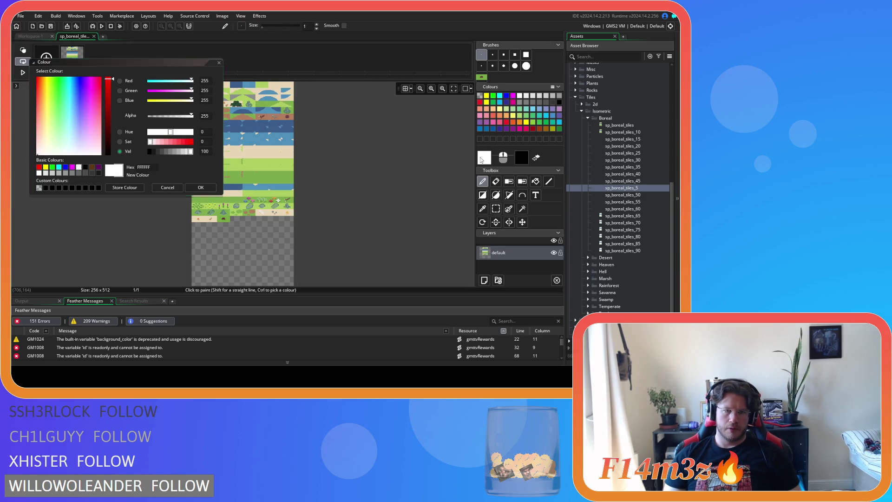
left_click(38, 187)
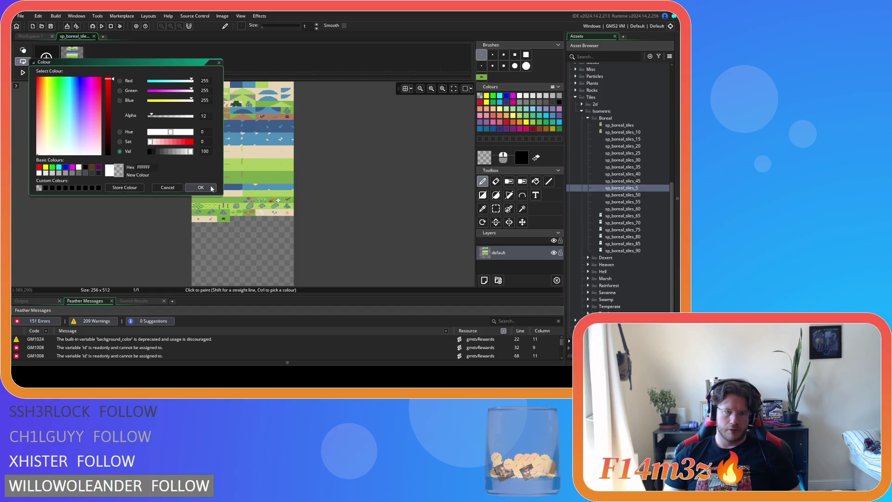
left_click(200, 187)
scroll(219, 218, "up", 5)
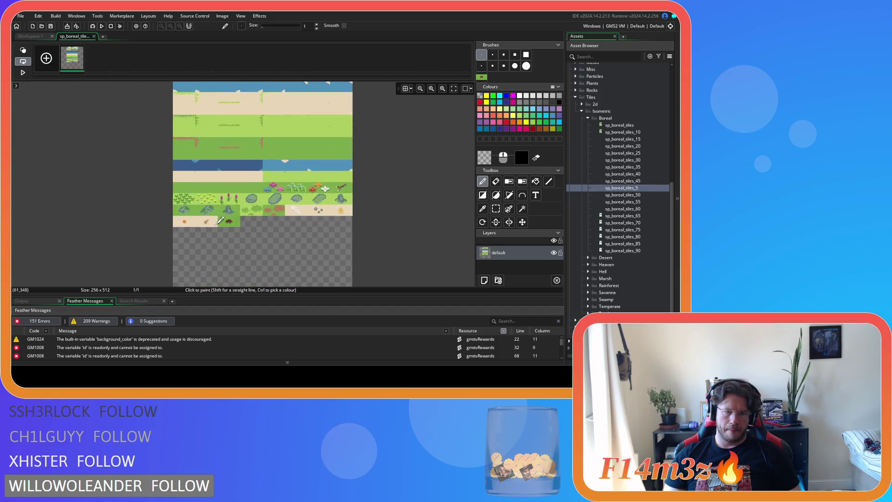
left_click(483, 195)
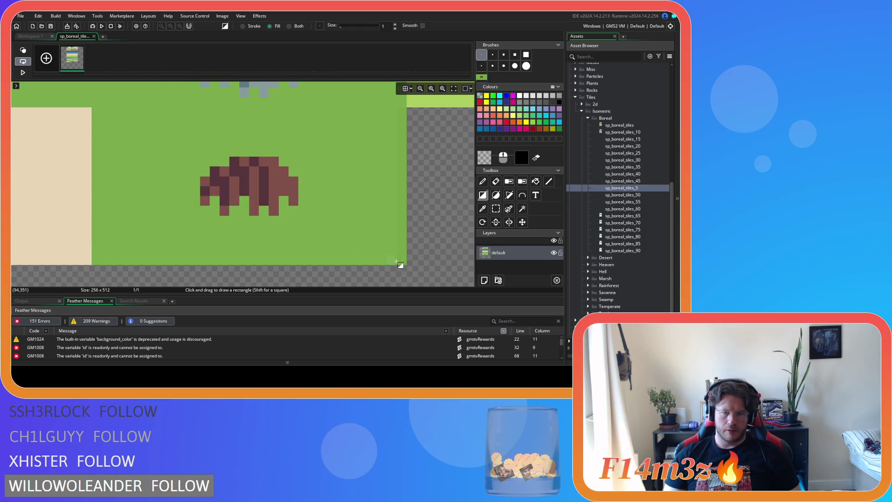
left_click(94, 36)
left_click(383, 63)
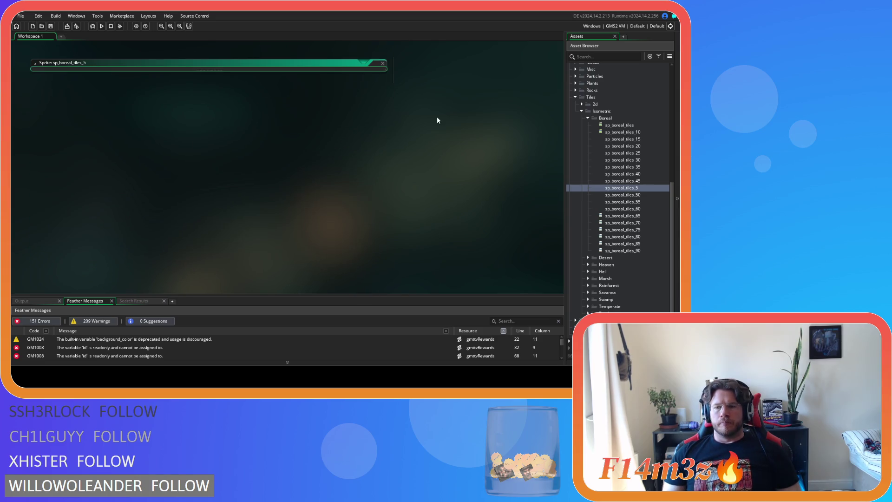
- Open sp_boreal_tiles_10's image and store a mostly transparent white as the drawing colour
double_click(644, 132)
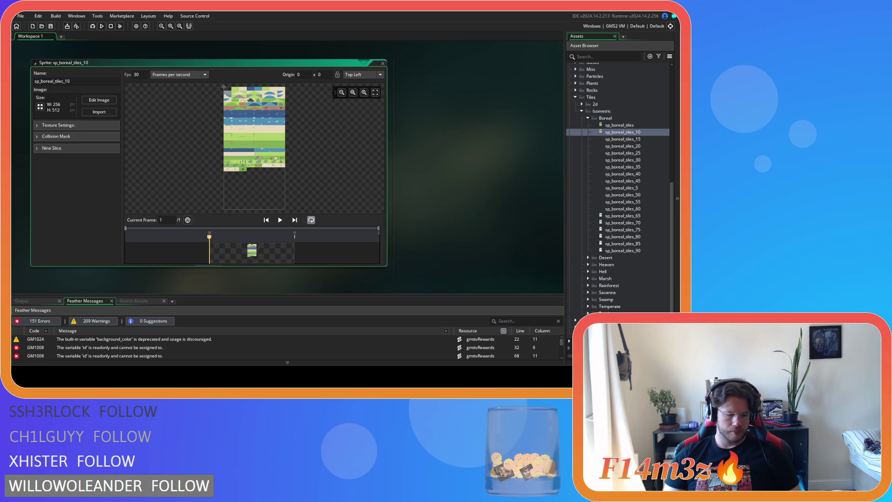
left_click(99, 100)
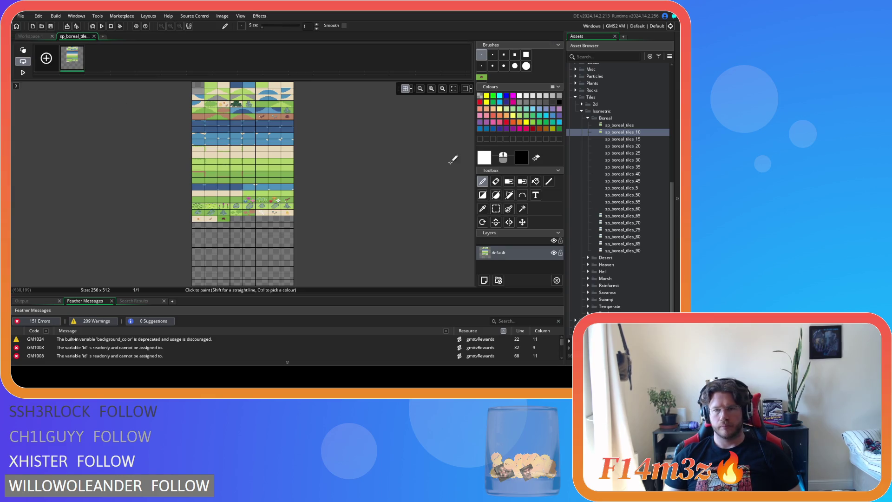
left_click(488, 155)
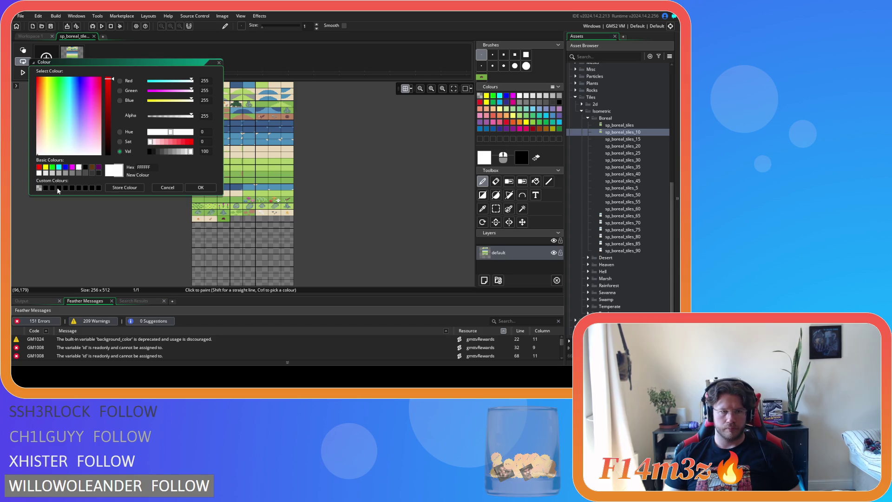
left_click(40, 188)
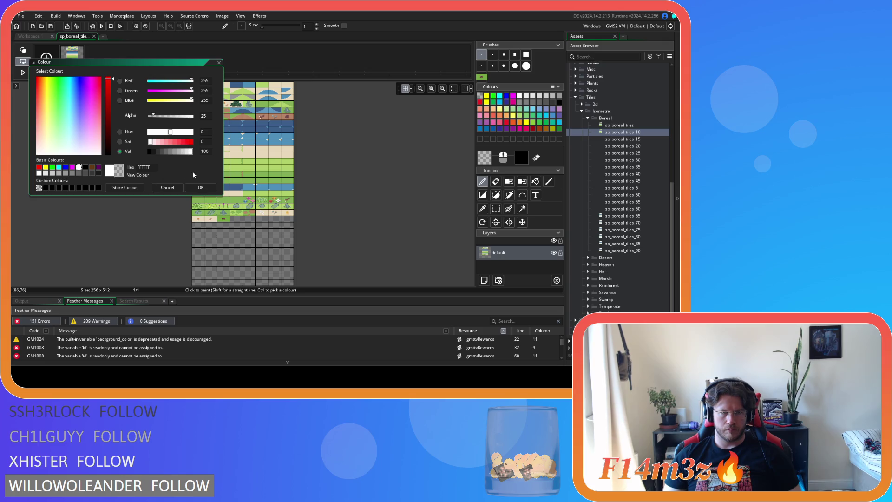
left_click(126, 189)
left_click(195, 188)
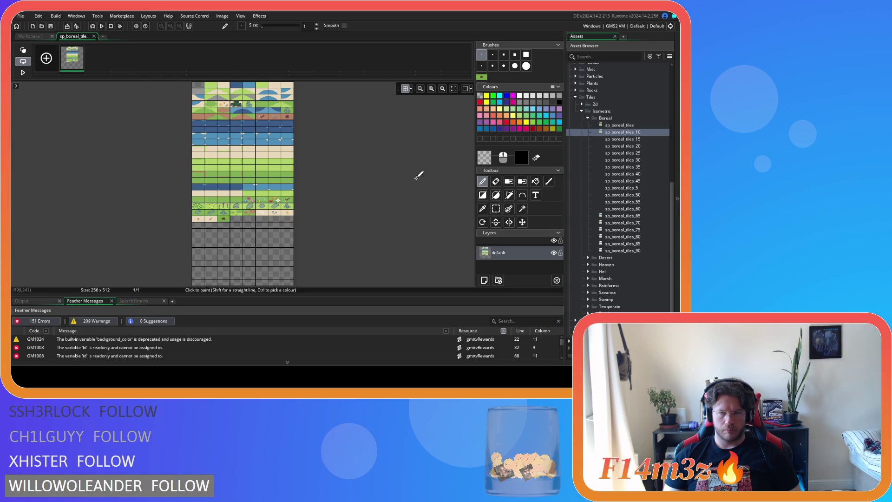
- Draw a filled translucent white rectangle over the mound tile, close it, and open sp_boreal_tiles_15
left_click(483, 195)
scroll(223, 217, "up", 5)
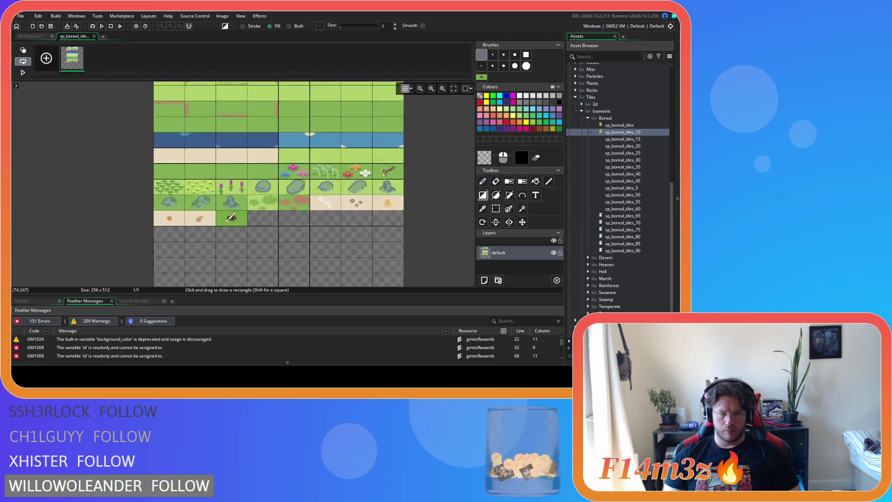
scroll(223, 218, "up", 3)
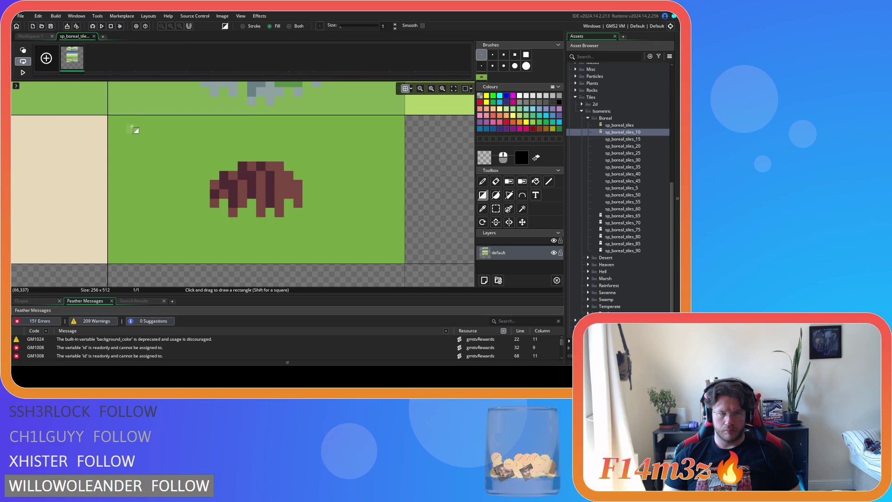
mouse_move(111, 122)
left_mouse_down()
mouse_move(364, 264)
mouse_move(405, 263)
left_mouse_up()
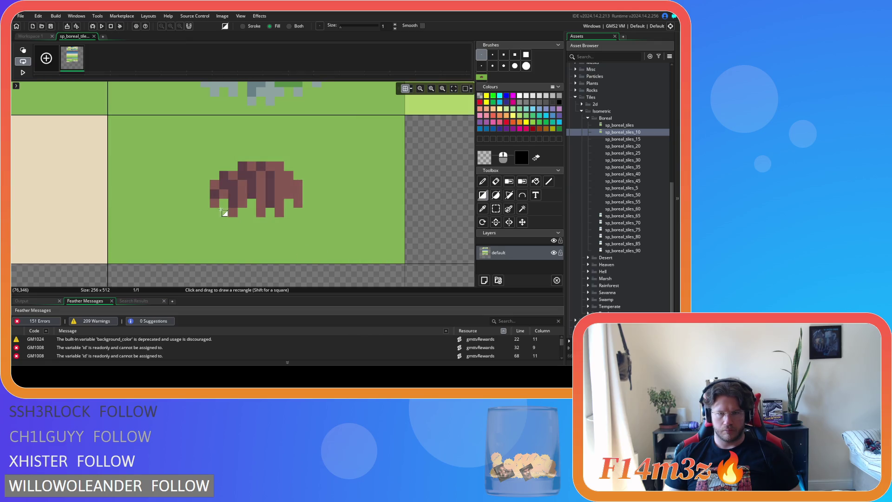
left_click(93, 36)
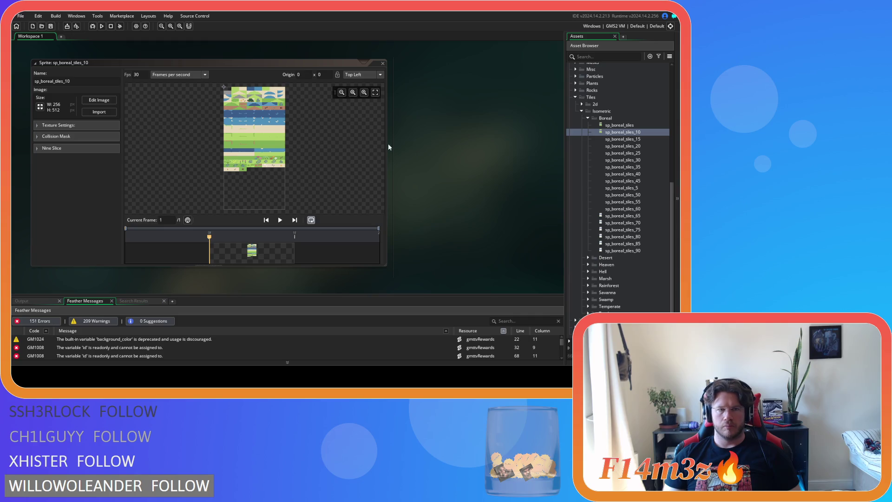
left_click(382, 63)
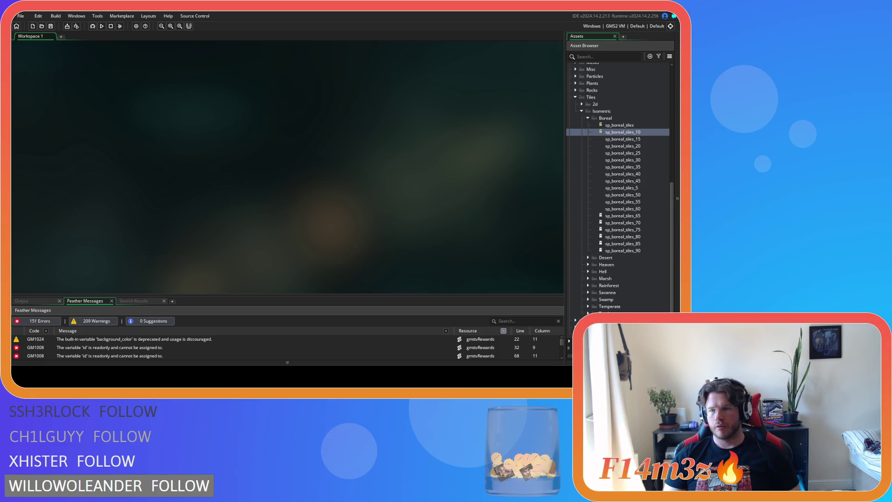
double_click(623, 139)
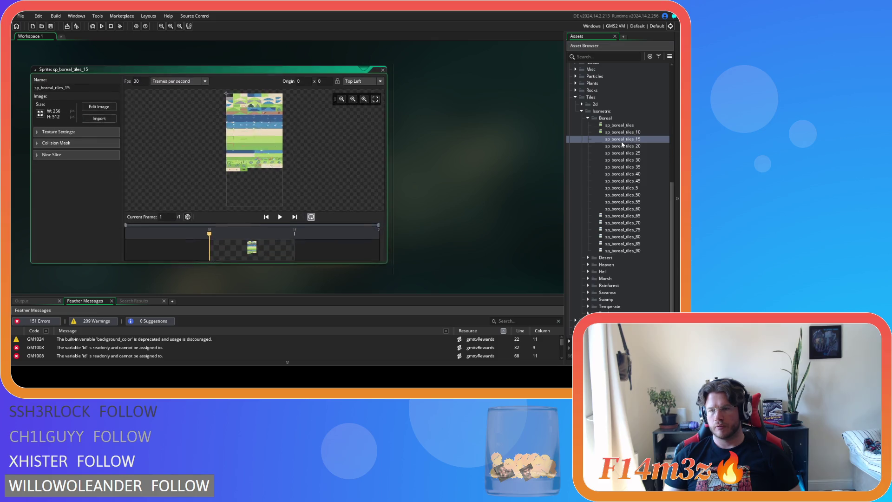
- Cover sp_boreal_tiles_15's mound tile with a rectangle in the saved translucent white, then close it
left_click(99, 100)
left_click(485, 160)
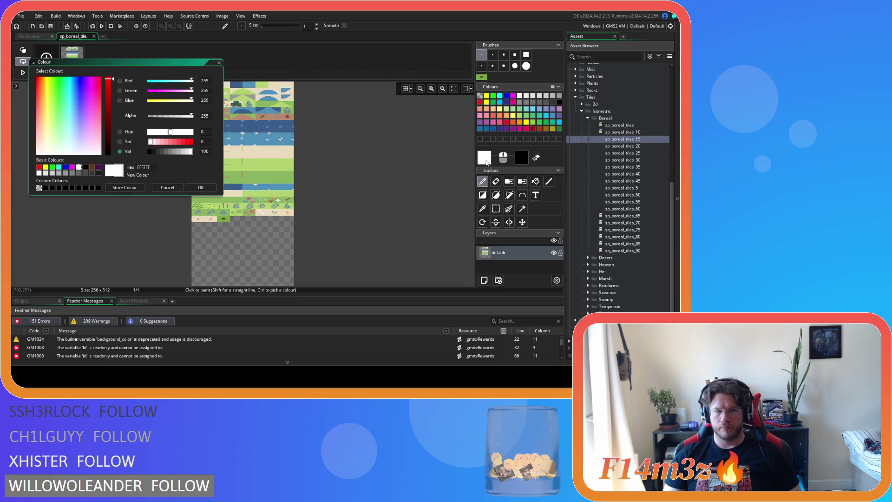
left_click(39, 188)
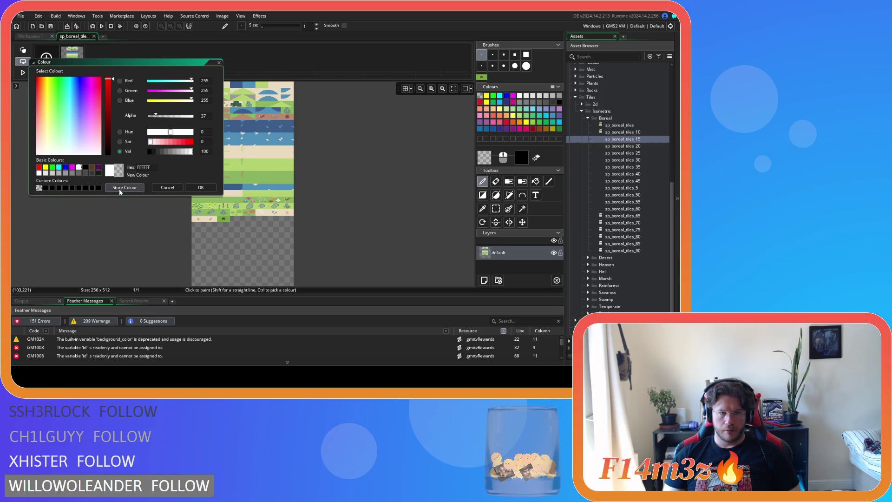
left_click(199, 188)
left_click(482, 195)
scroll(166, 168, "up", 8)
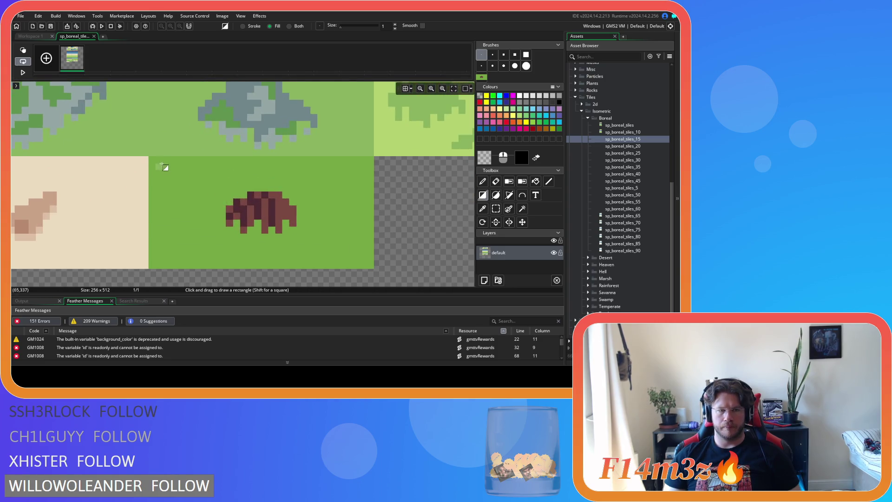
left_click_drag(150, 157, 373, 268)
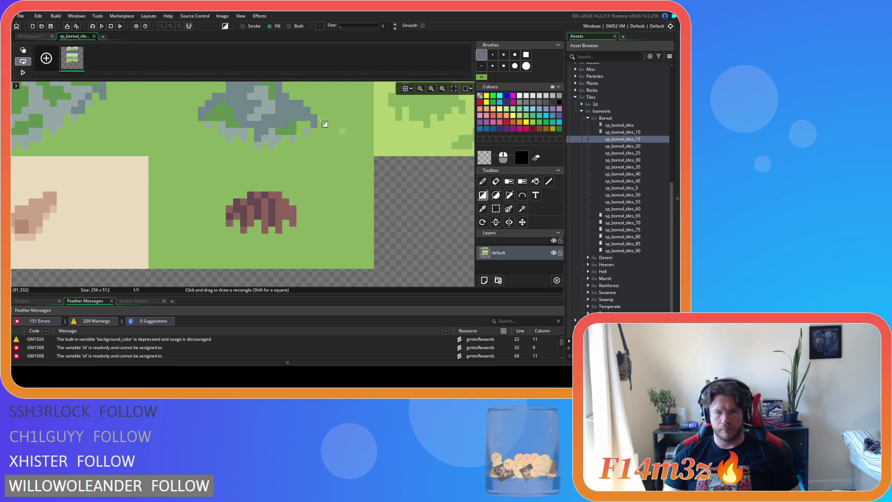
left_click(94, 37)
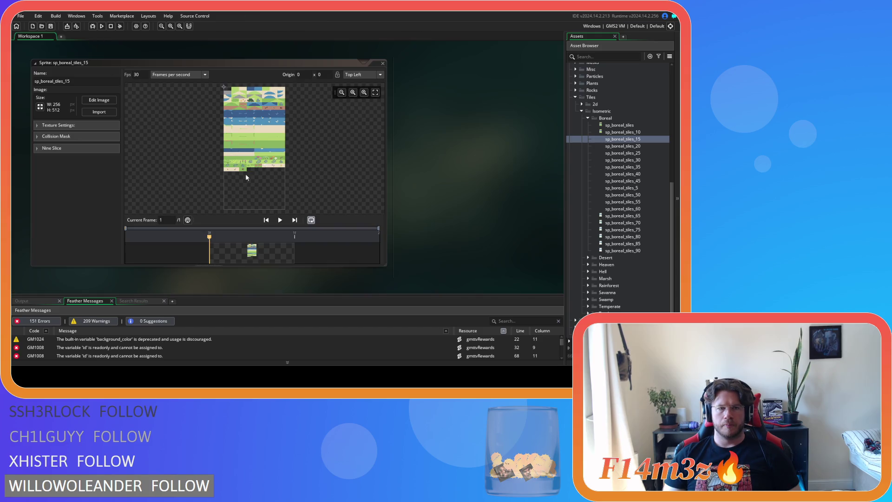
left_click(383, 63)
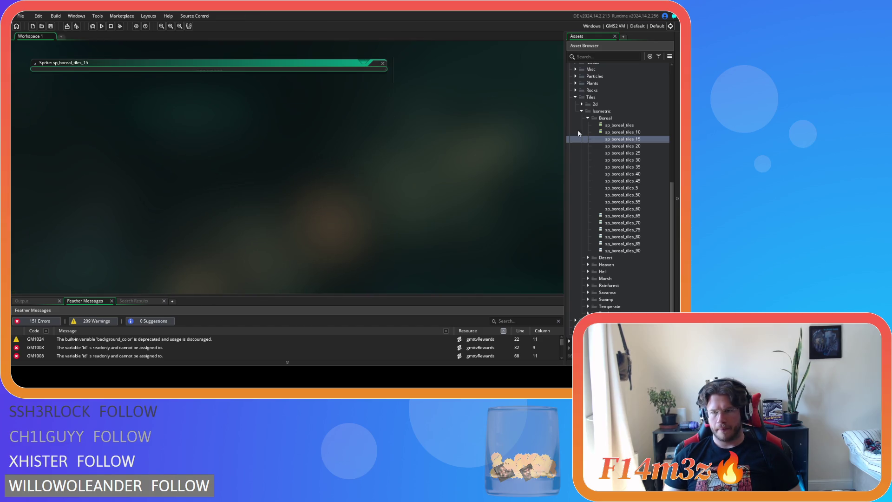
- Open sp_boreal_tiles_20's image and store white with alpha 50 as the drawing colour
double_click(646, 147)
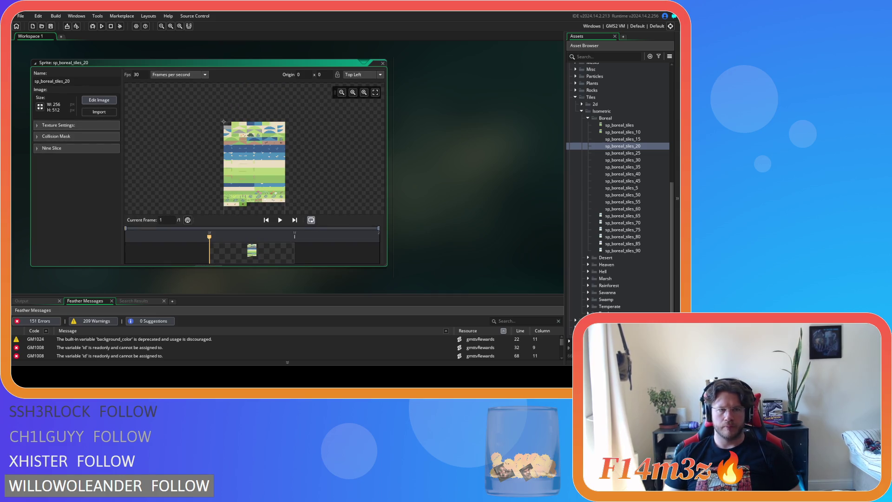
left_click(99, 100)
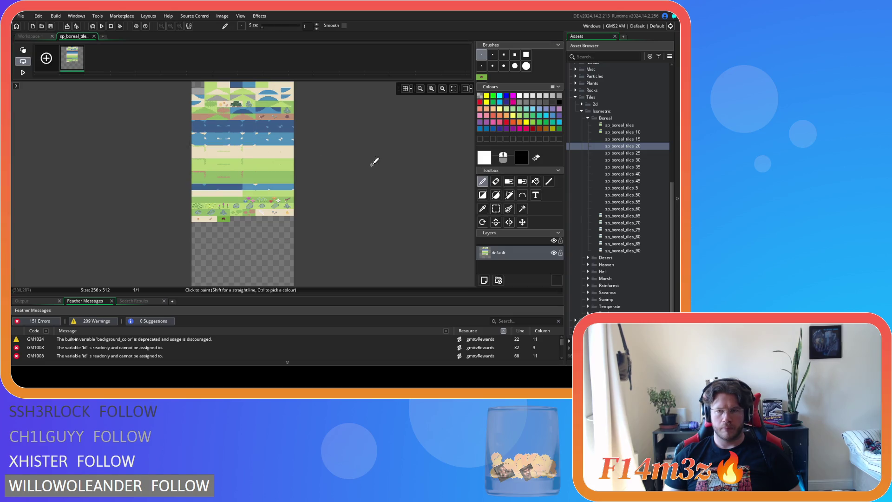
left_click(486, 158)
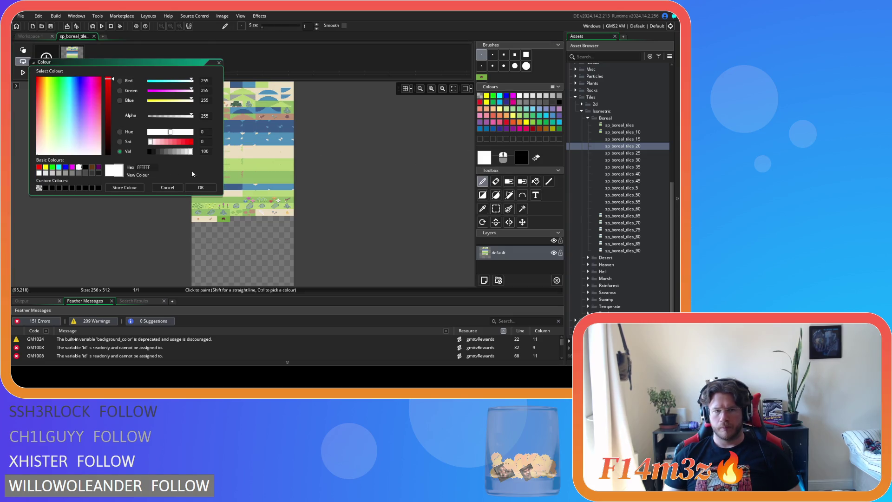
left_click(39, 188)
double_click(204, 115)
type("50")
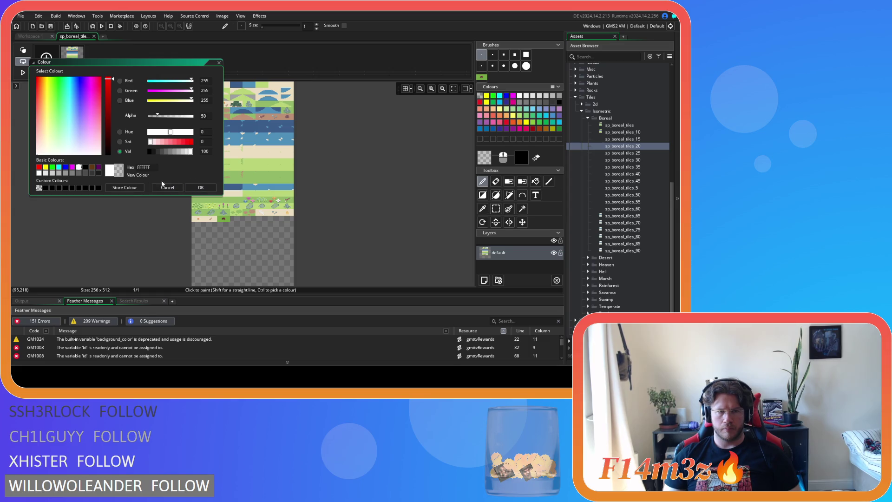
left_click(121, 190)
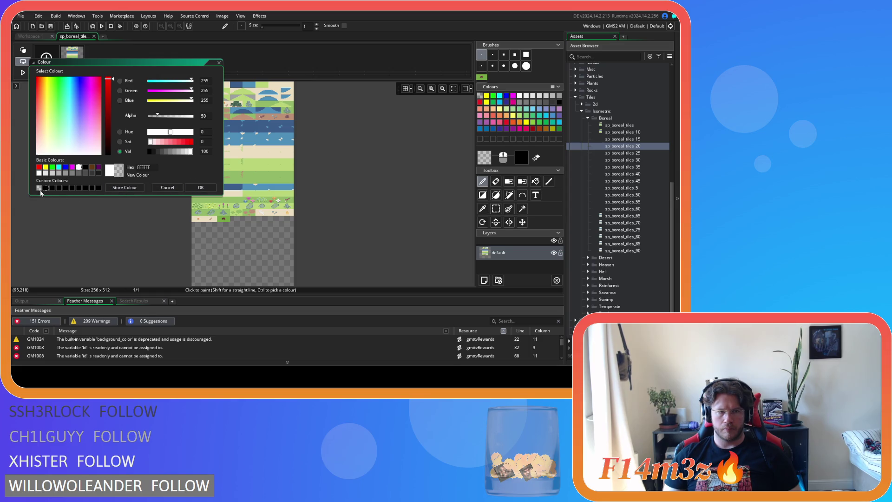
left_click(201, 188)
- Draw a filled translucent white rectangle over the mound tile, close it, and open sp_boreal_tiles_25
left_click(483, 195)
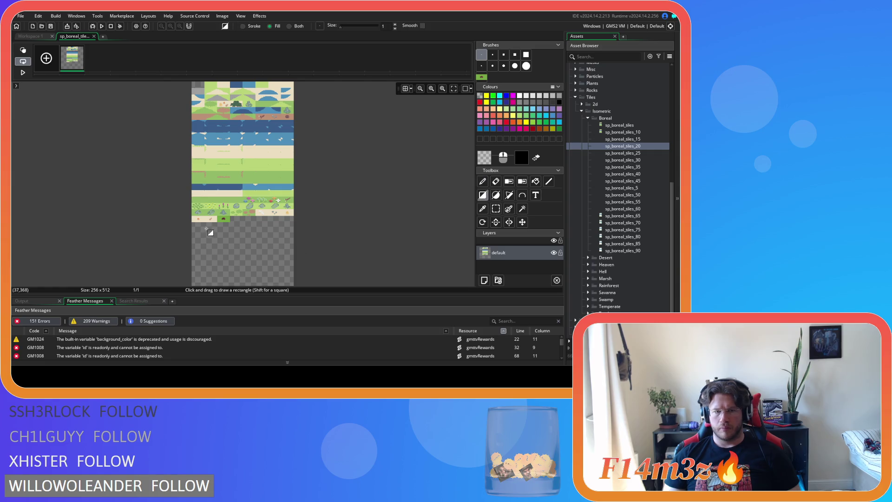
scroll(219, 219, "up", 8)
scroll(221, 184, "up", 3)
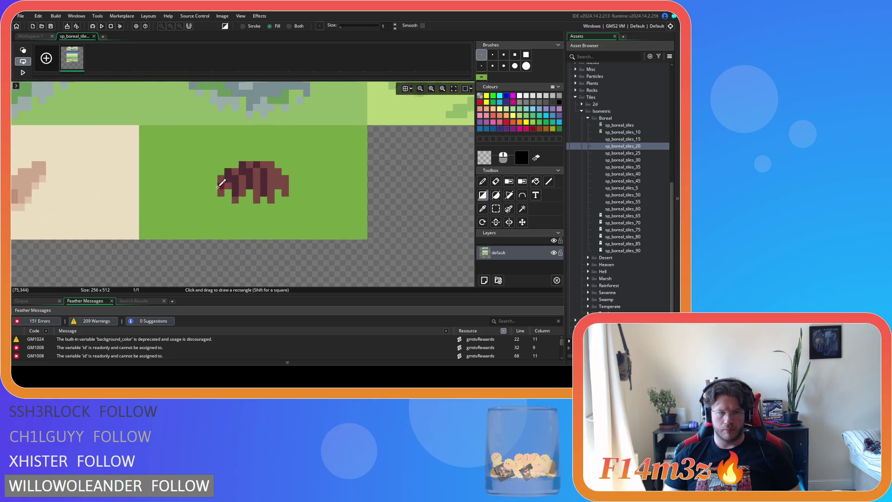
left_click_drag(128, 117, 376, 243)
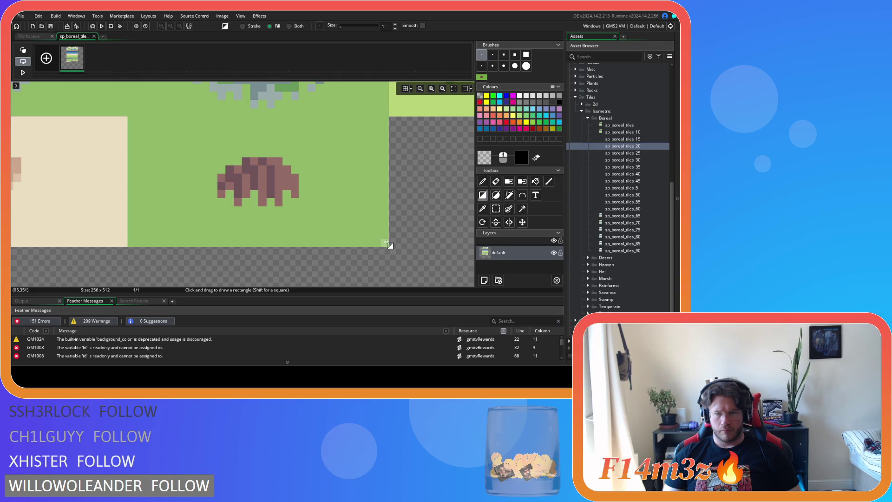
left_click(93, 36)
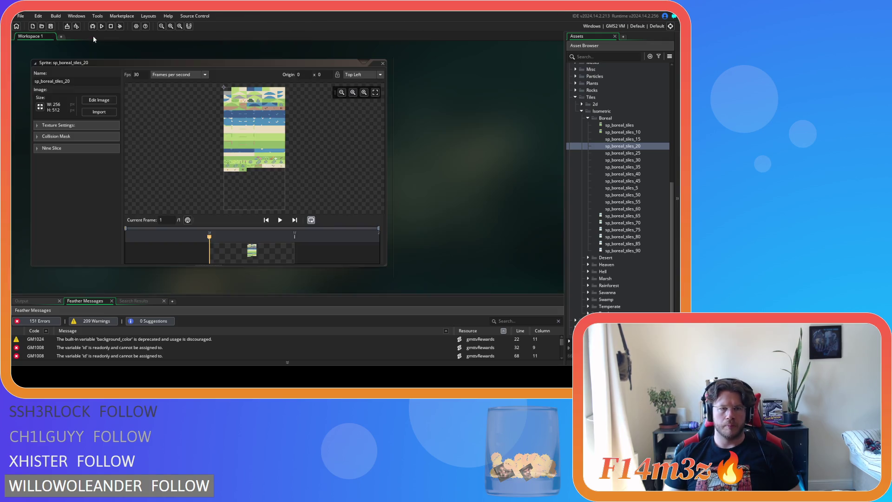
left_click(383, 63)
double_click(604, 153)
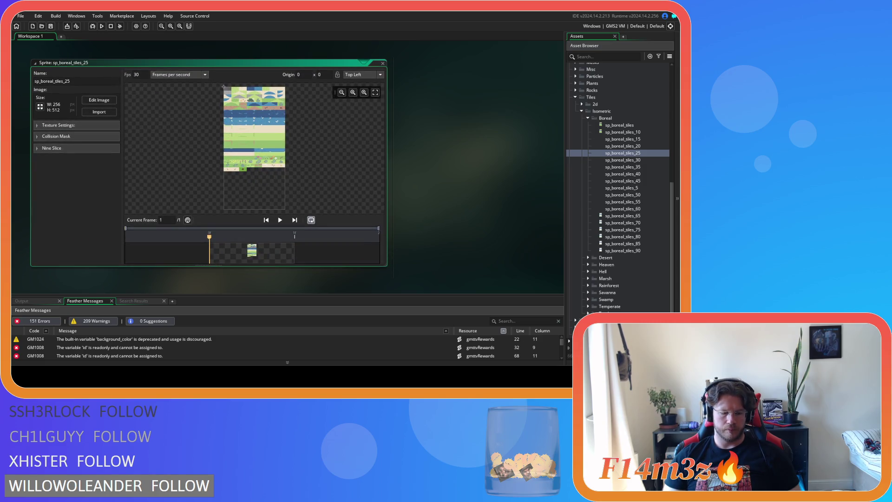
- In sp_boreal_tiles_25's image editor, set the white drawing colour's alpha to 50
left_click(99, 100)
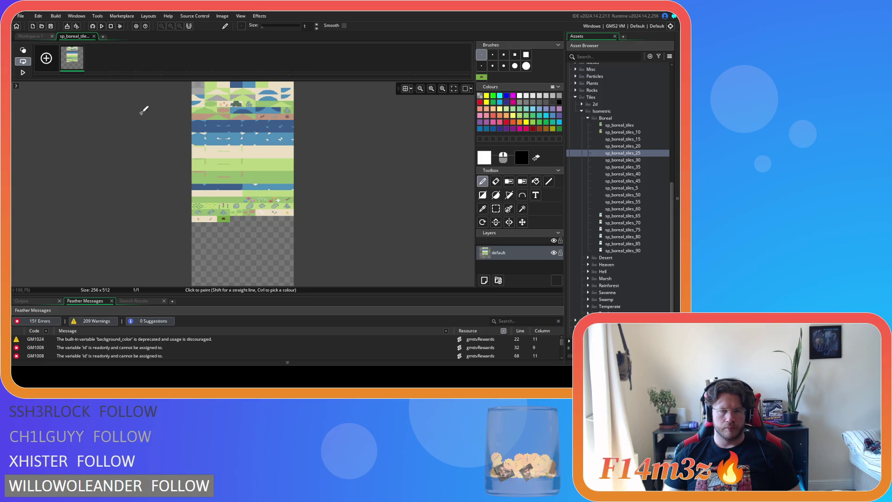
left_click(489, 159)
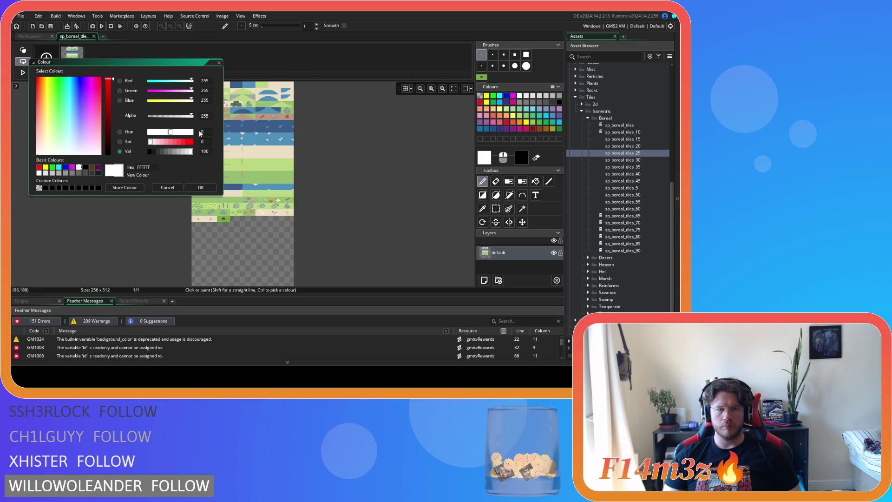
double_click(204, 116)
type("50")
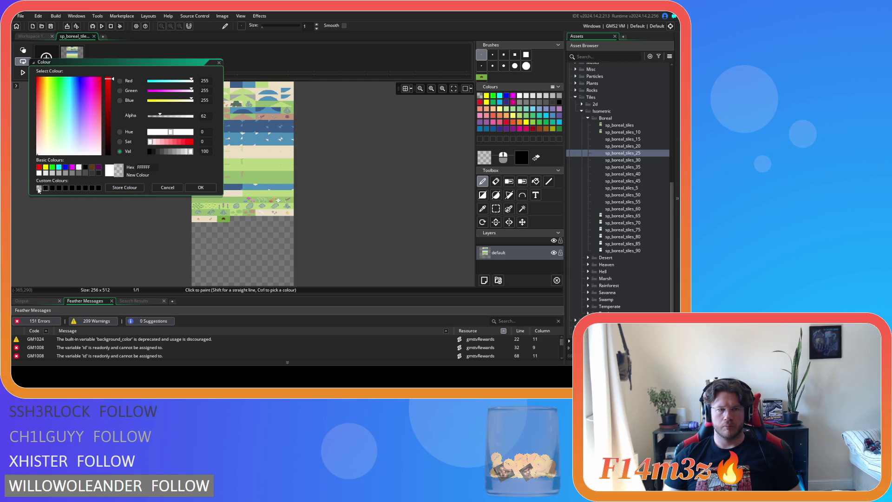
left_click(201, 188)
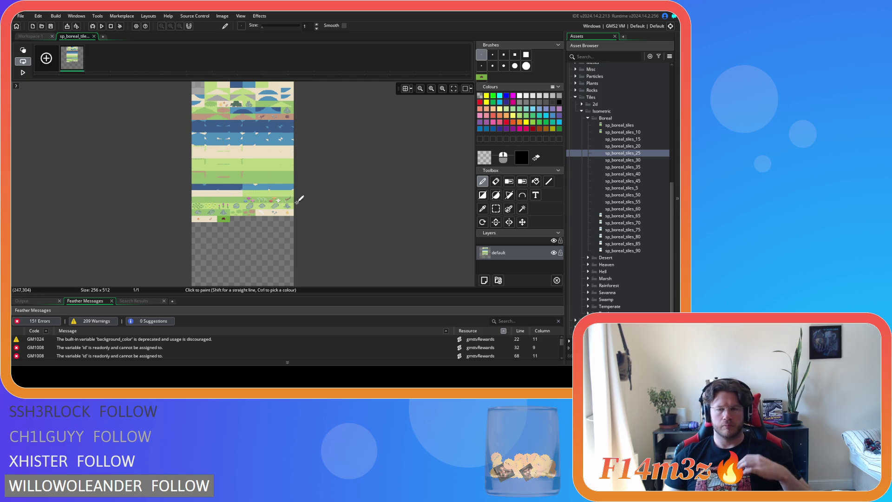
- Draw a filled translucent white rectangle over the mound tile, then close the editor and sprite
left_click(483, 195)
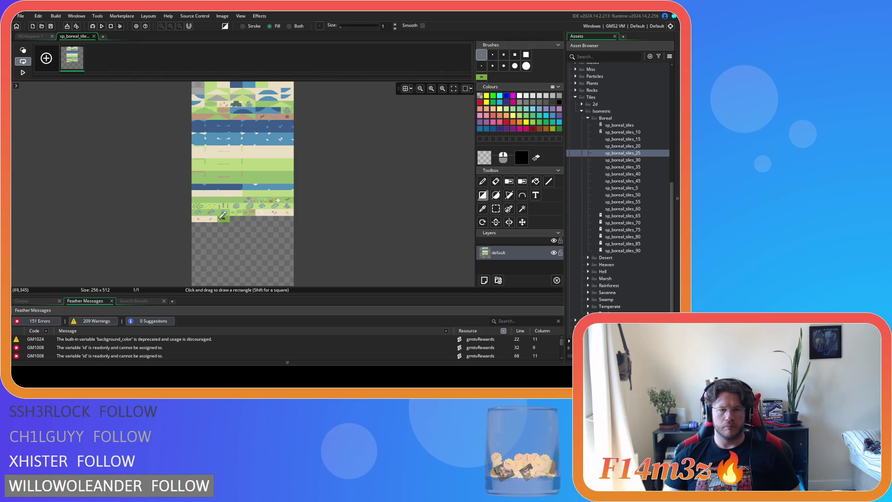
scroll(224, 213, "up", 5)
scroll(224, 213, "up", 3)
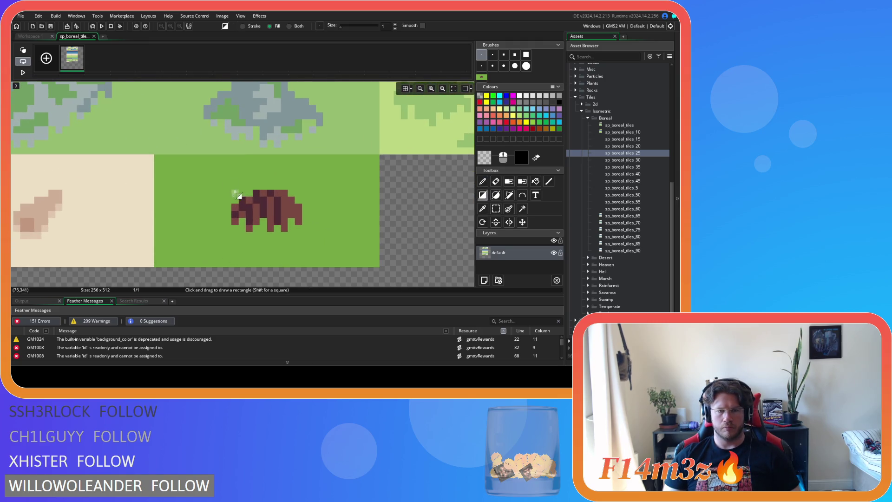
left_click_drag(157, 157, 379, 268)
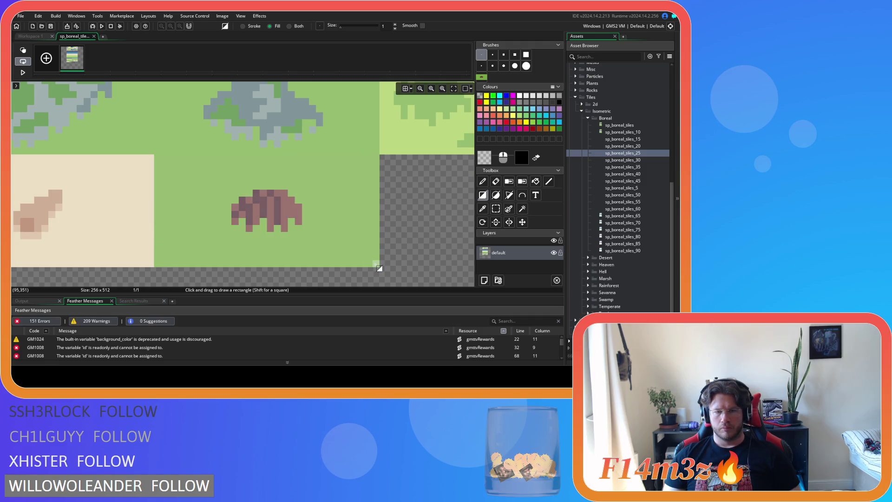
left_click(94, 36)
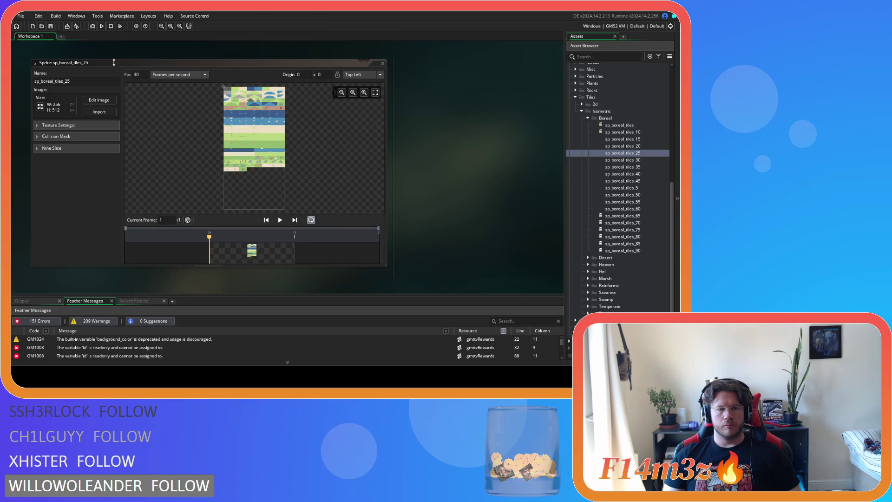
left_click(383, 64)
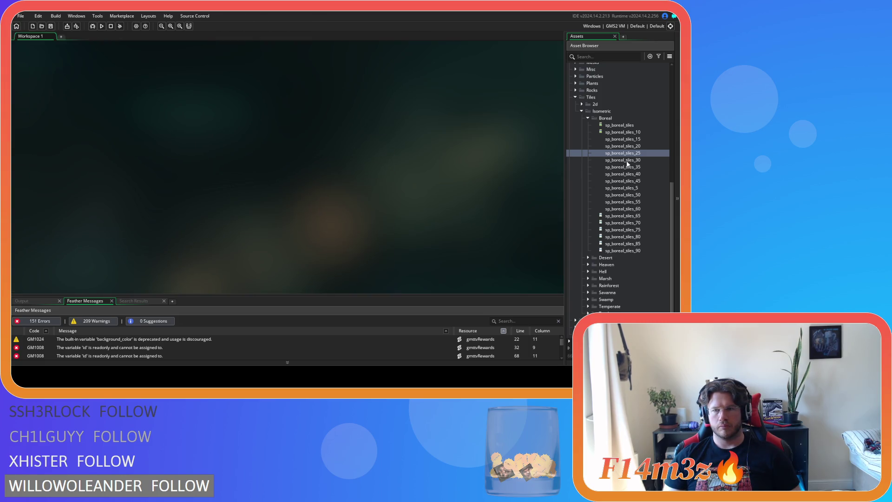
- Open sp_boreal_tiles_30's image and make the white colour translucent, storing it as a custom colour
double_click(626, 161)
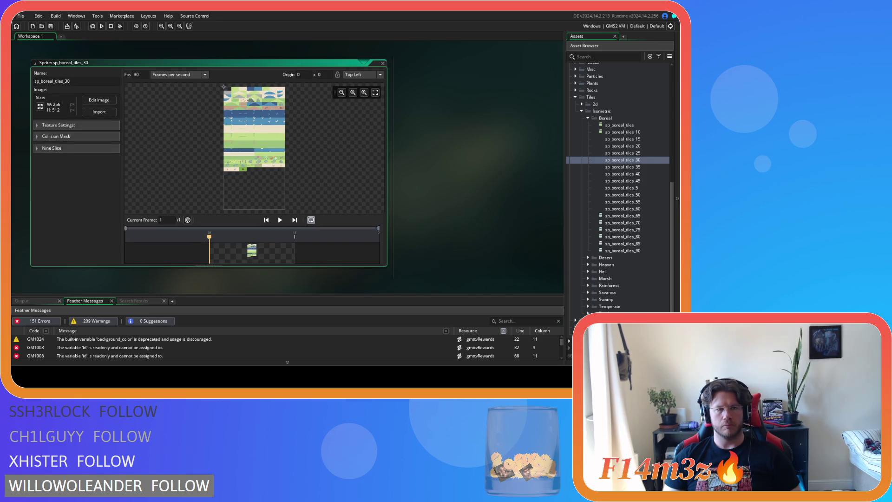
left_click(98, 99)
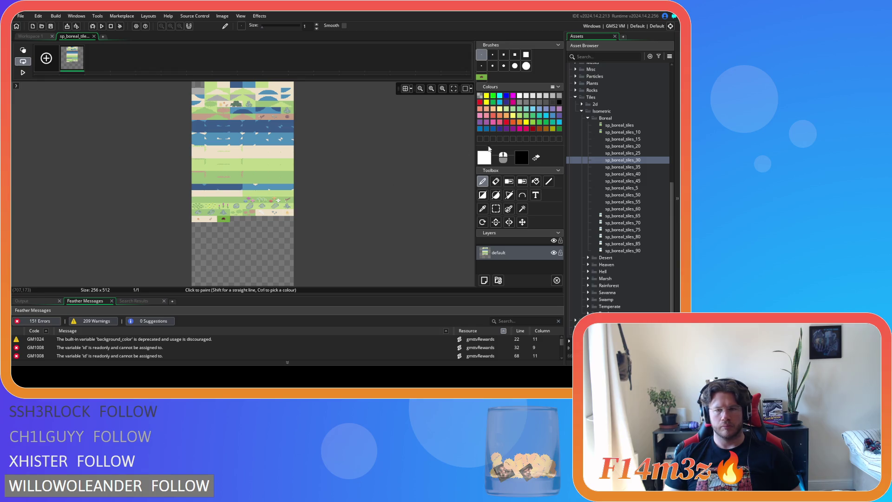
double_click(485, 158)
left_click(39, 188)
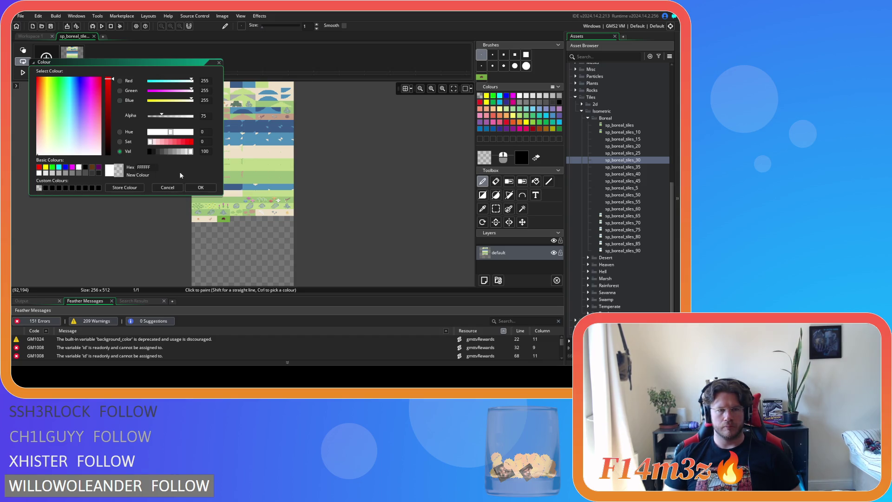
left_click(40, 189)
double_click(201, 117)
left_click(132, 187)
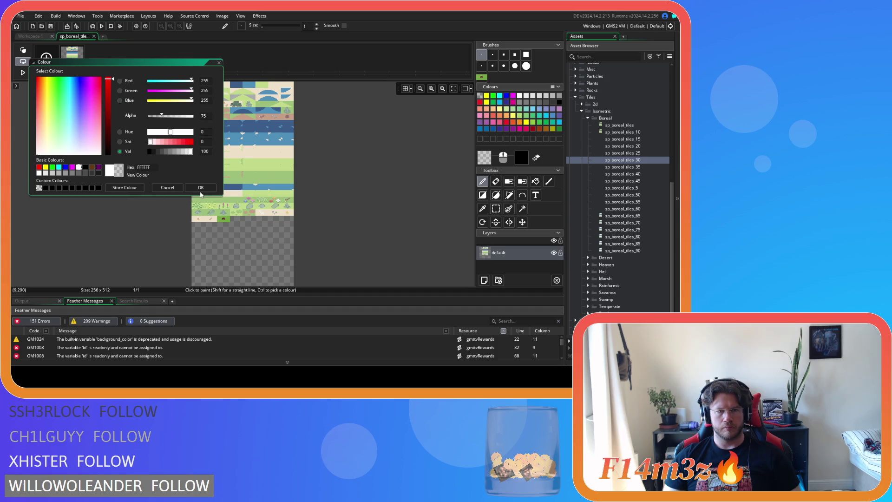
left_click(201, 187)
- Draw a filled translucent white rectangle over the brown mound tile
scroll(219, 233, "up", 5)
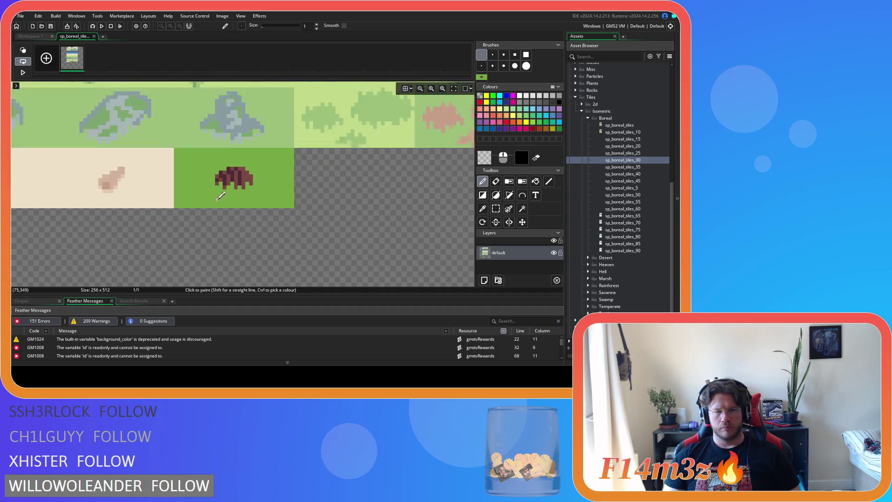
left_click(486, 197)
mouse_move(142, 109)
left_mouse_down()
mouse_move(191, 158)
mouse_move(346, 212)
left_mouse_up()
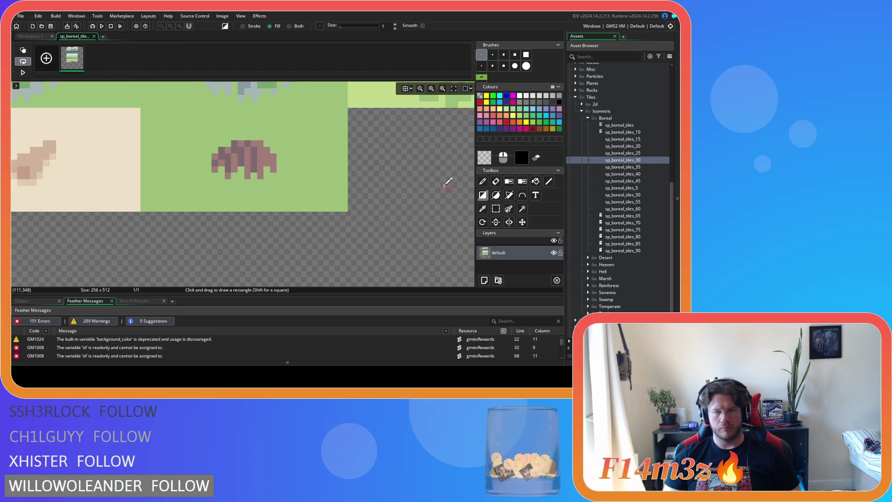
- Close sp_boreal_tiles_30's image editor and sprite window, and open sp_boreal_tiles_35
left_click(94, 36)
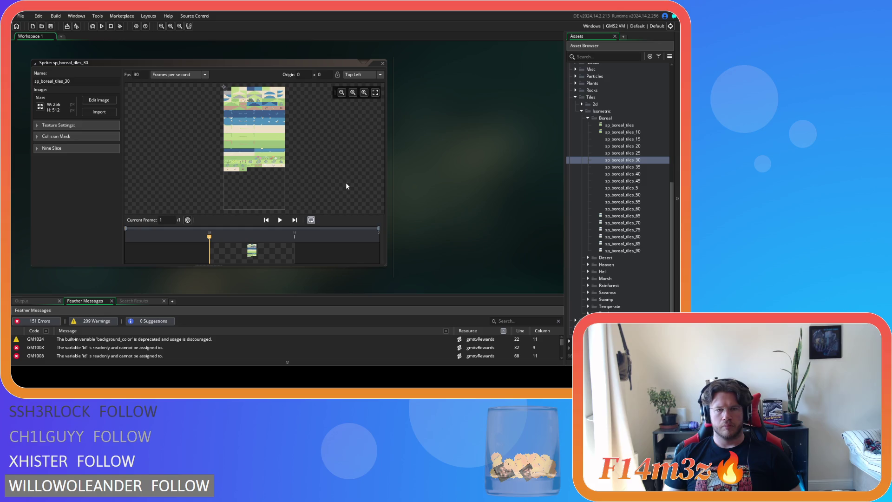
left_click(382, 64)
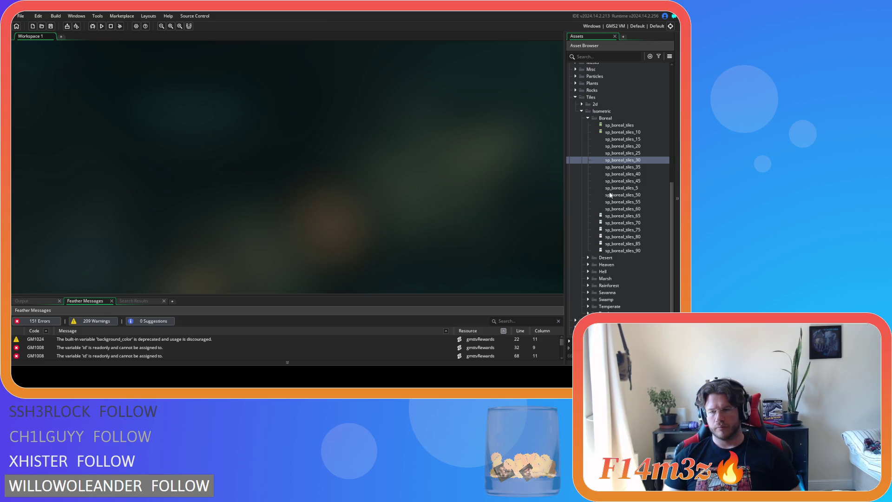
double_click(623, 167)
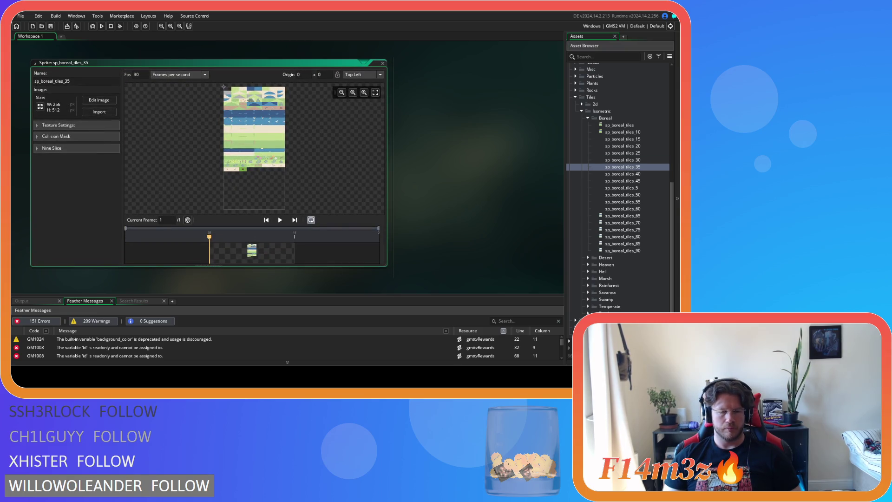
- Open sp_boreal_tiles_35's image and make the white drawing colour semi-transparent
left_click(99, 100)
left_click(485, 158)
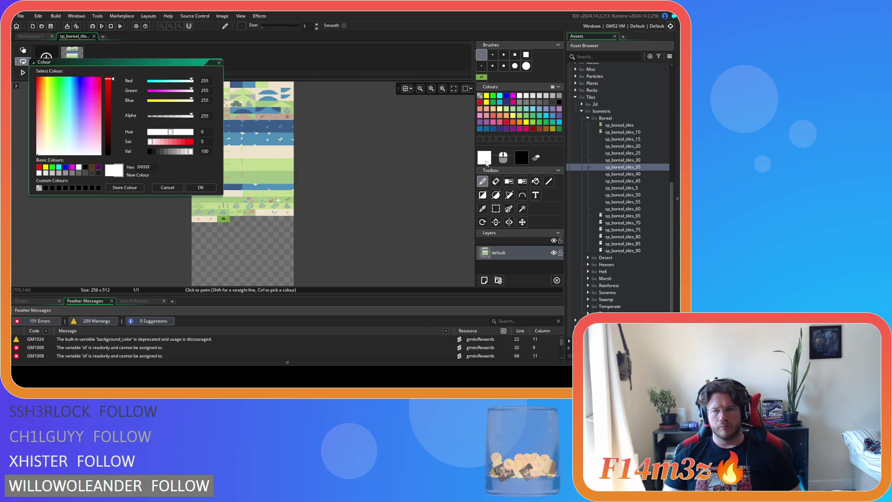
left_click(39, 187)
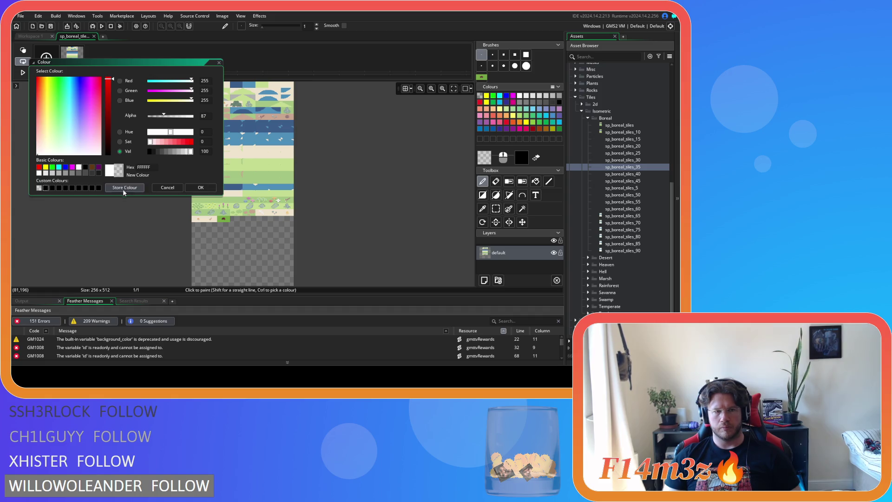
left_click(207, 188)
- Draw a filled translucent white rectangle over the brown mound tile
left_click(483, 195)
scroll(222, 218, "up", 3)
scroll(222, 219, "up", 5)
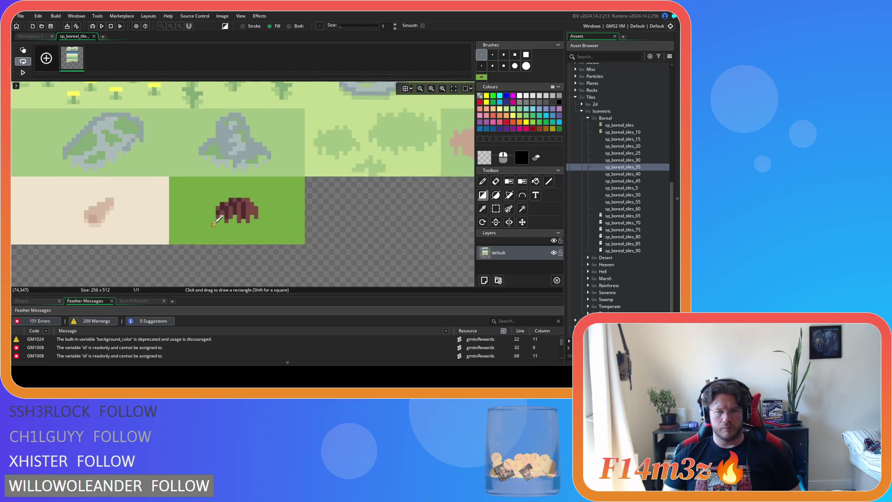
mouse_move(140, 146)
left_mouse_down()
mouse_move(228, 199)
mouse_move(364, 258)
left_mouse_up()
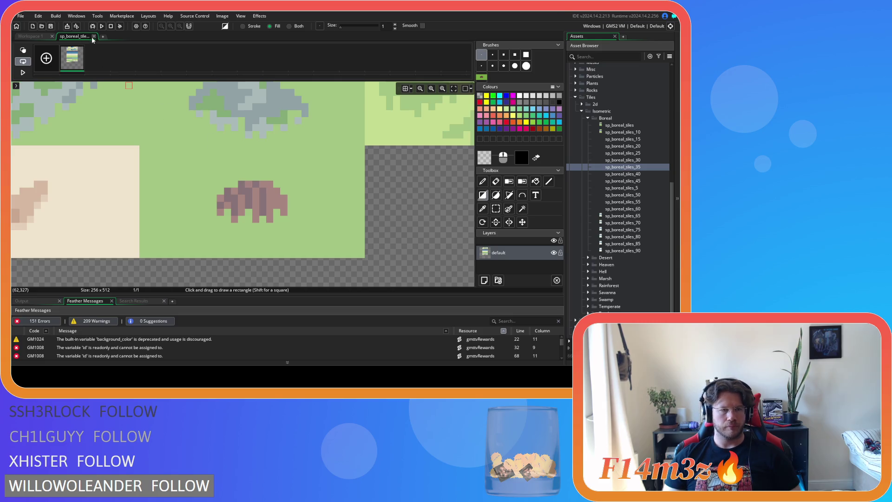
- Close sp_boreal_tiles_35's editor and sprite window, and select sp_boreal_tiles_40
left_click(94, 36)
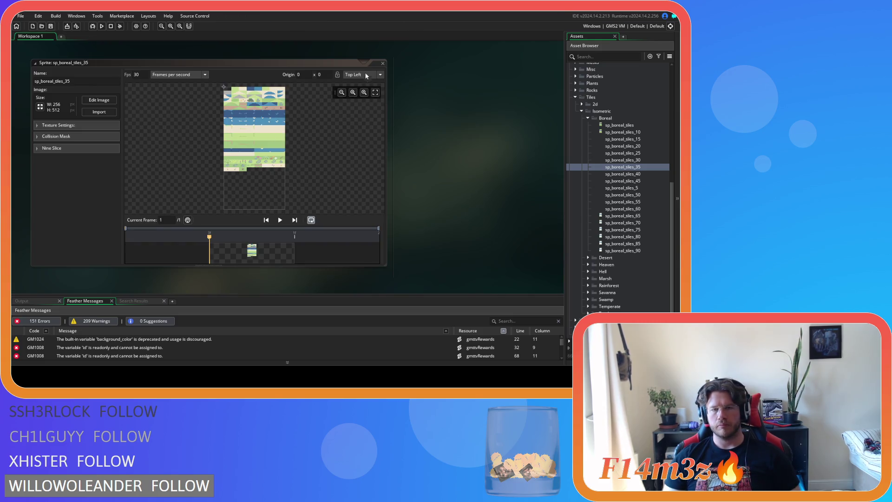
left_click(383, 63)
left_click(615, 175)
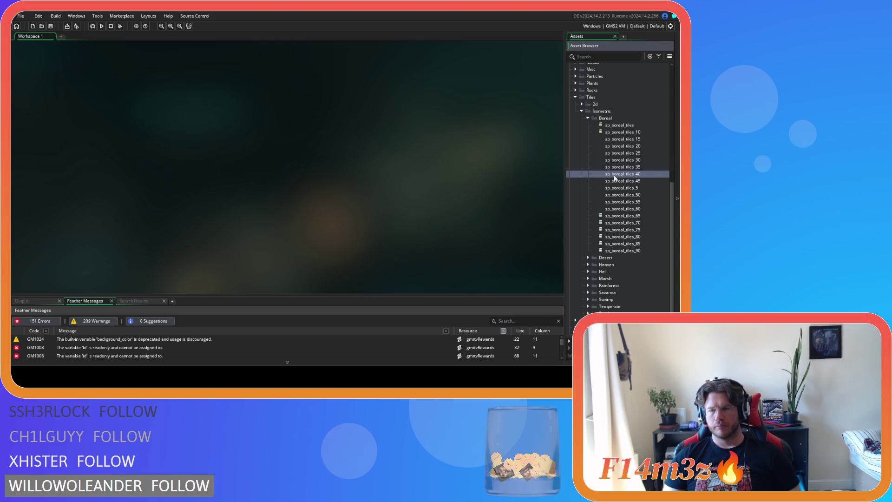
- Open sp_boreal_tiles_40's image and store a semi-transparent white as the drawing colour
double_click(614, 175)
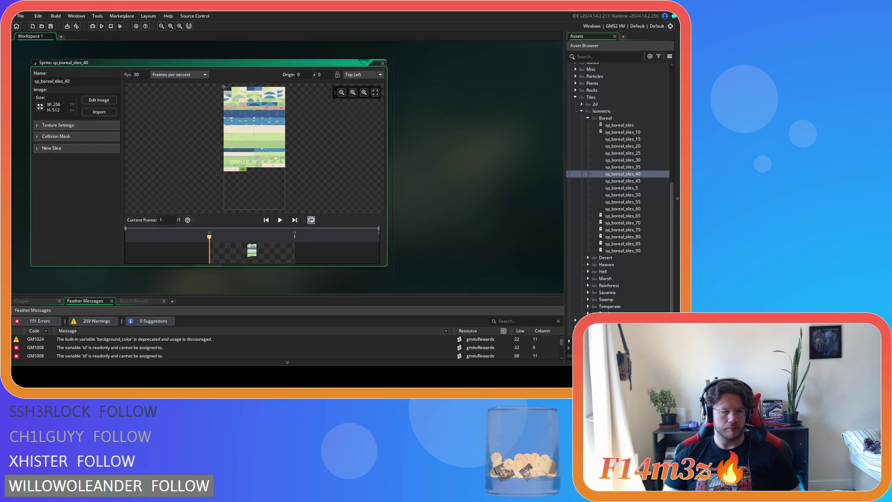
left_click(99, 99)
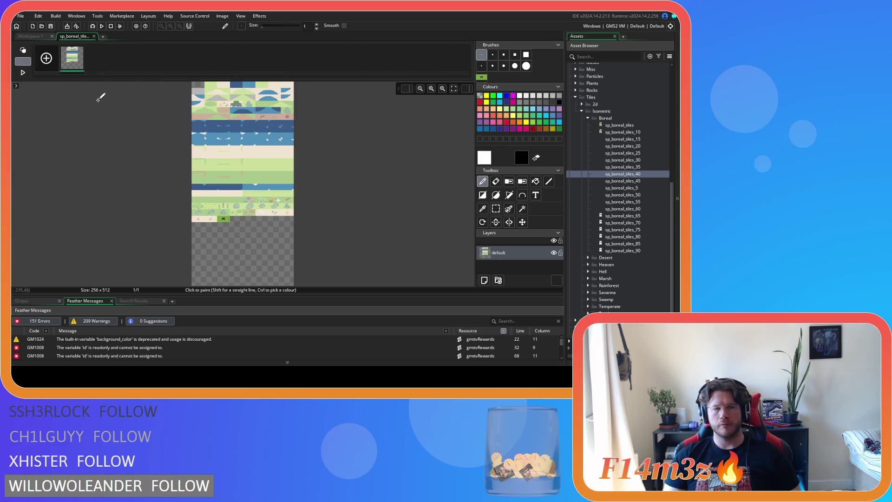
left_click(485, 158)
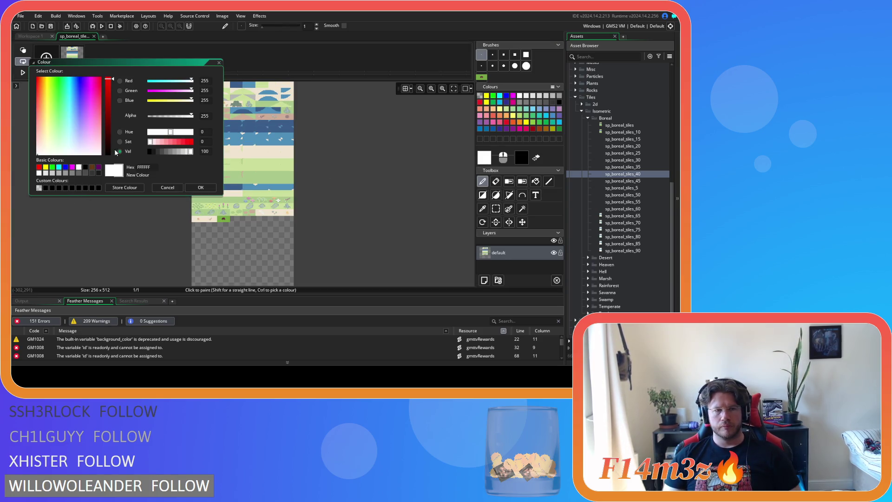
left_click(38, 189)
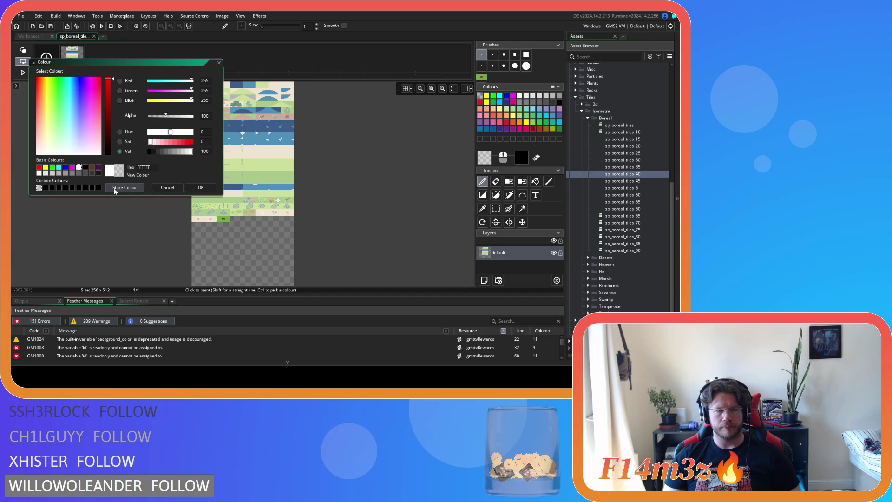
left_click(128, 188)
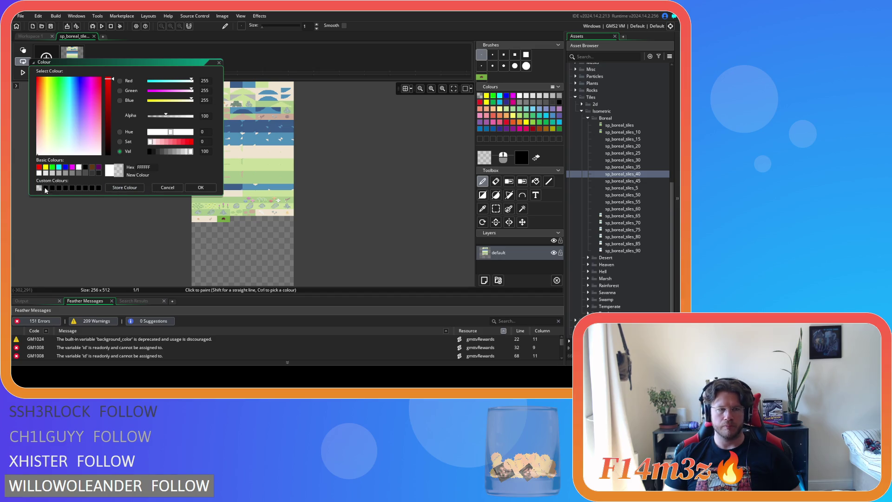
left_click(201, 188)
- Draw a filled translucent white rectangle over the brown mound tile
scroll(219, 229, "up", 5)
scroll(218, 229, "down", 5)
scroll(223, 186, "up", 5)
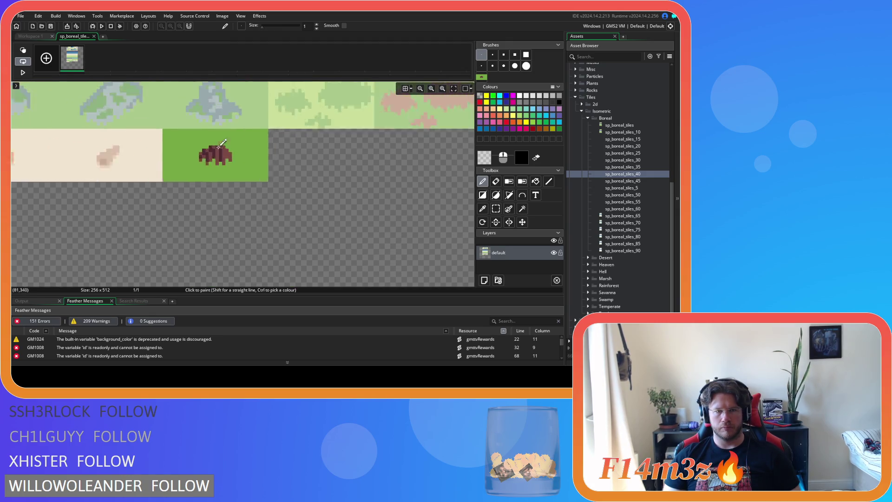
scroll(226, 139, "up", 3)
left_click(482, 195)
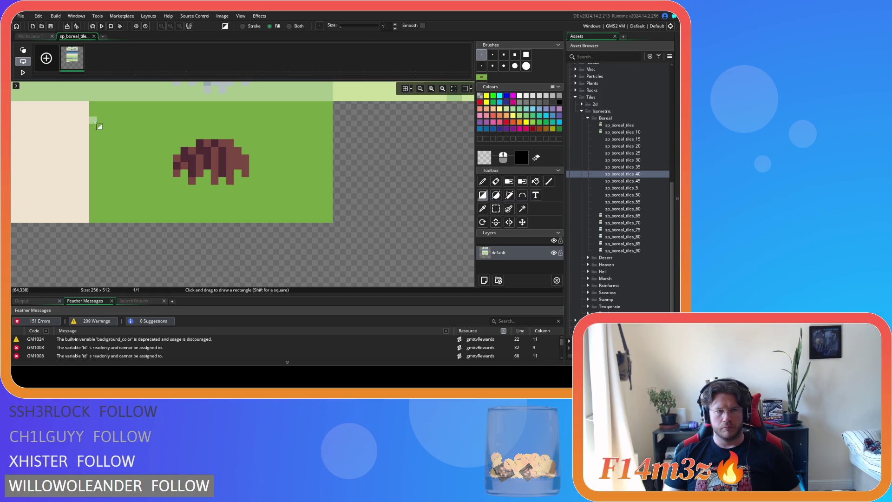
mouse_move(94, 105)
left_mouse_down()
mouse_move(277, 222)
mouse_move(331, 222)
left_mouse_up()
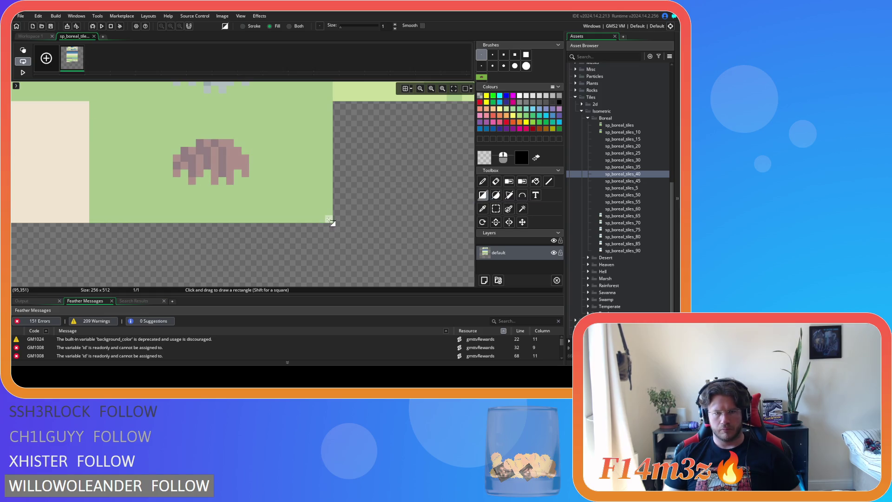
- Close the image editor and the sp_boreal_tiles_40 sprite window
left_click(94, 36)
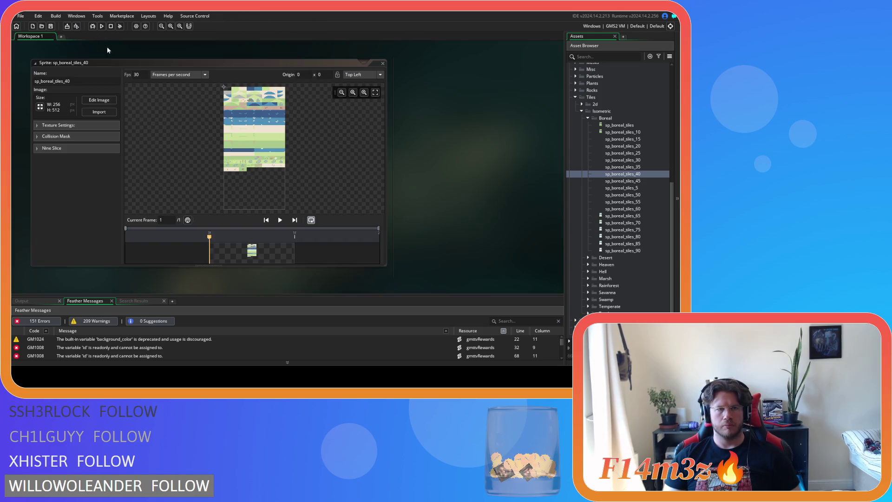
left_click(383, 62)
left_click(648, 181)
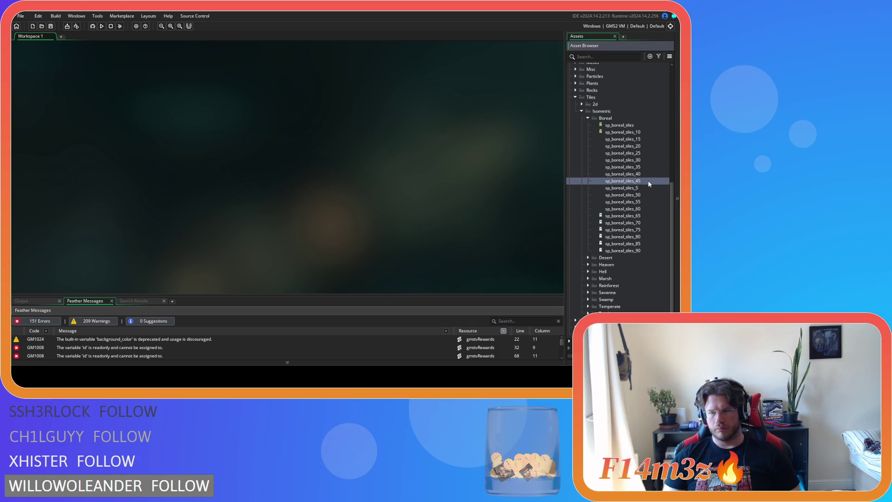
- Open sp_boreal_tiles_45's image and set the white colour's alpha to 112, storing it
double_click(649, 182)
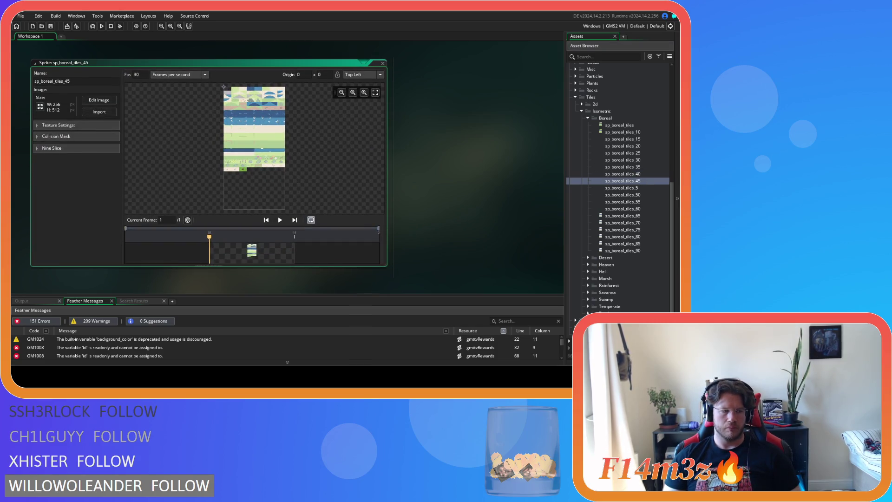
left_click(99, 100)
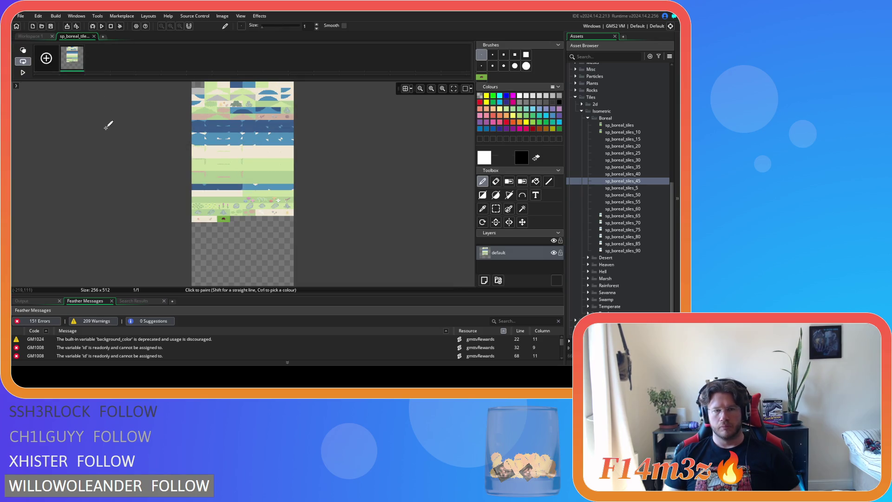
left_click(489, 158)
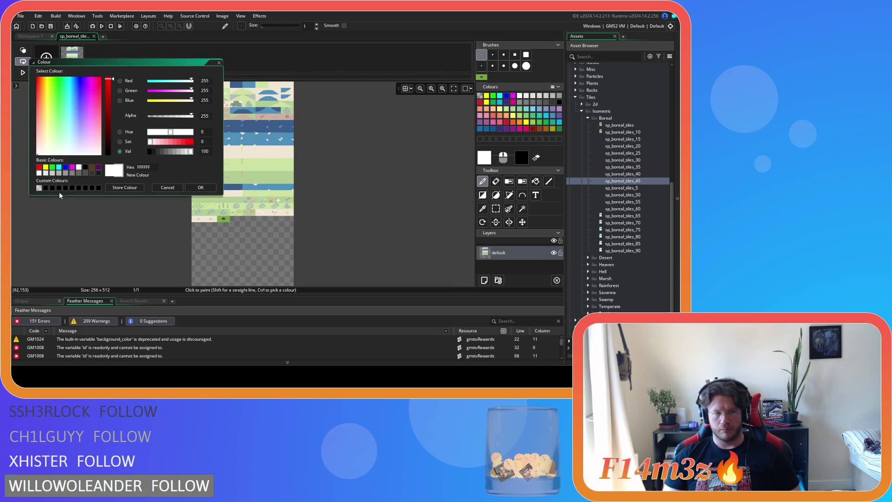
left_click(39, 188)
left_click(125, 189)
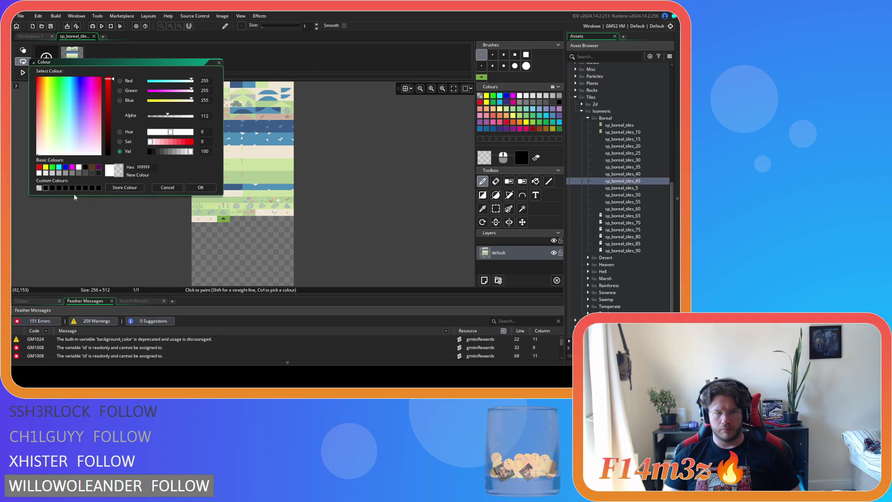
left_click(201, 188)
- Draw a filled translucent white rectangle over the brown mound tile
left_click(486, 197)
scroll(218, 186, "up", 5)
scroll(218, 183, "down", 6)
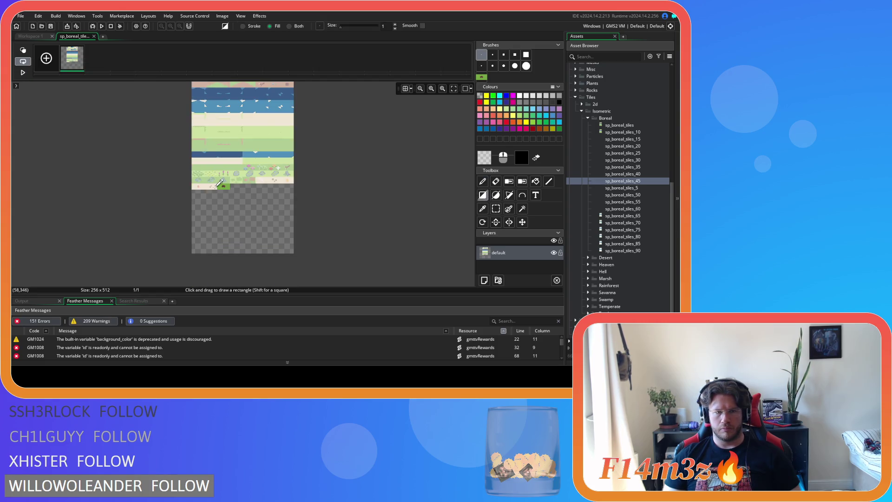
scroll(219, 183, "up", 8)
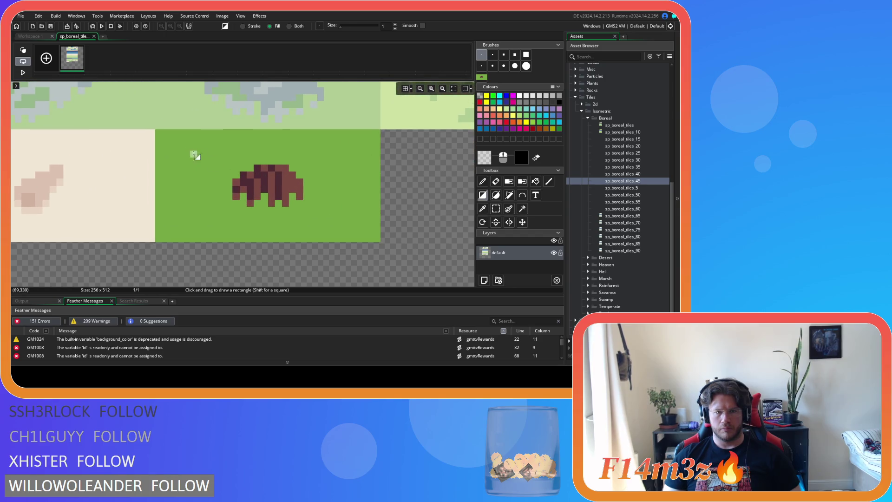
mouse_move(158, 132)
left_mouse_down()
mouse_move(269, 199)
mouse_move(379, 240)
left_mouse_up()
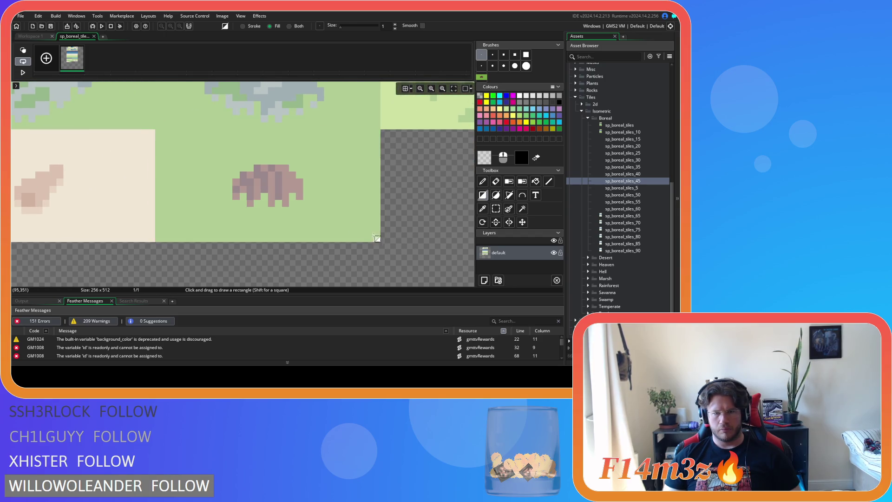
- Close sp_boreal_tiles_45's editor and sprite window, and open sp_boreal_tiles_50
left_click(95, 36)
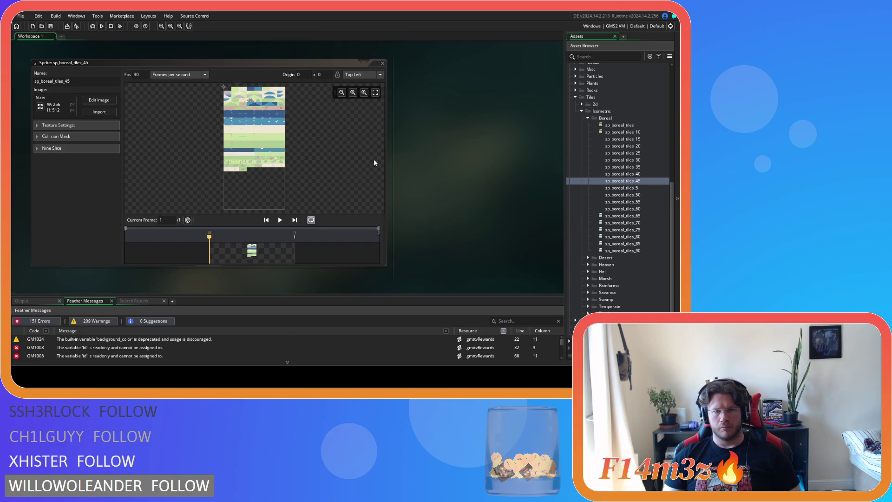
left_click(384, 64)
double_click(641, 194)
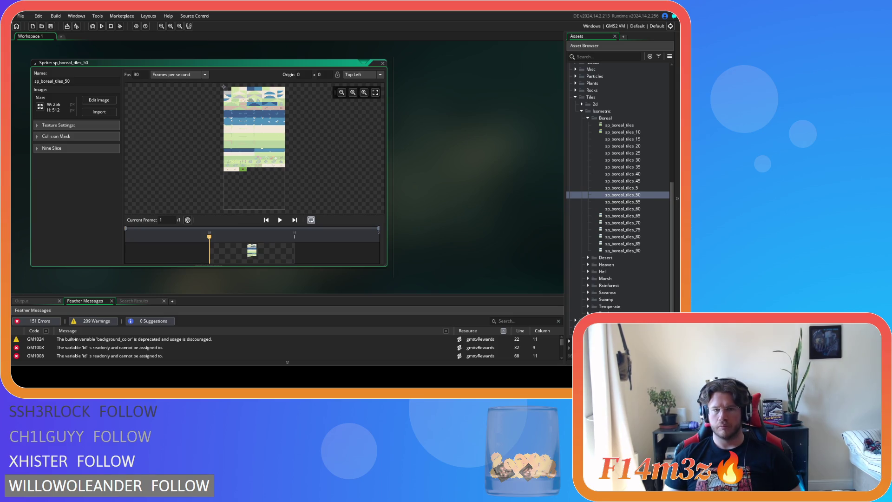
- In sp_boreal_tiles_50's image editor, set white's alpha to 125 and store the colour
left_click(99, 100)
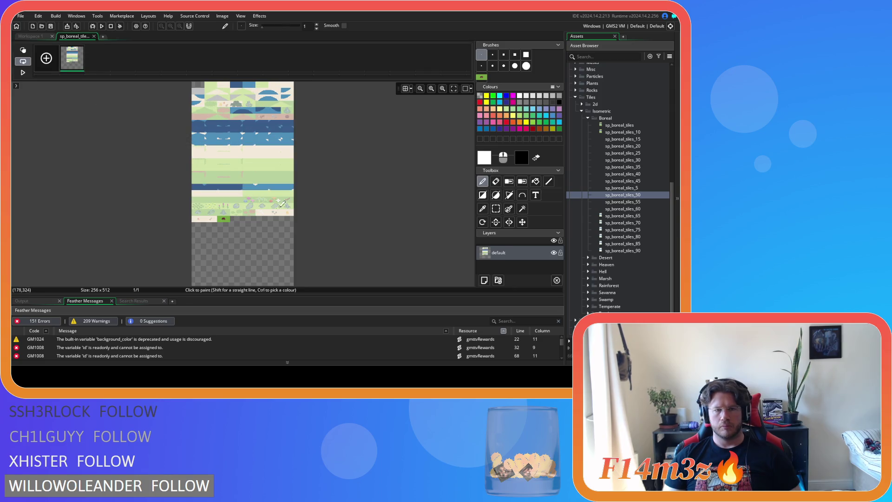
left_click(484, 159)
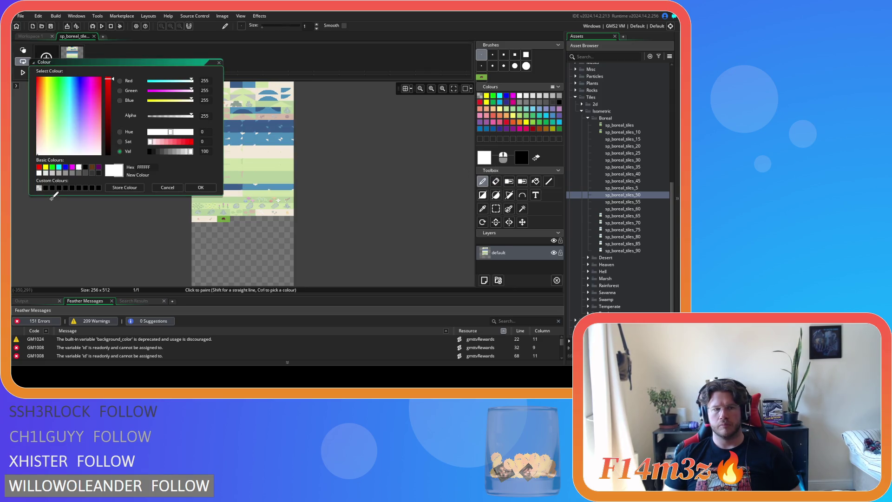
left_click(168, 116)
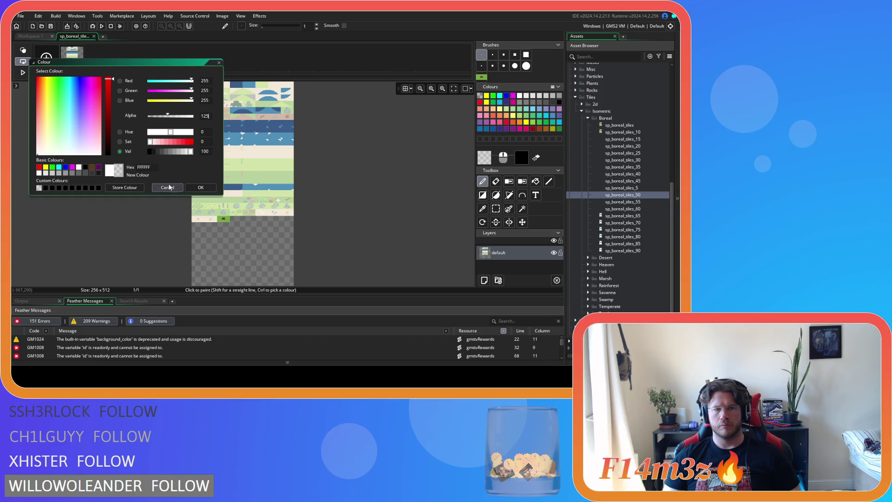
left_click(124, 188)
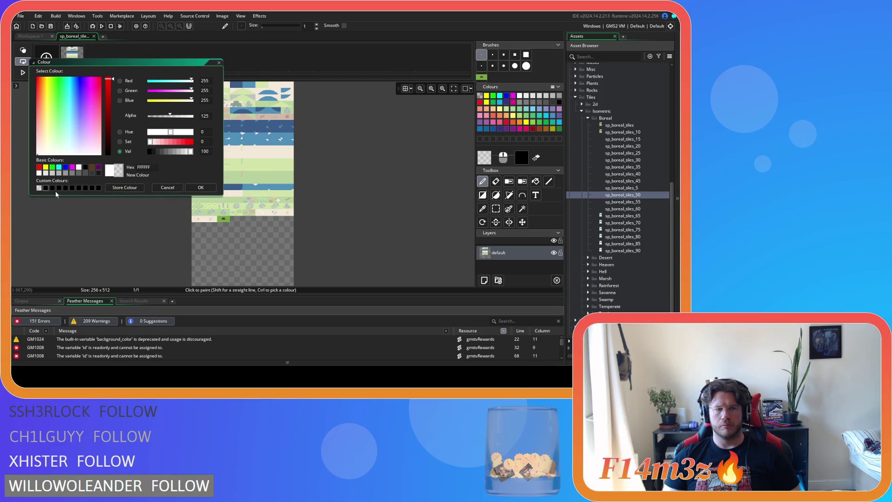
left_click(204, 188)
- Draw a filled translucent rectangle over the mound tile, then close the editor and sprite
left_click(484, 196)
scroll(224, 218, "up", 8)
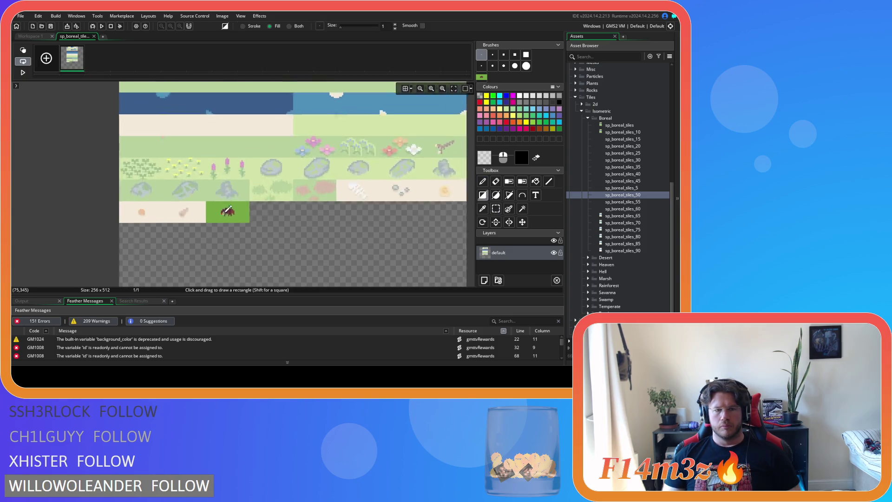
left_click_drag(105, 136, 367, 265)
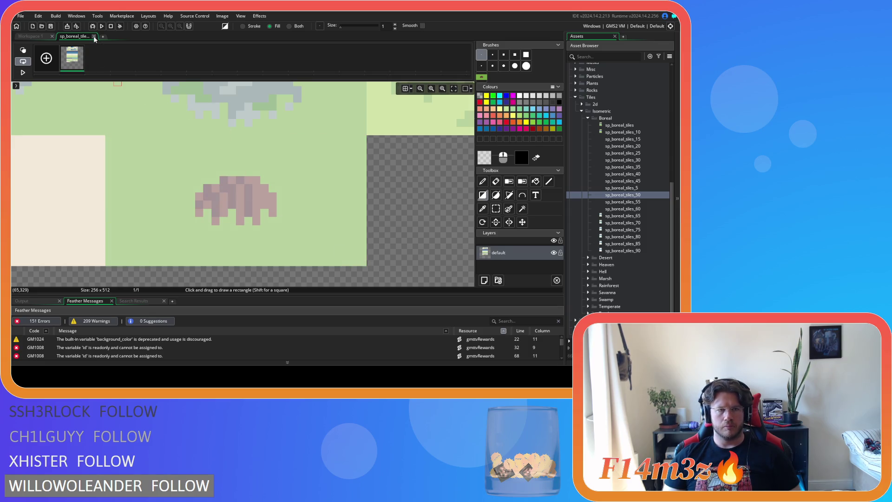
left_click(94, 36)
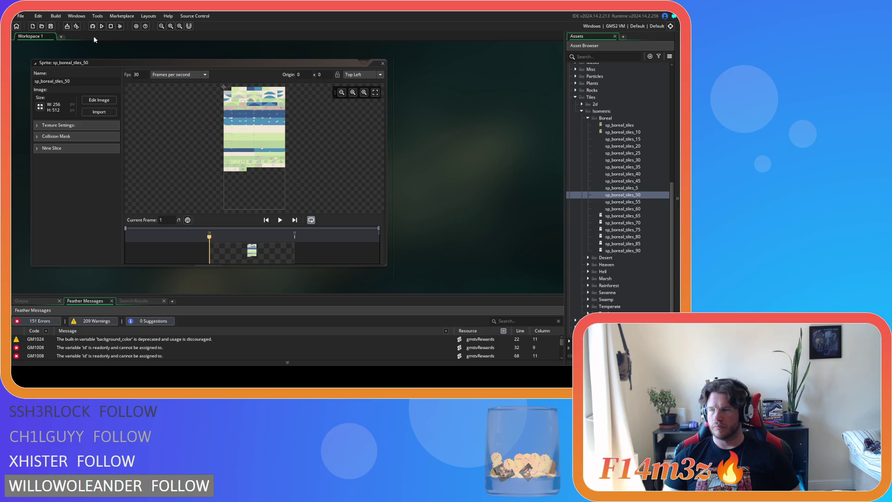
double_click(375, 64)
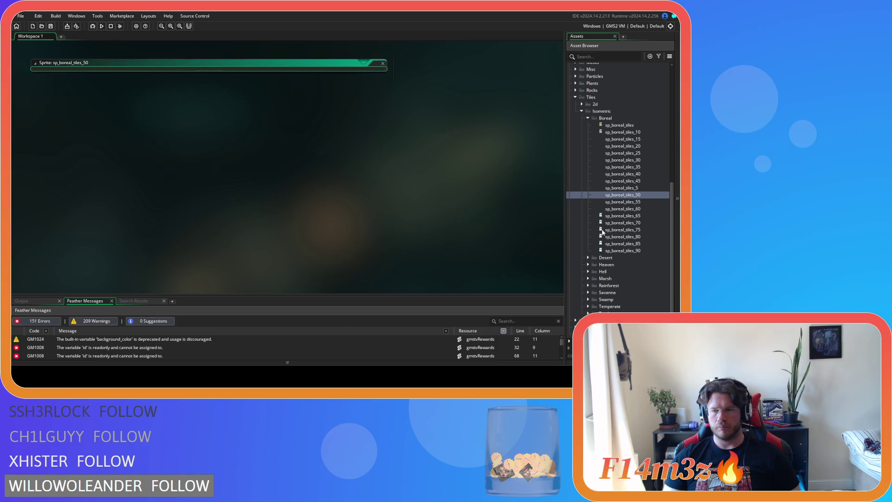
- Open sp_boreal_tiles_55's image, set white's alpha to 137 and store the colour
double_click(623, 202)
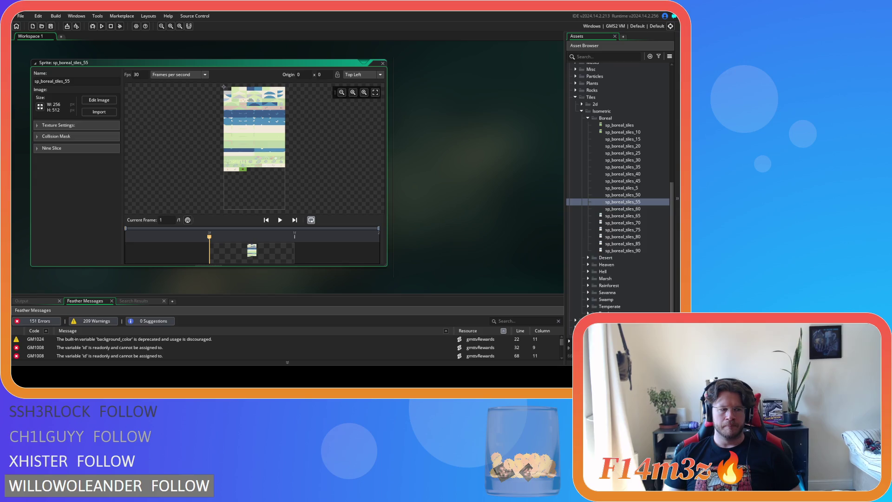
left_click(99, 100)
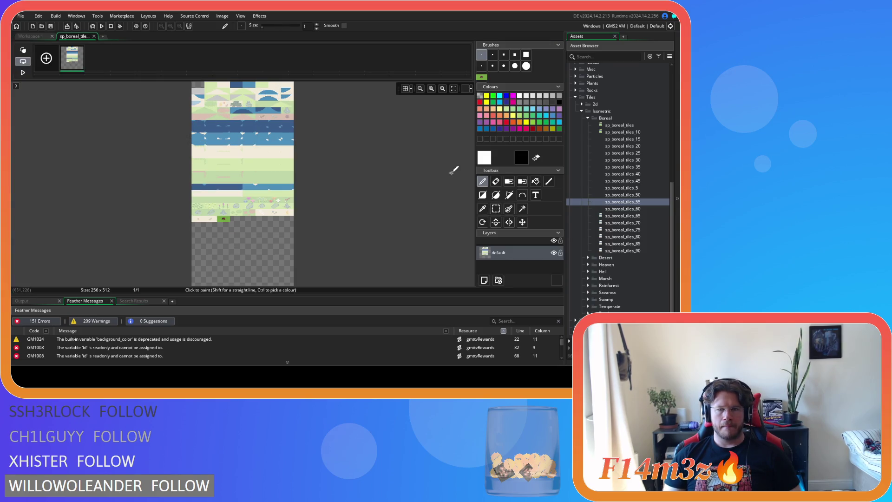
left_click(484, 157)
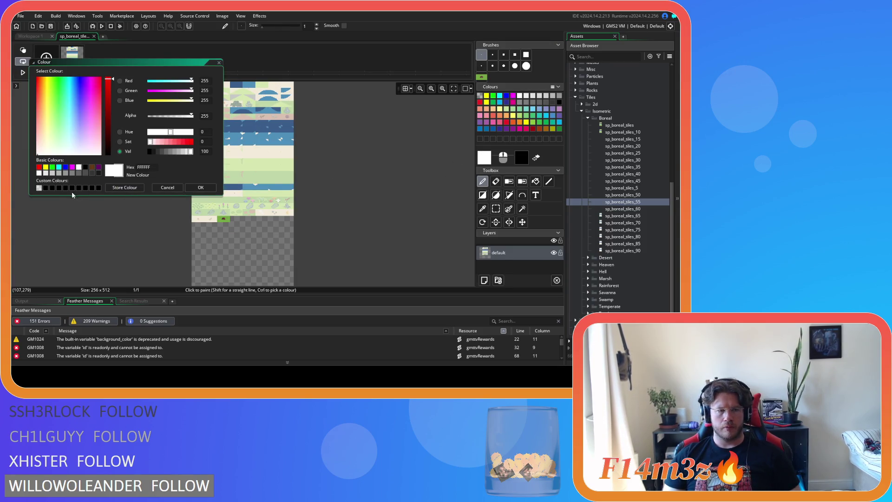
left_click(170, 116)
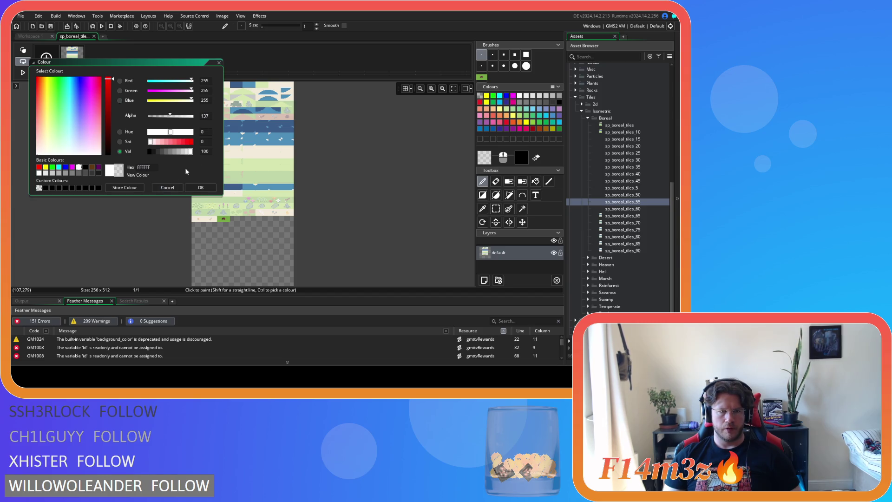
left_click(123, 188)
left_click(167, 187)
- Cover the mound tile with a filled translucent rectangle, close the editor, open sp_boreal_tiles_60
left_click(482, 196)
scroll(223, 220, "up", 8)
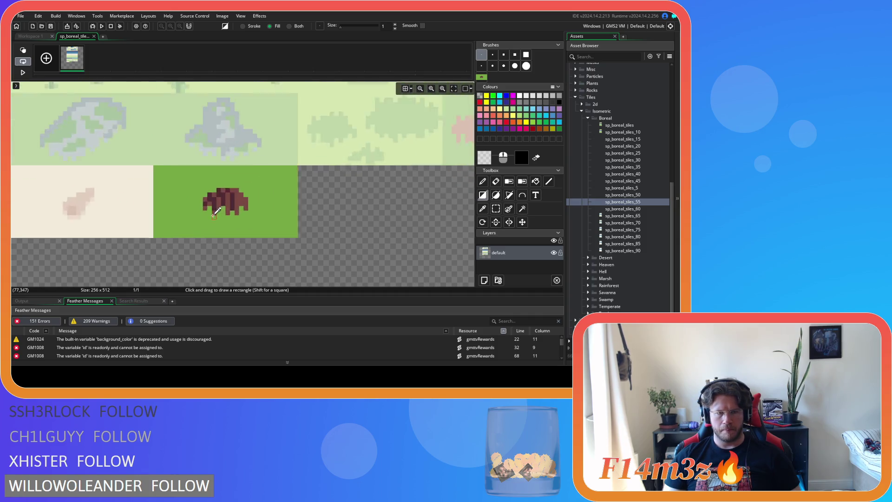
left_click_drag(131, 145, 334, 247)
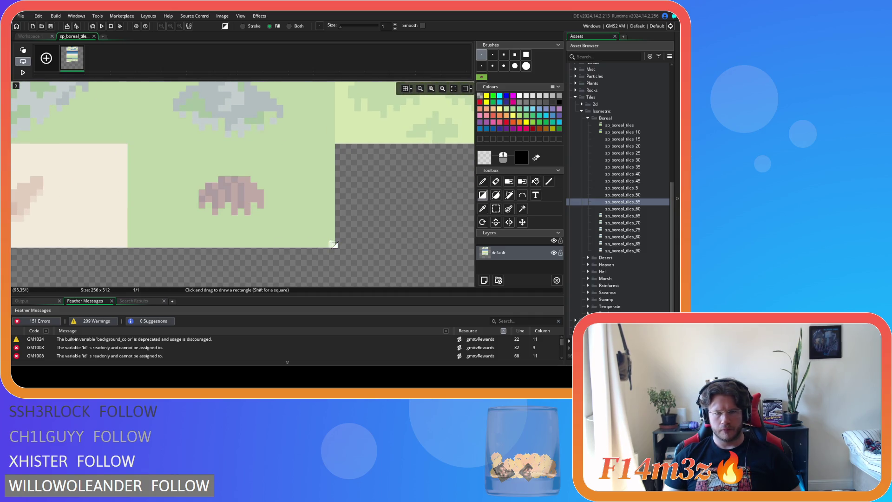
left_click(94, 37)
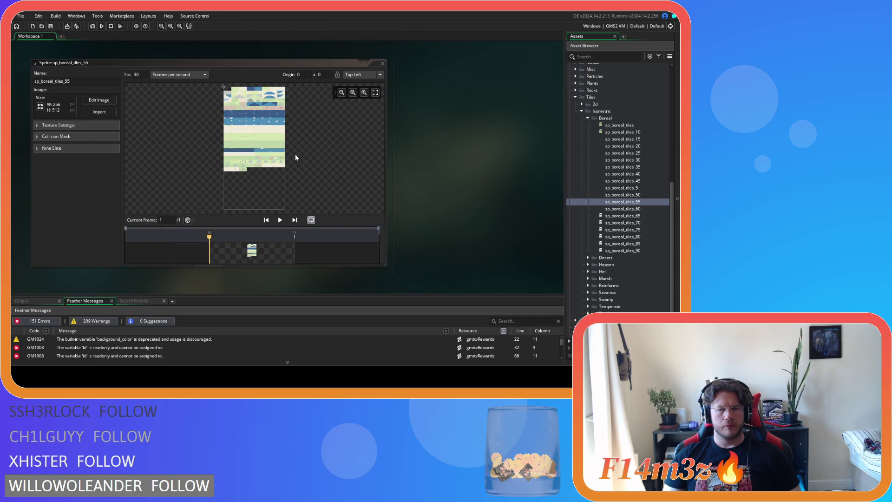
double_click(649, 209)
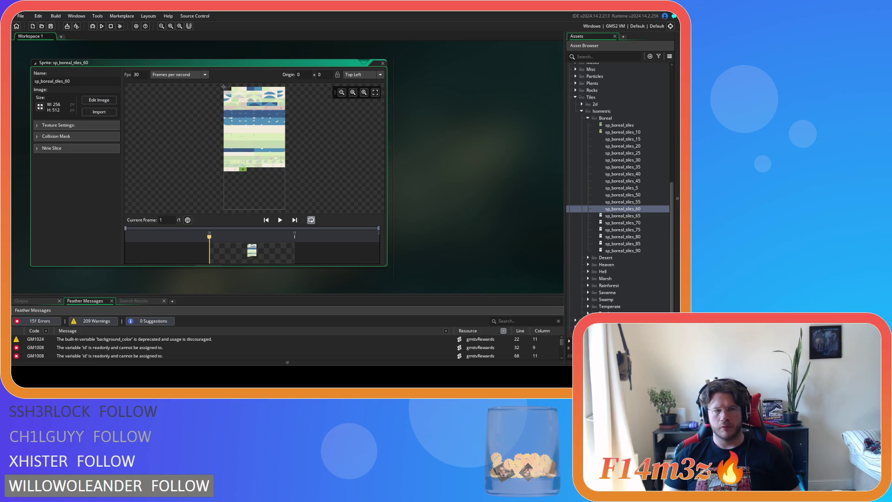
- Open sp_boreal_tiles_60's image and store a semi-transparent white as the drawing colour
left_click(99, 100)
left_click(485, 159)
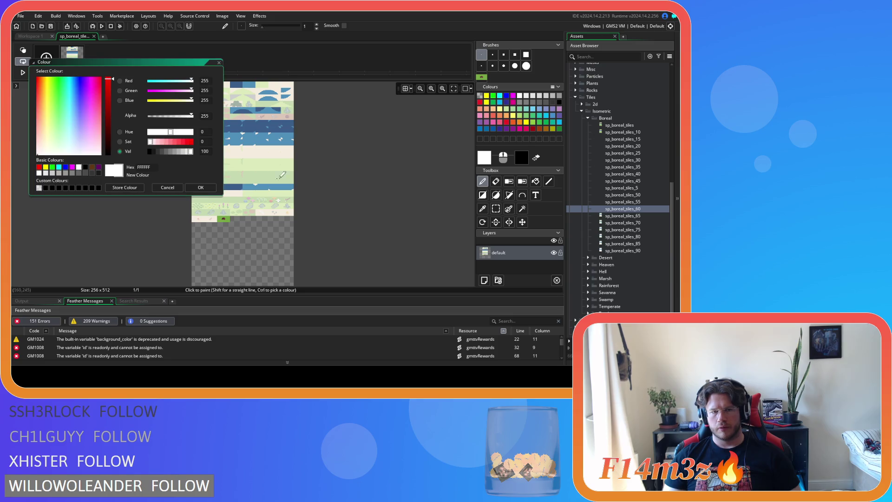
left_click(39, 188)
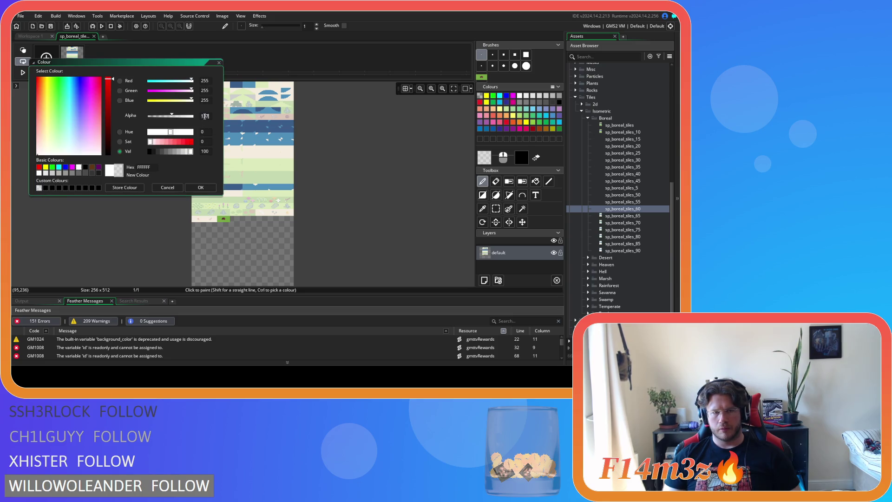
left_click(119, 188)
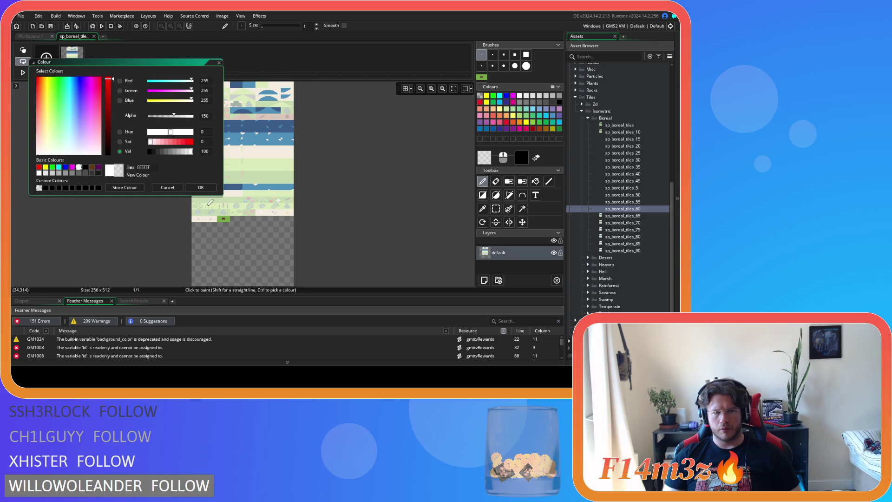
left_click(201, 188)
- Draw a filled translucent white rectangle over the mound tile and close the image editor
left_click(483, 195)
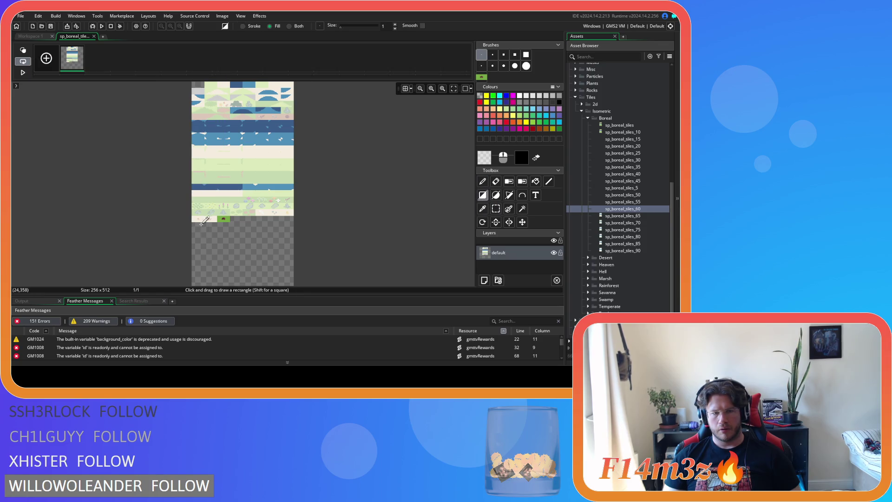
scroll(202, 226, "up", 6)
left_click_drag(191, 179, 396, 277)
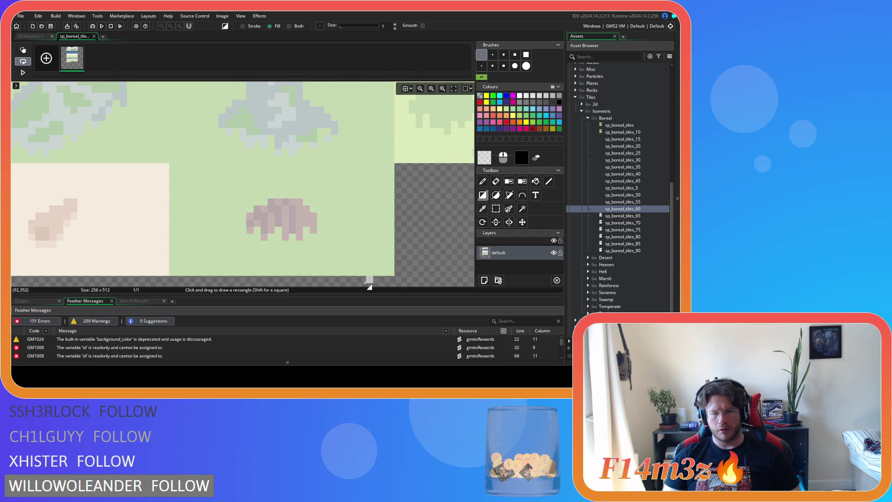
left_click(94, 36)
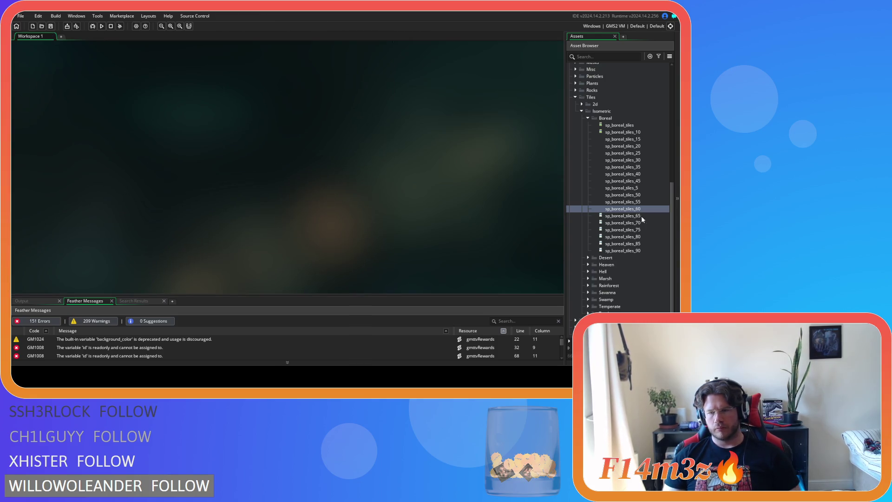
- Open sp_boreal_tiles_65's image and set the white drawing colour's alpha to 162
double_click(623, 215)
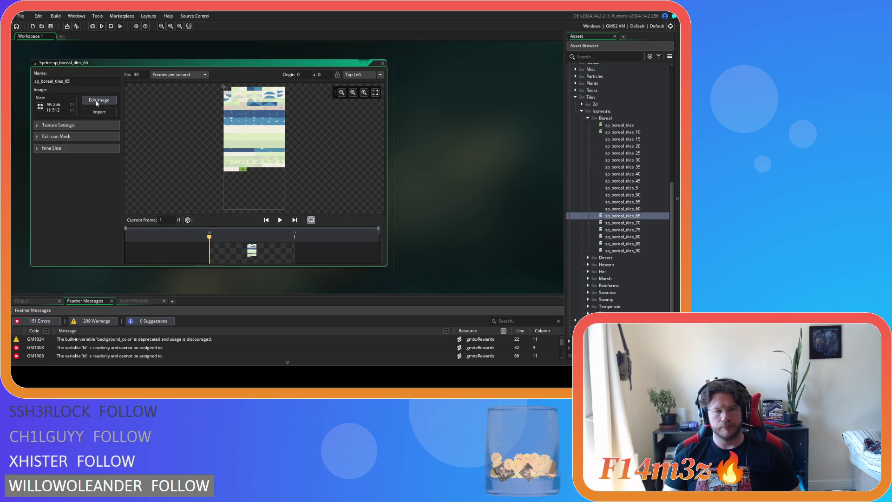
left_click(96, 101)
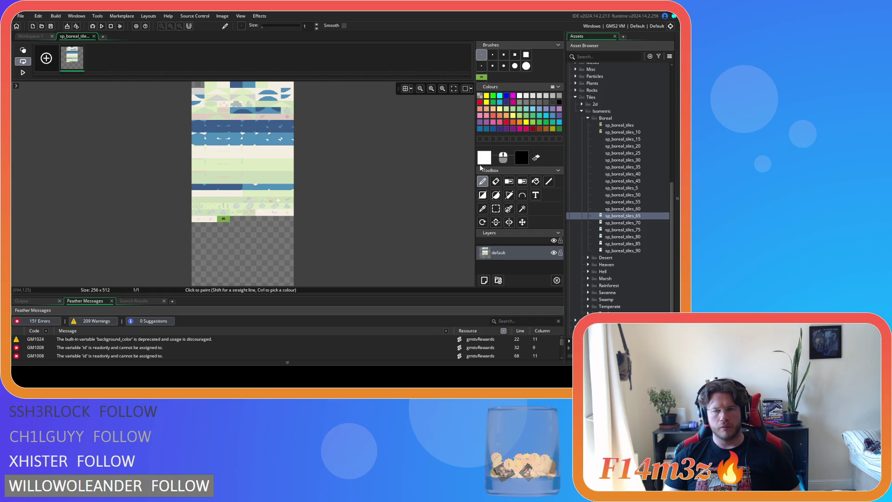
left_click(484, 159)
left_click(40, 187)
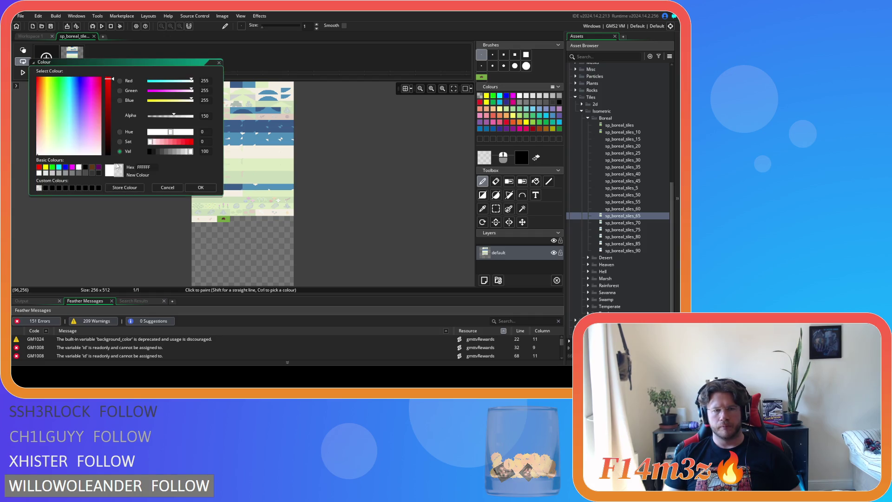
key("BackSpace")
key("BackSpace")
type("62")
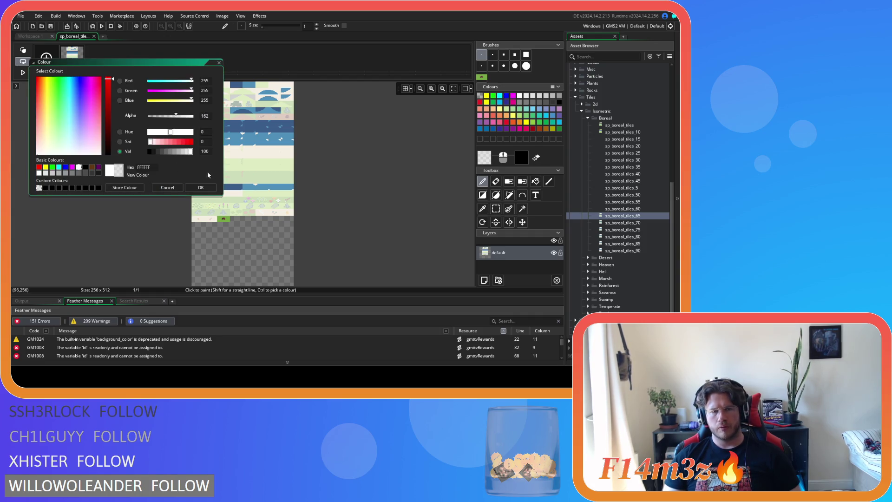
left_click(126, 188)
left_click(201, 187)
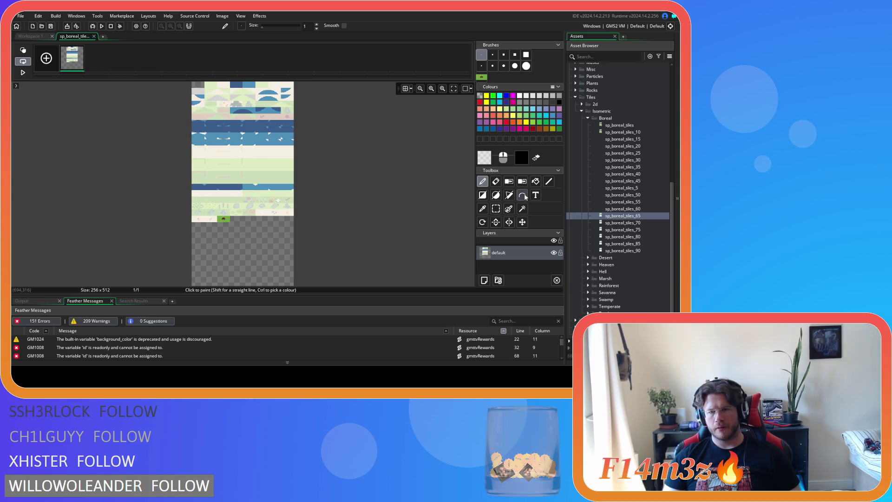
- Draw a filled translucent white rectangle over the brown mound tile
left_click(483, 196)
scroll(228, 227, "up", 3)
scroll(225, 224, "down", 3)
scroll(225, 225, "up", 5)
scroll(224, 178, "up", 2)
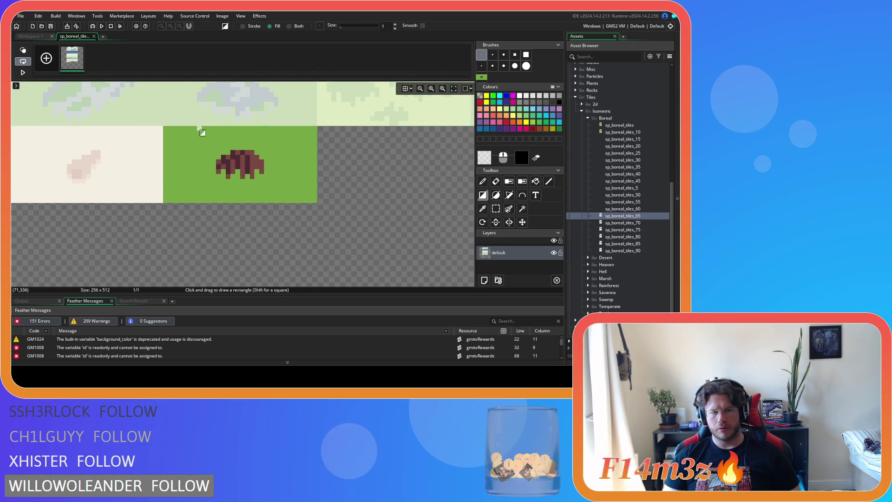
left_click_drag(164, 126, 320, 202)
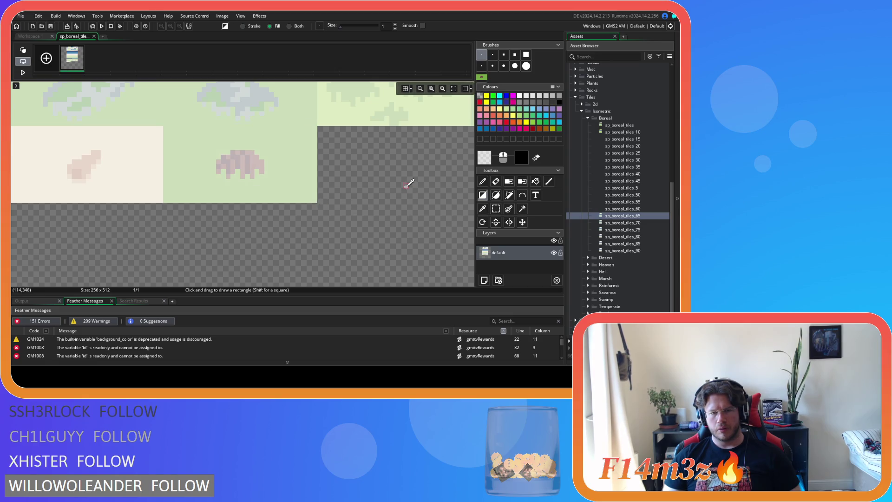
- Close sp_boreal_tiles_65's editor and sprite window, and open sp_boreal_tiles_70
left_click(93, 37)
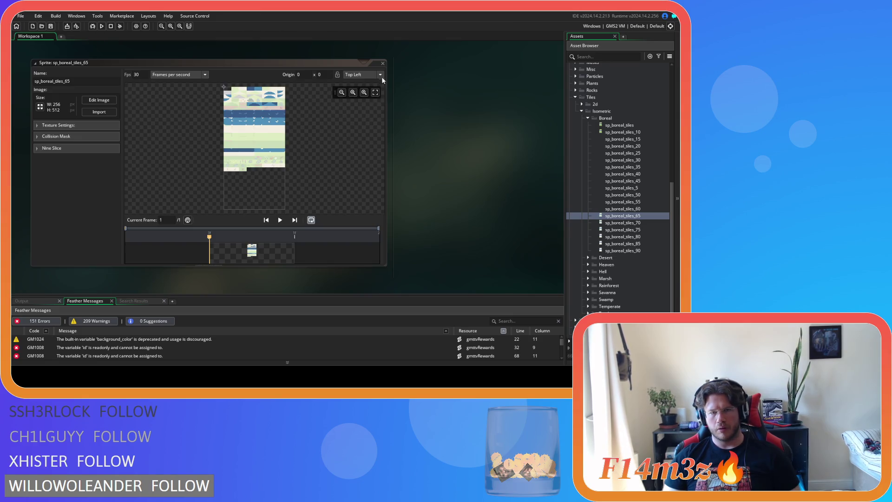
left_click(383, 64)
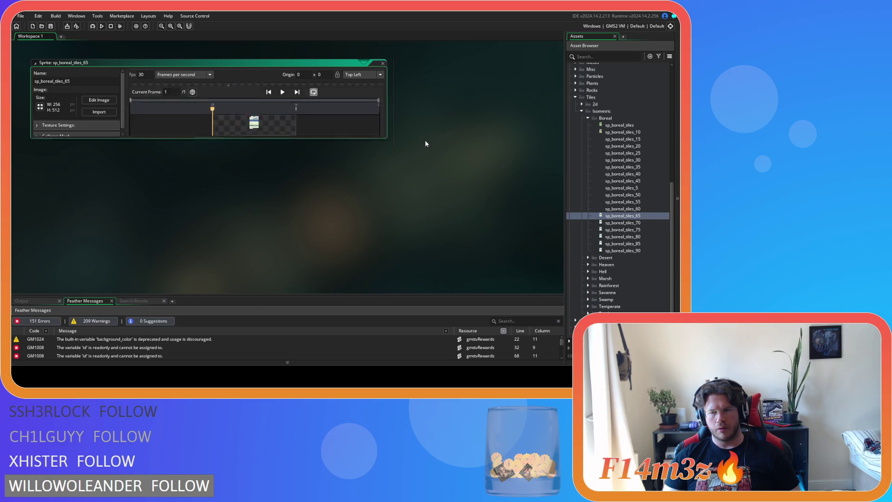
key("Down")
key("Return")
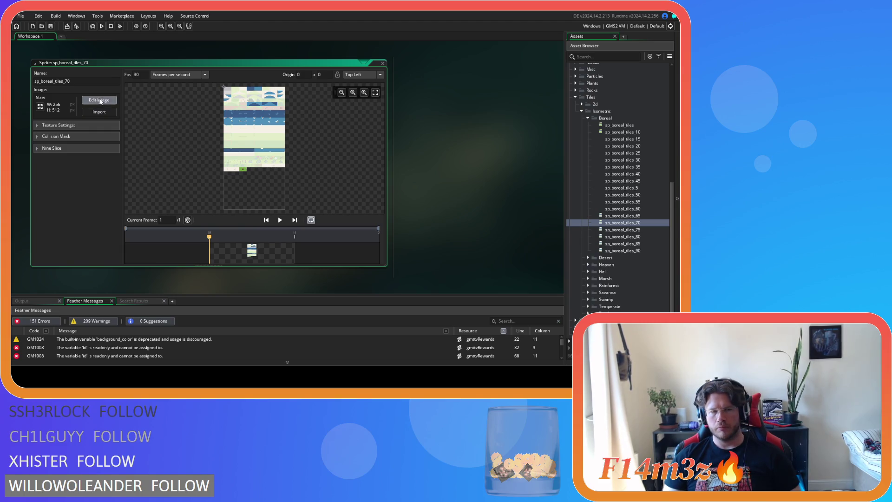
- In sp_boreal_tiles_70's image editor, store white with alpha 175 as the drawing colour
left_click(99, 100)
left_click(485, 157)
left_click(39, 188)
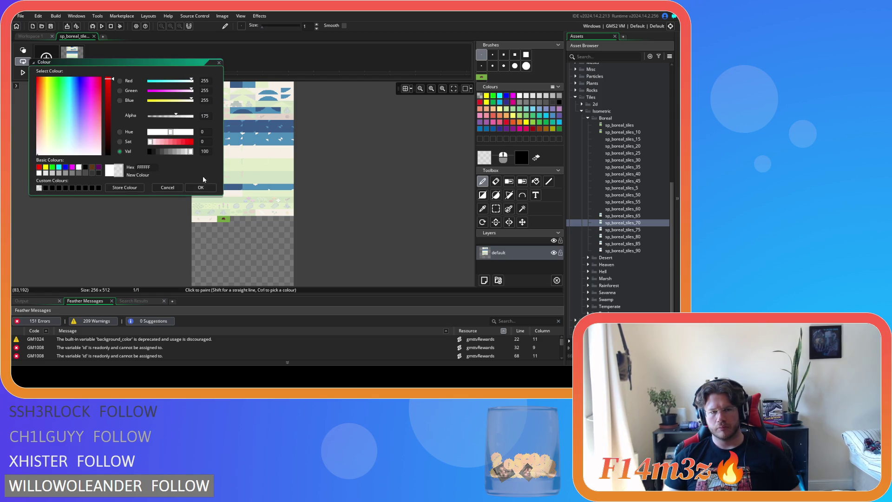
left_click(123, 188)
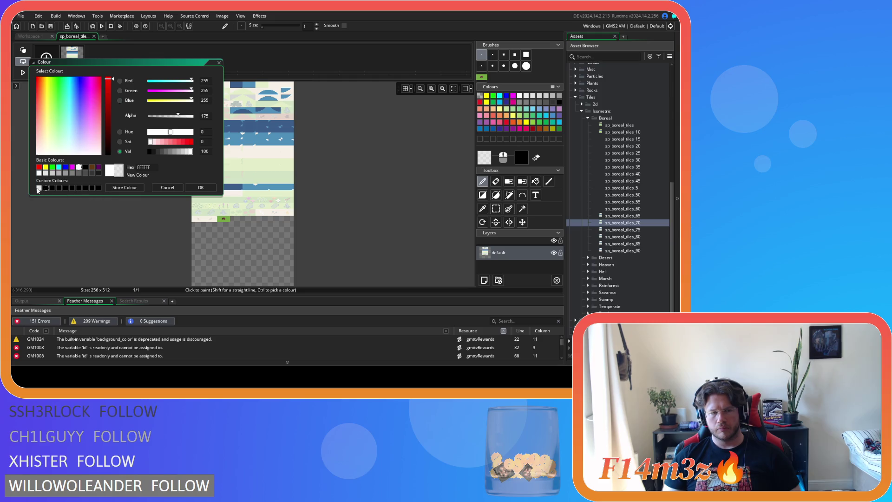
left_click(198, 187)
- Draw a filled translucent rectangle over the mound tile, then close the editor and sprite
key("r")
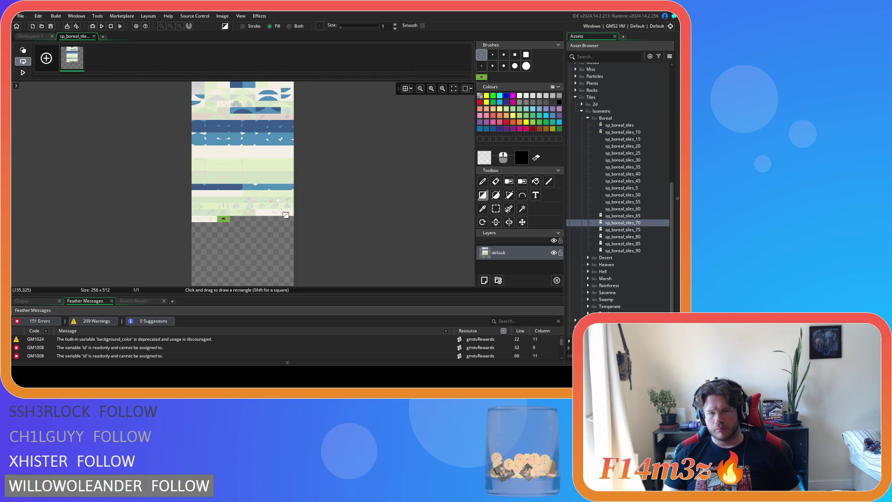
scroll(219, 217, "up", 1)
scroll(220, 217, "up", 4)
mouse_move(187, 155)
left_mouse_down()
mouse_move(355, 247)
mouse_move(377, 249)
left_mouse_up()
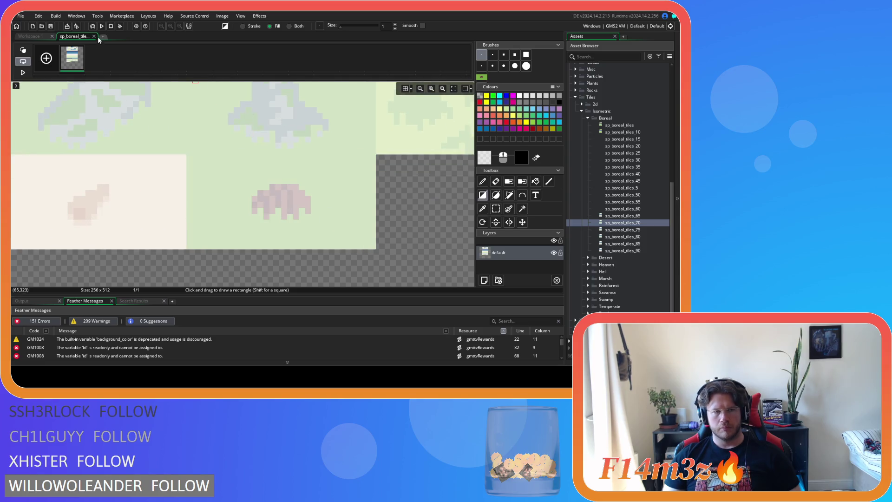
left_click(94, 36)
left_click(382, 66)
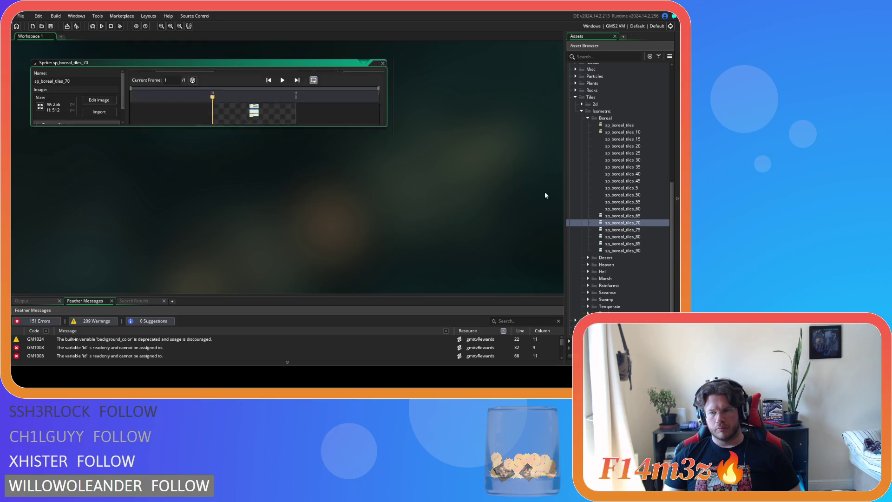
- Open sp_boreal_tiles_75's image and set the drawing colour to stored white at alpha 187
double_click(638, 230)
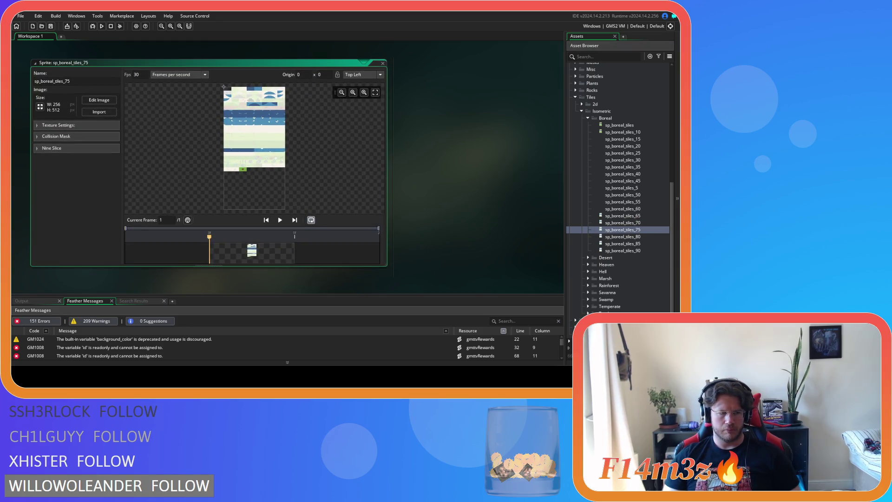
left_click(99, 100)
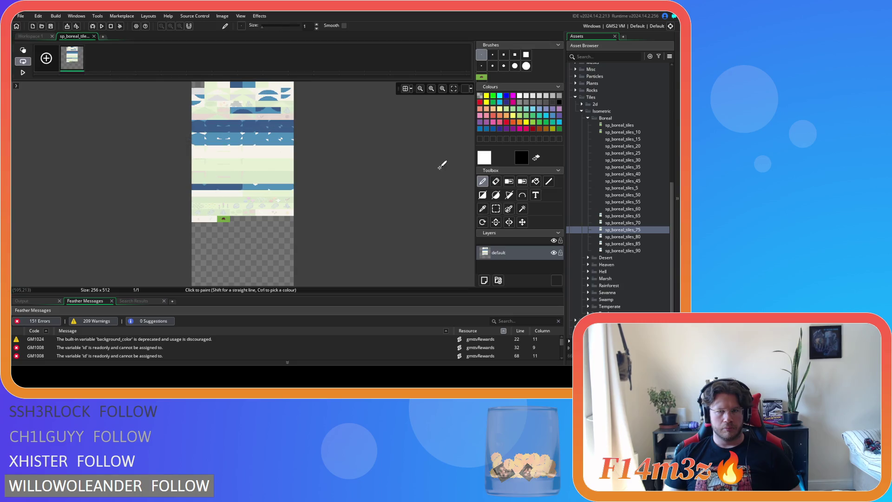
left_click(484, 157)
left_click_drag(191, 115, 178, 115)
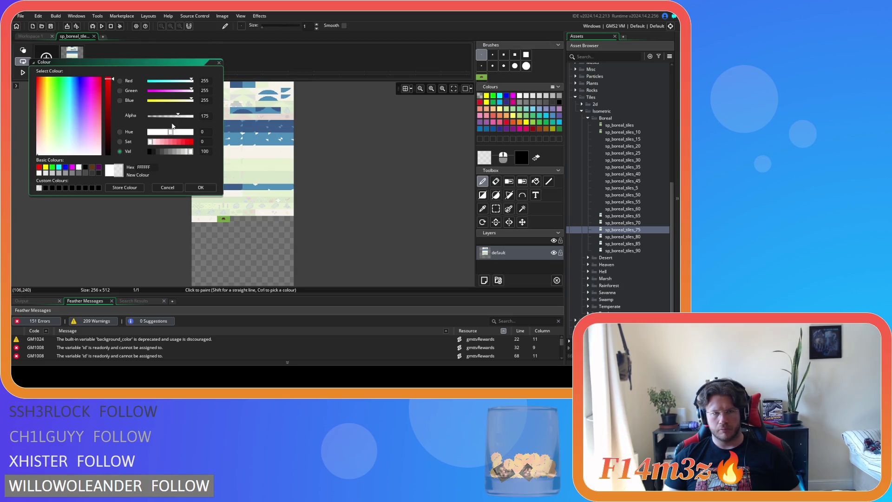
double_click(203, 115)
type("187")
left_click(125, 187)
left_click(201, 187)
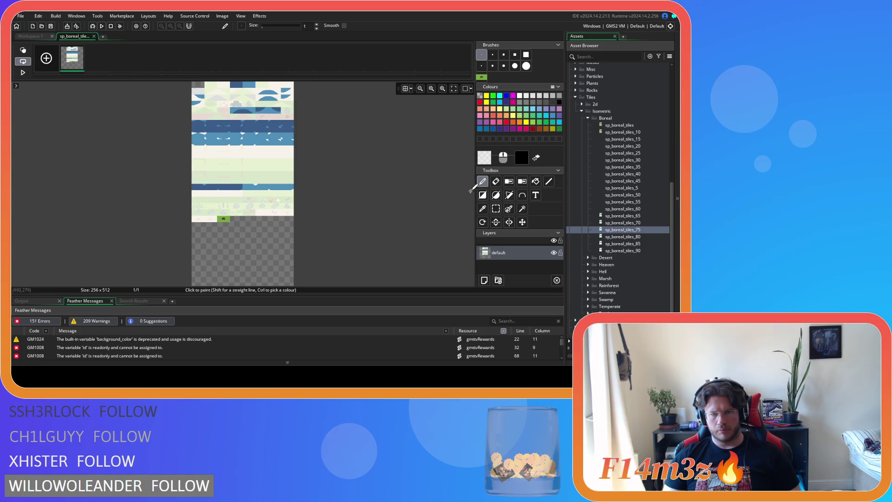
- Draw a filled translucent white rectangle over the mound tile, then close the image and sprite windows
left_click(483, 195)
scroll(223, 223, "up", 5)
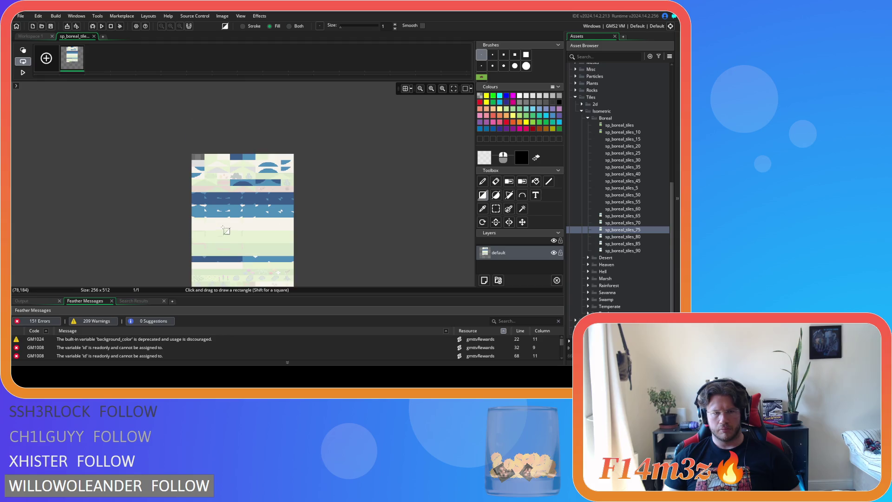
scroll(223, 218, "down", 5)
scroll(225, 170, "up", 4)
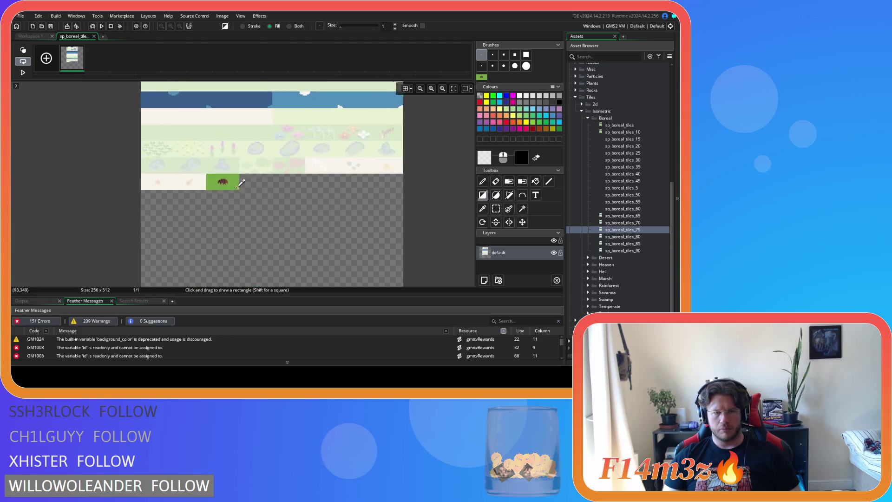
scroll(228, 168, "up", 2)
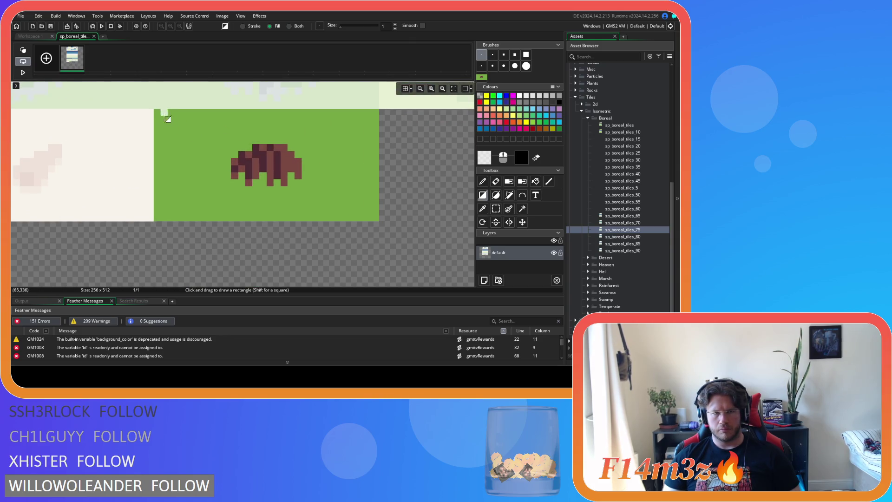
left_click_drag(181, 130, 380, 222)
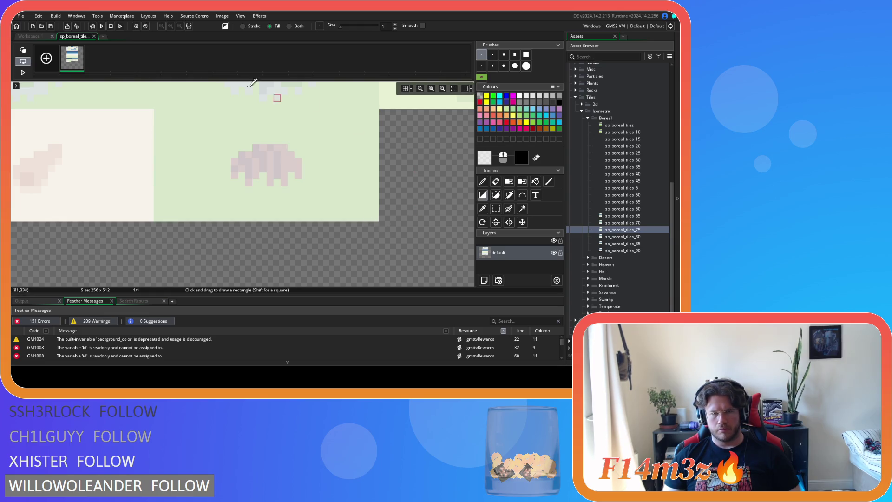
left_click(93, 37)
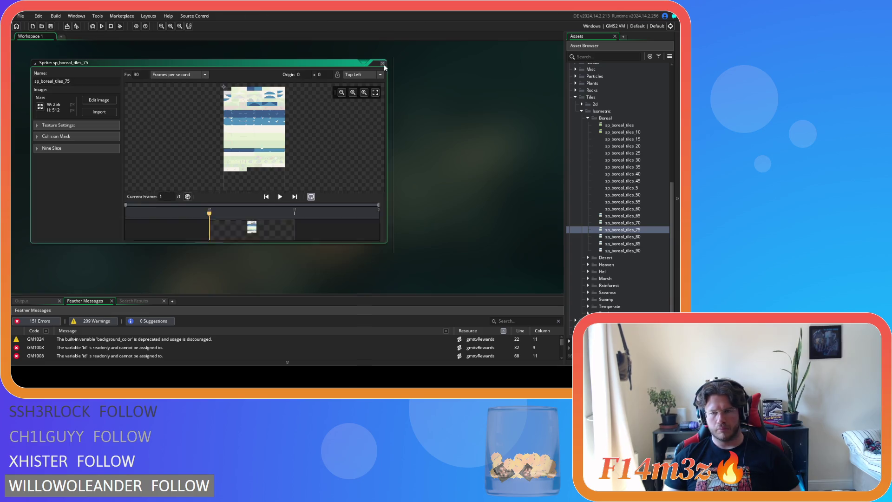
left_click(383, 63)
- Open sp_boreal_tiles_80's image and set the drawing colour to stored white at alpha 200
double_click(637, 237)
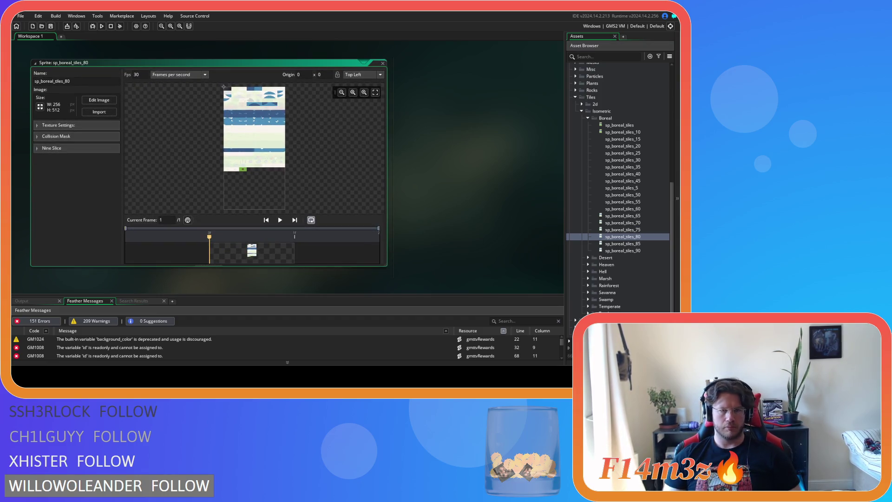
left_click(99, 100)
left_click(483, 163)
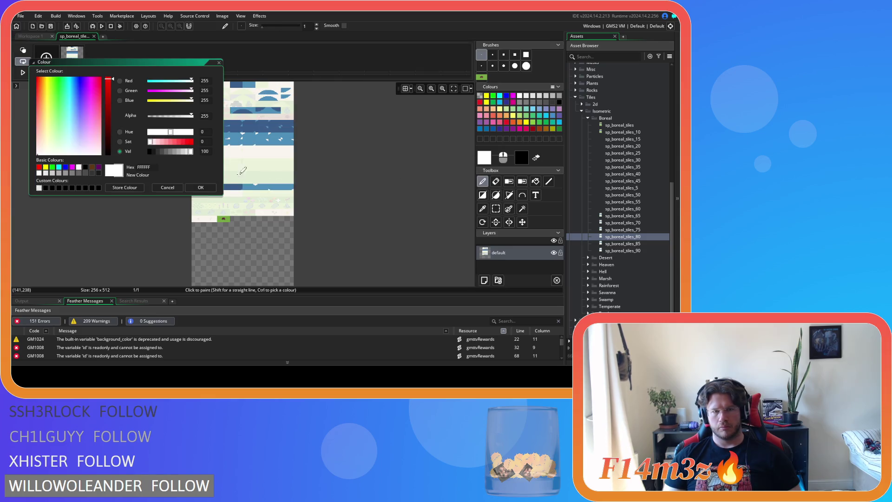
left_click(39, 188)
double_click(204, 115)
type("200")
left_click(125, 188)
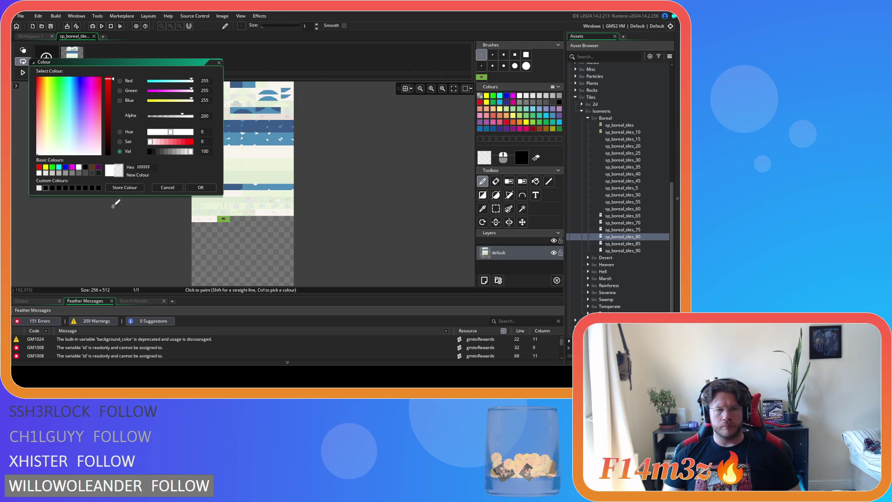
left_click(205, 189)
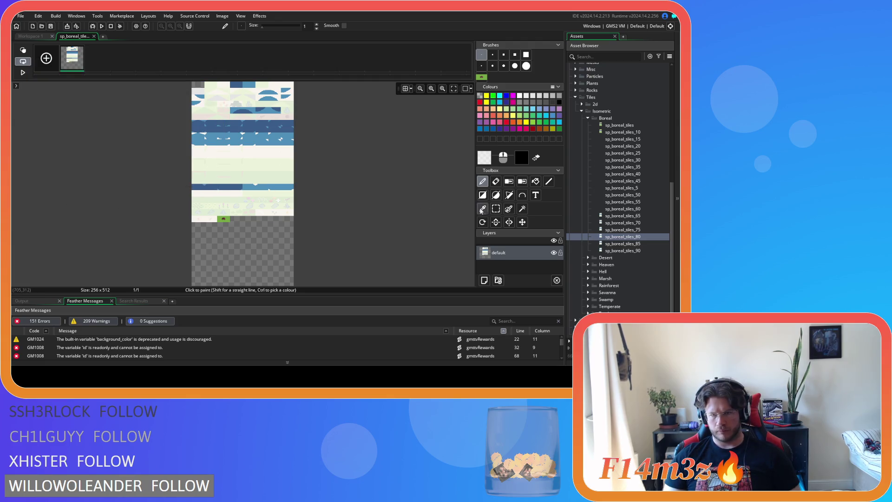
- Draw a filled translucent white rectangle over the mound tile, close the editor, and open sp_boreal_tiles_85
left_click(483, 195)
scroll(228, 216, "up", 4)
scroll(229, 213, "up", 2)
mouse_move(139, 169)
left_mouse_down()
mouse_move(305, 258)
mouse_move(328, 261)
left_mouse_up()
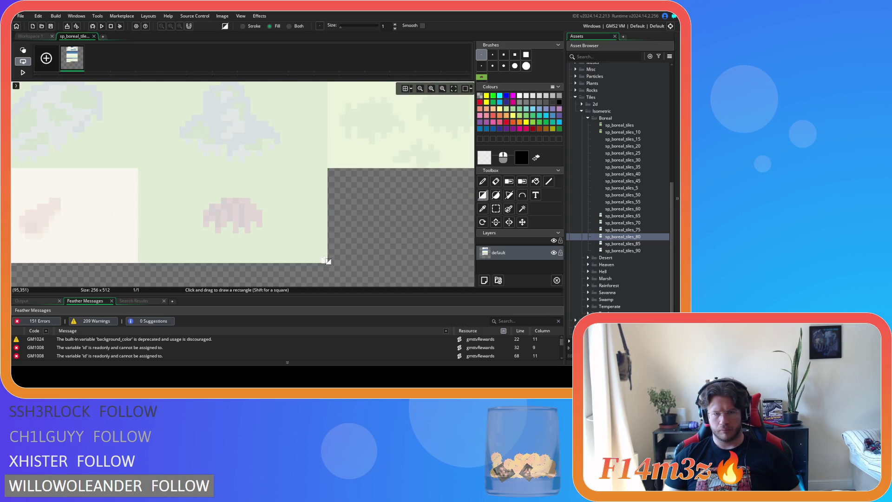
left_click(94, 36)
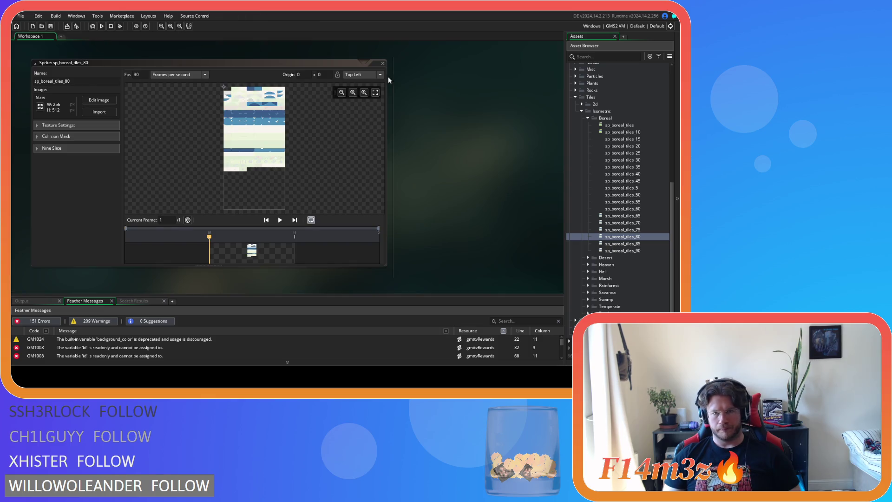
left_click(382, 63)
double_click(623, 244)
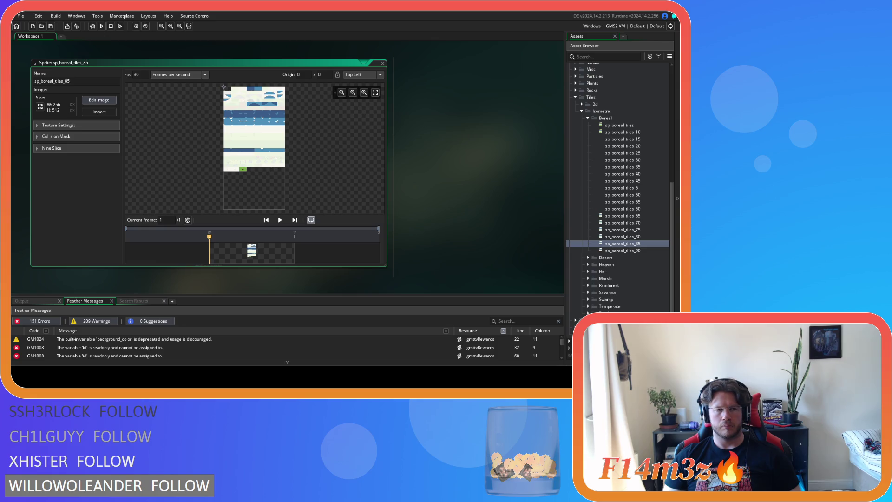
- Open sp_boreal_tiles_85's image and set the drawing colour to stored white at alpha 212
left_click(99, 100)
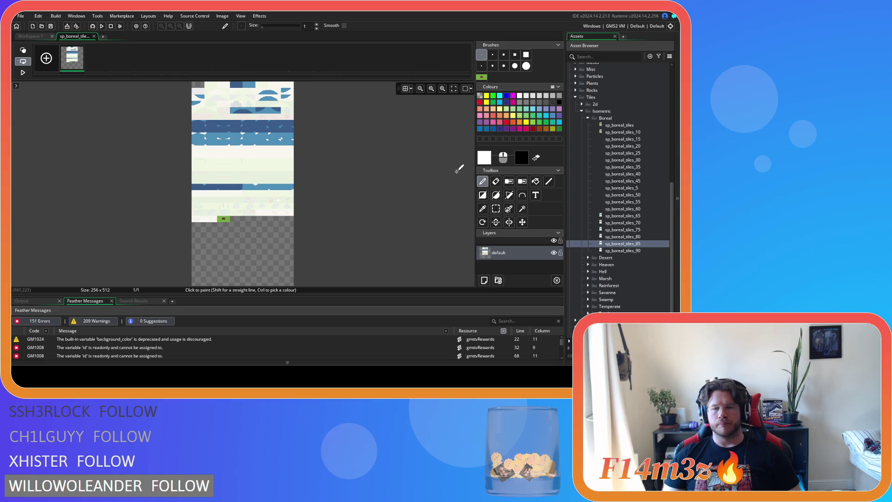
left_click(486, 159)
left_click(40, 187)
type("212")
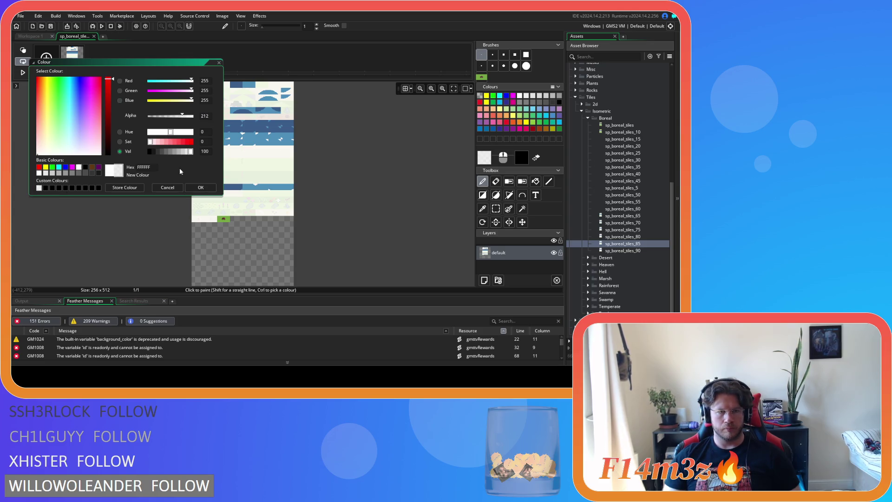
left_click(118, 188)
left_click(201, 187)
- Draw a filled translucent white rectangle over the mound tile, close the editor, and open sp_boreal_tiles_90
left_click(482, 195)
scroll(160, 128, "up", 6)
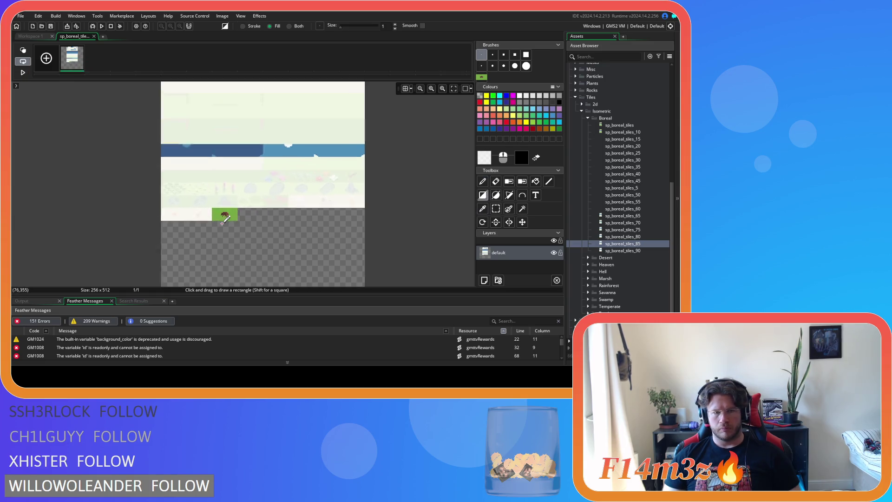
mouse_move(157, 125)
left_mouse_down()
mouse_move(305, 211)
mouse_move(319, 205)
mouse_move(390, 218)
left_mouse_up()
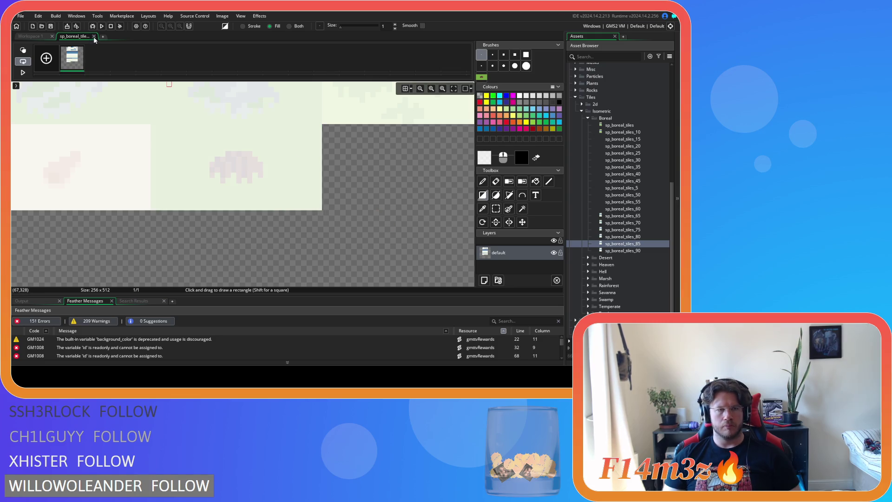
left_click(94, 36)
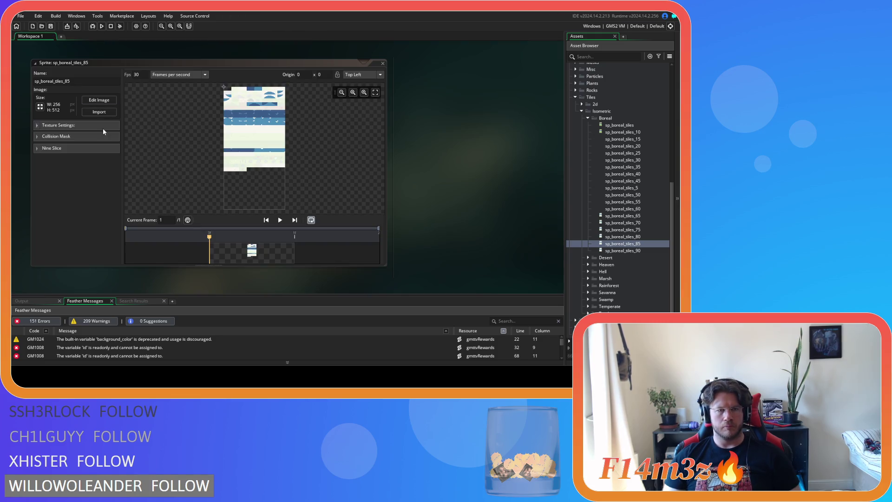
left_click(383, 63)
double_click(623, 250)
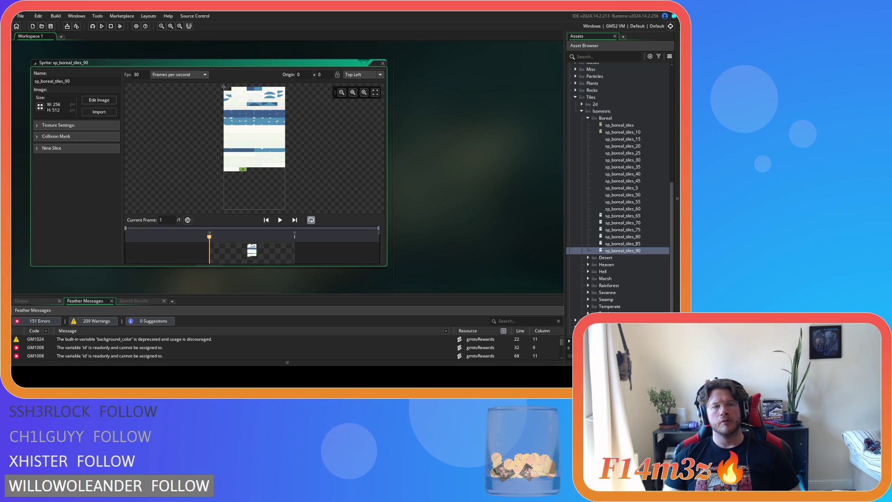
- Open sp_boreal_tiles_90's image and set the stored white drawing colour to alpha 225
left_click(99, 100)
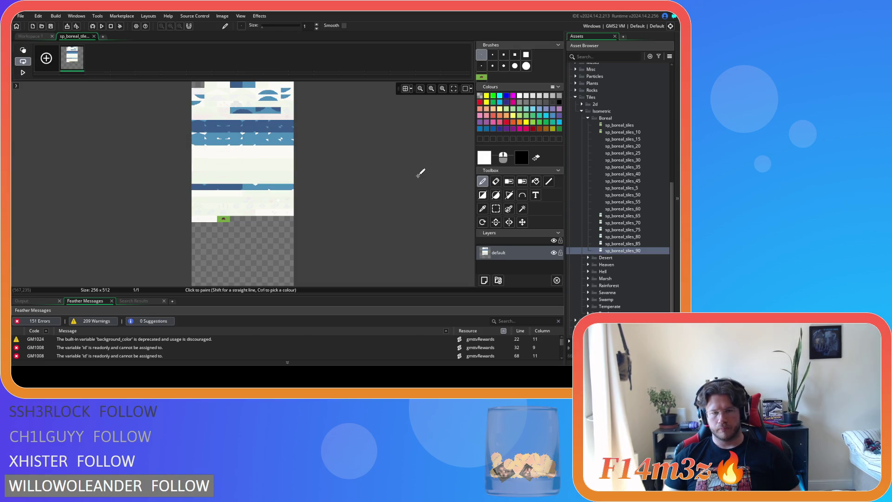
left_click(488, 153)
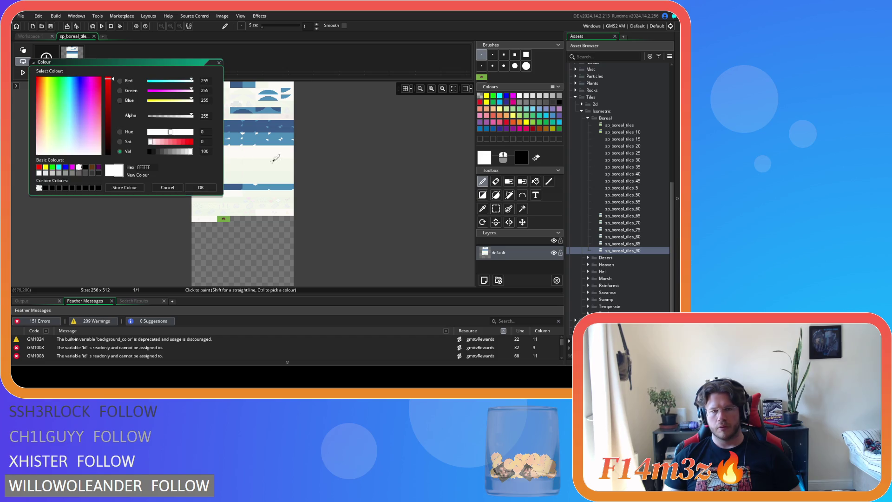
left_click(185, 116)
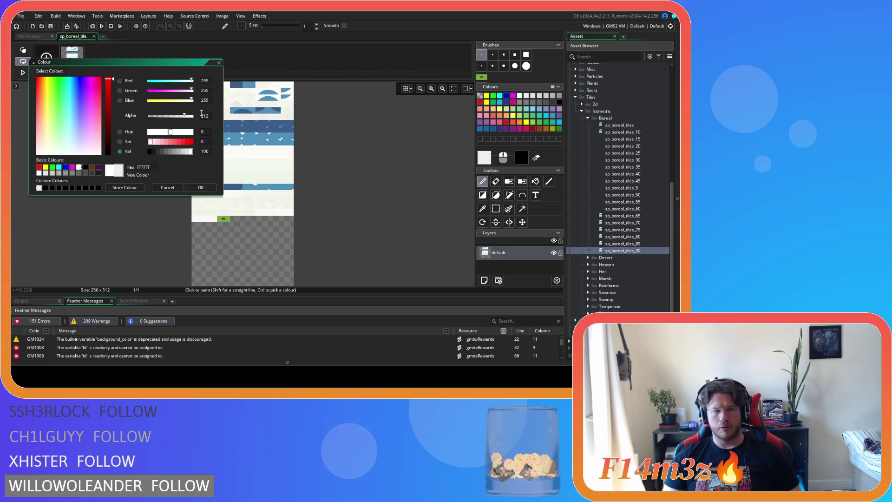
double_click(204, 116)
type("225")
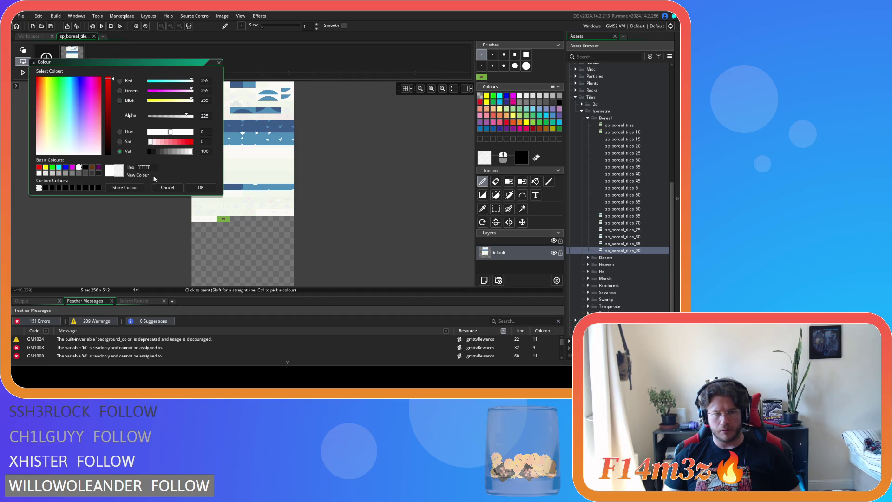
left_click(201, 187)
- Draw a filled translucent white rectangle over the mound tile and close the image editor
left_click(482, 195)
scroll(221, 219, "up", 5)
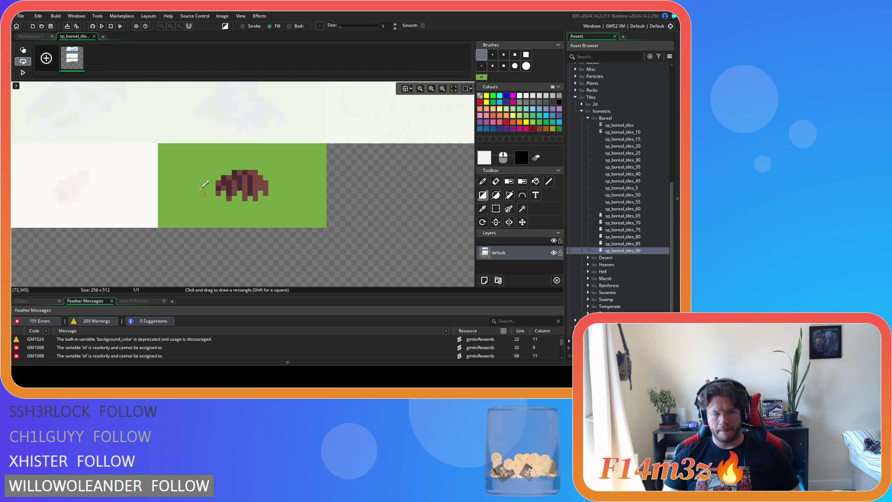
mouse_move(149, 134)
left_mouse_down()
mouse_move(258, 209)
mouse_move(340, 230)
left_mouse_up()
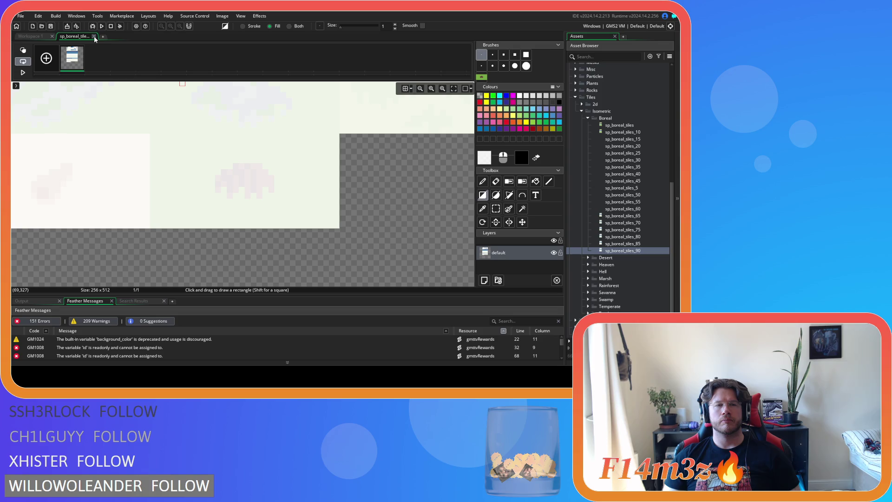
left_click(94, 36)
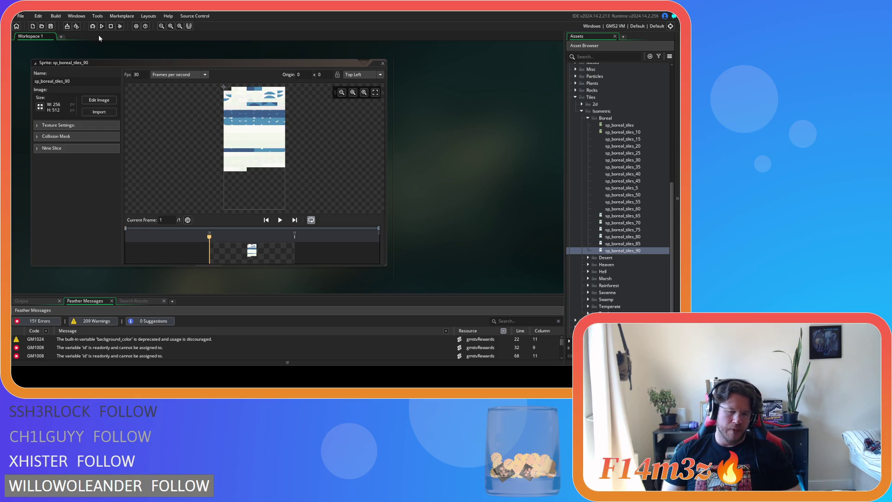
- Close all editor windows and collapse the Boreal, Isometric and Tiles folders in the Asset Browser
mouse_move(466, 147)
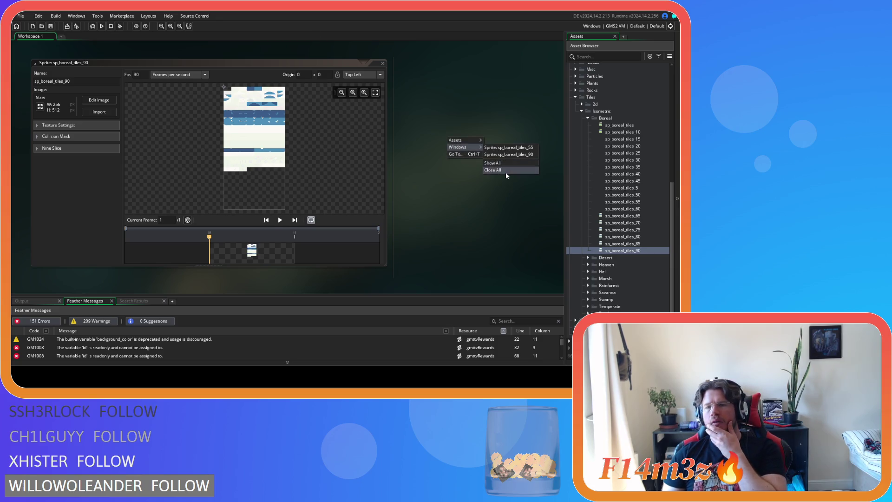
left_click(505, 171)
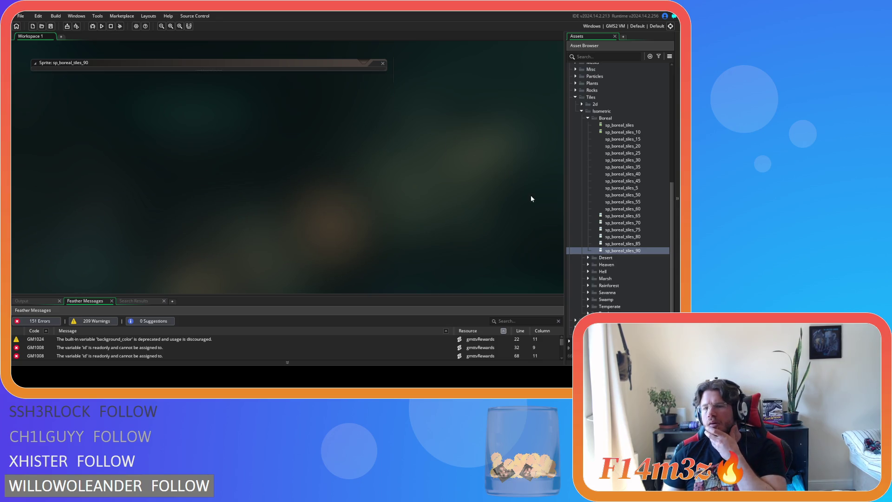
left_click(589, 118)
left_click(582, 228)
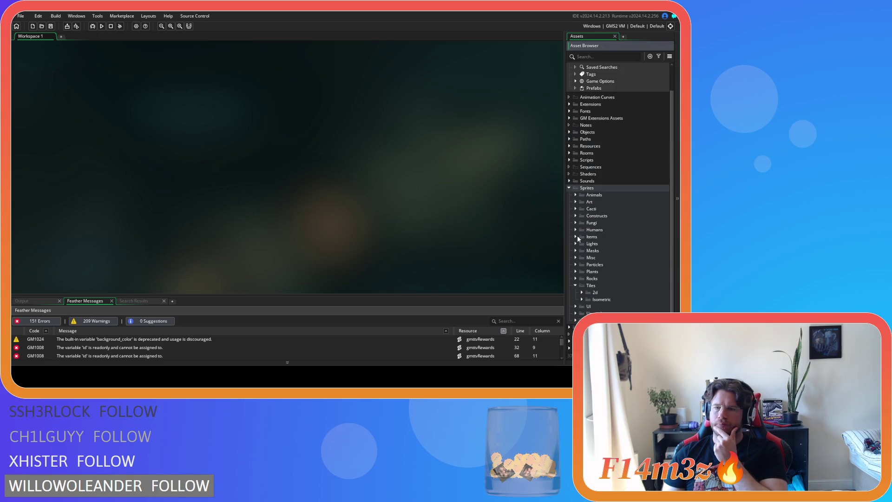
left_click(575, 285)
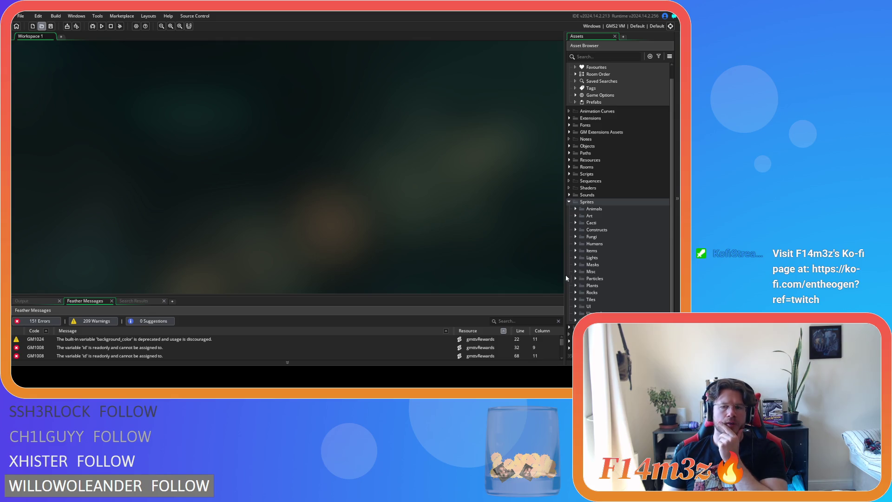
left_click(139, 339)
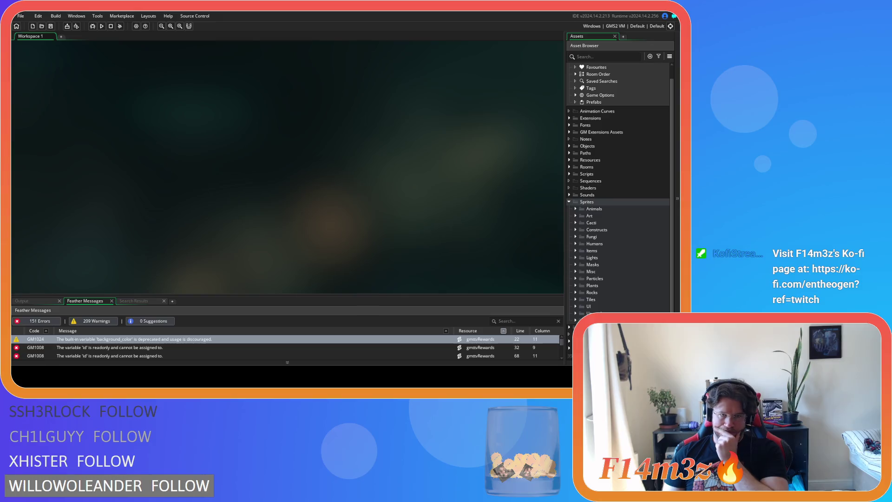
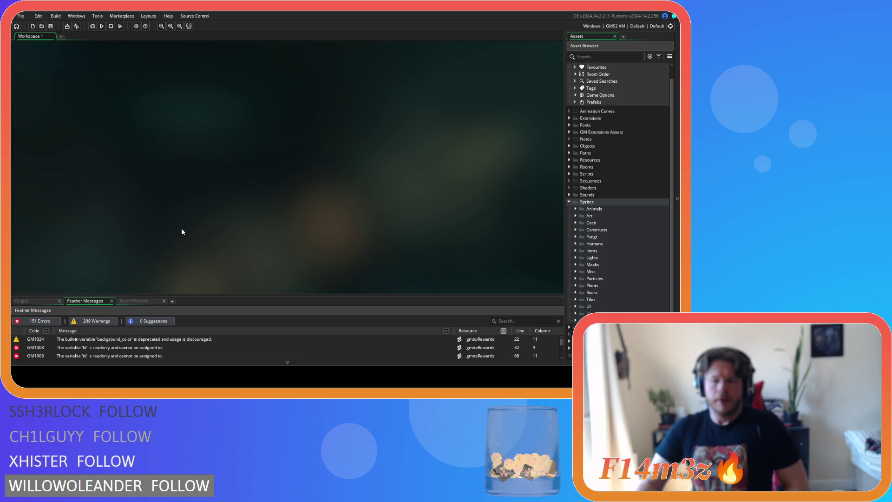
- Collapse Sprites and expand Scripts so its Camera, Inventory and Save subfolders show
left_click(570, 203)
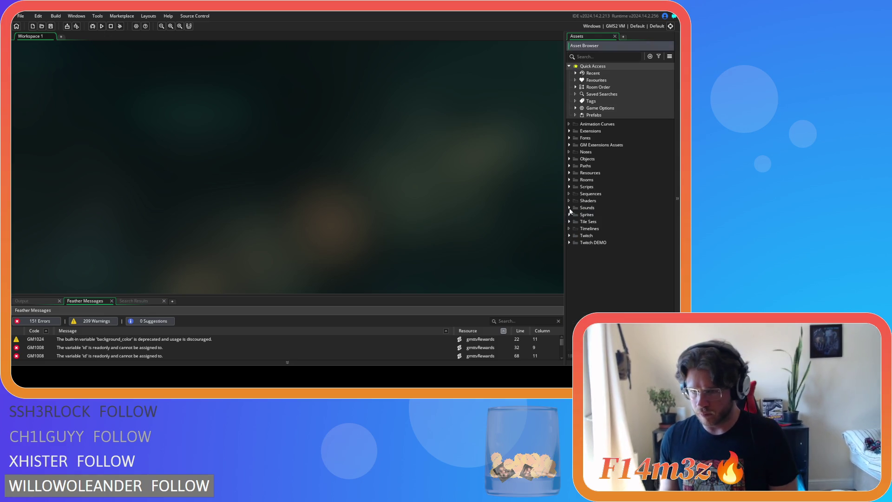
left_click(569, 187)
scroll(622, 237, "down", 5)
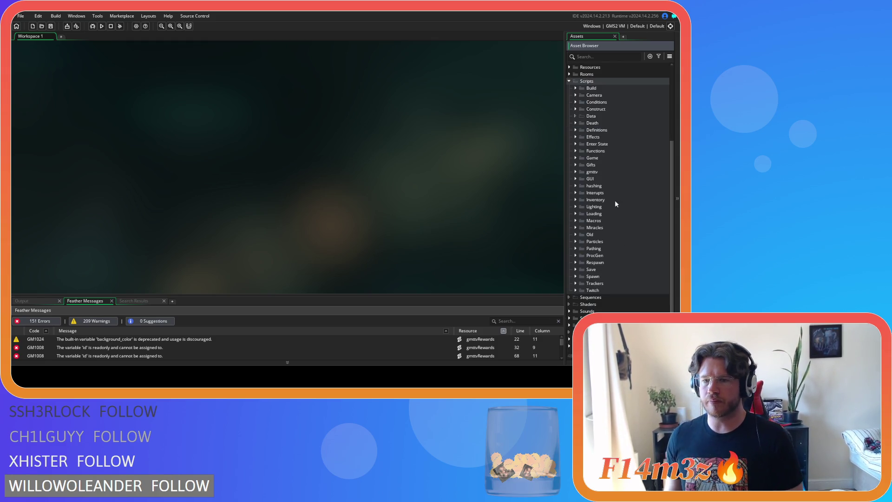
- In sc_macros, duplicate the EARTHPEBBLE macro line and rename the copy with PINECONE
left_click(576, 220)
double_click(599, 227)
scroll(196, 184, "down", 3)
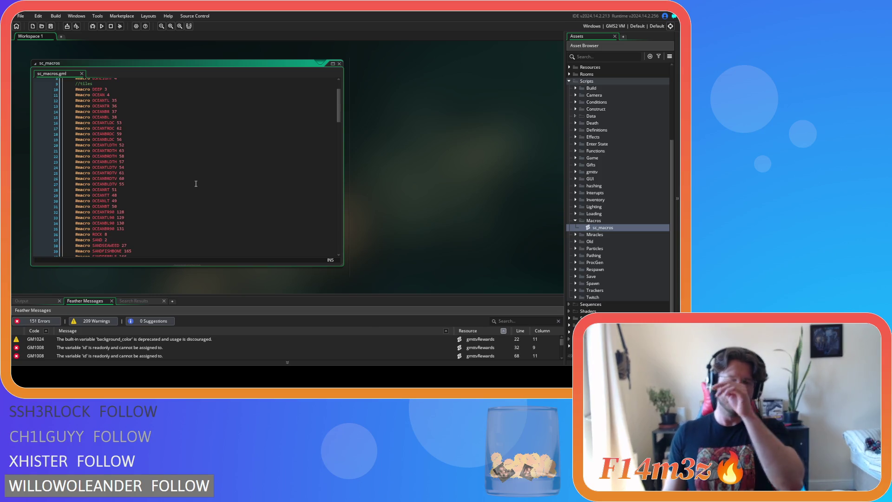
scroll(196, 184, "down", 4)
scroll(196, 184, "down", 20)
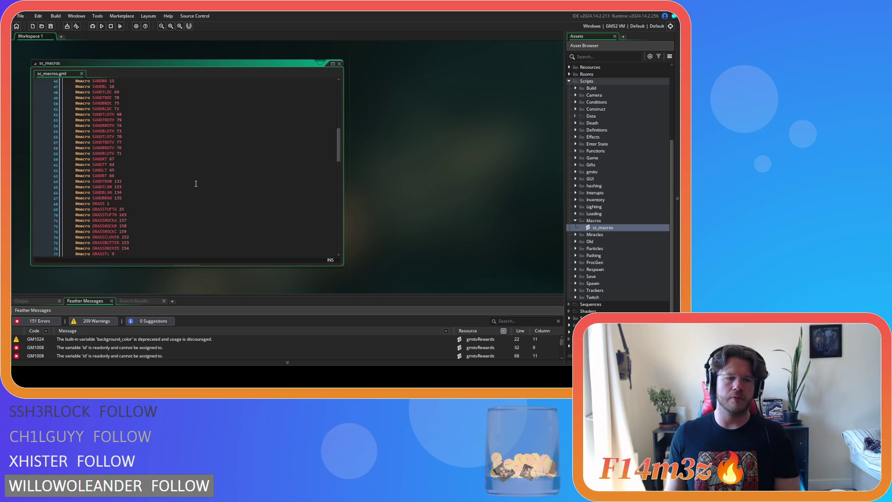
scroll(196, 184, "down", 15)
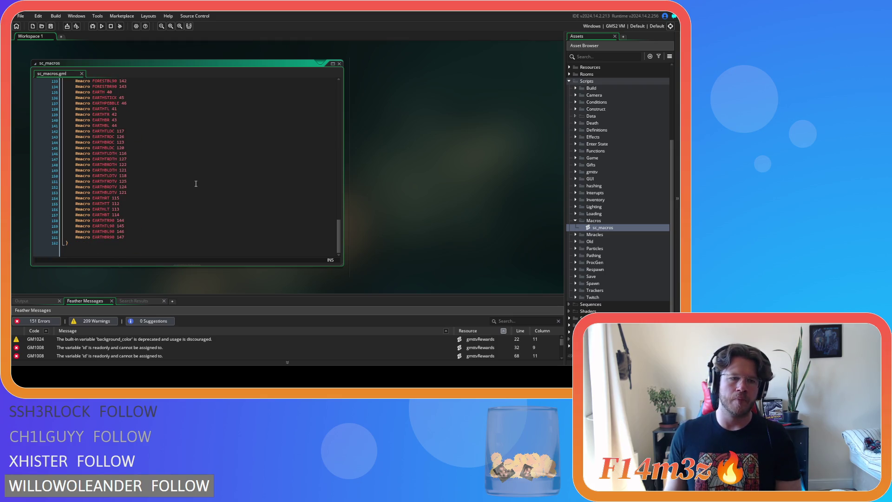
scroll(186, 175, "up", 1)
left_click(145, 119)
key("ctrl+d")
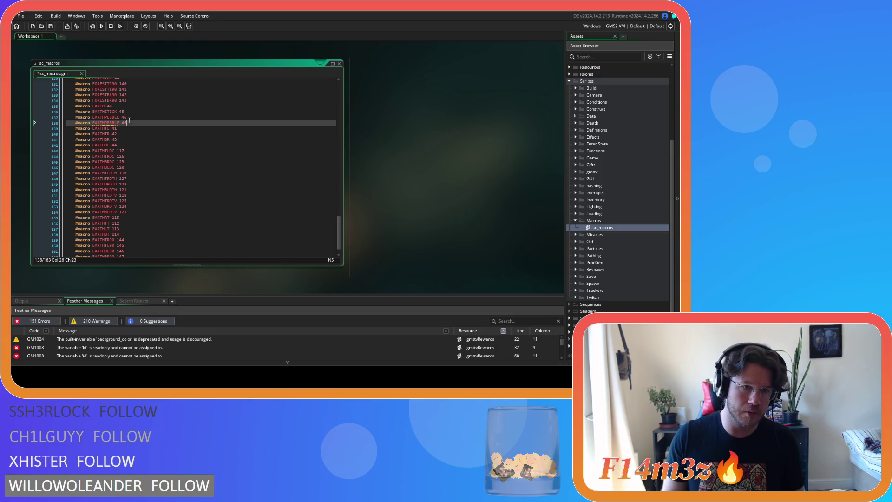
left_click_drag(118, 123, 106, 123)
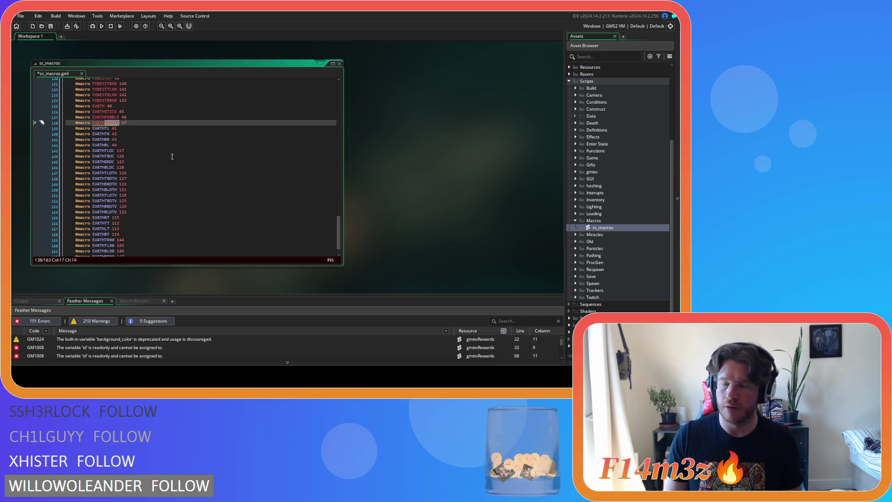
type("PINECONE")
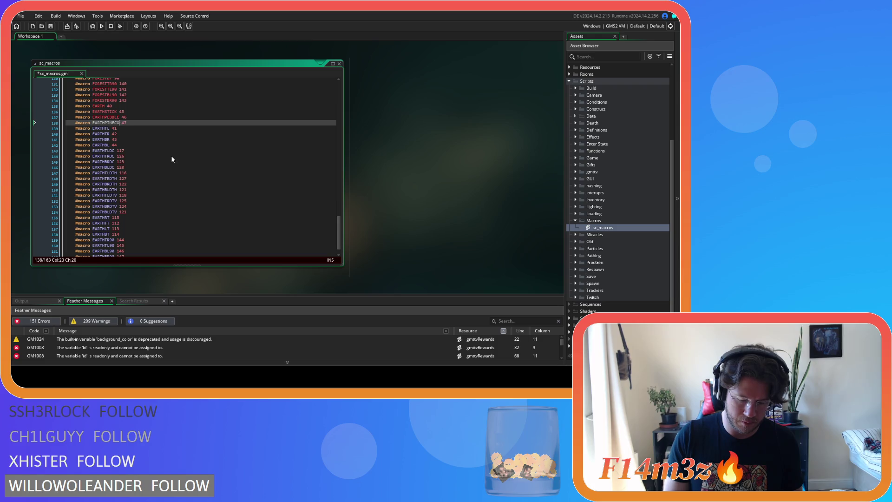
key("ctrl+s")
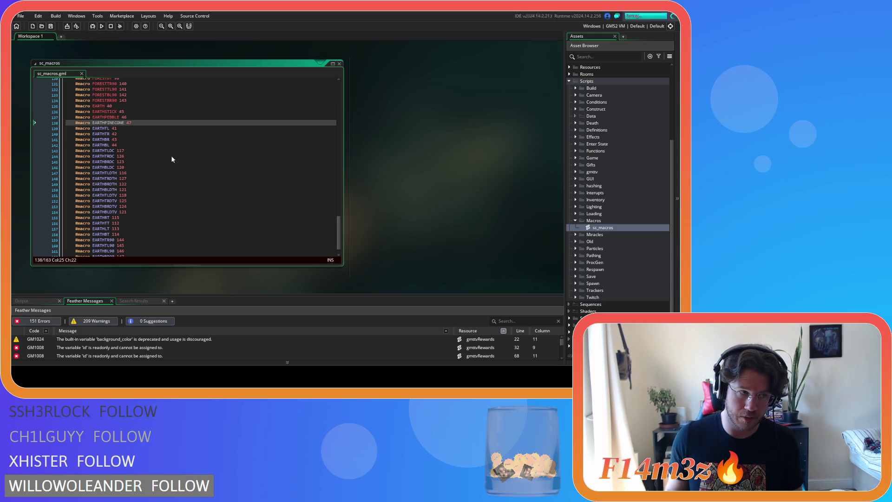
- Correct the new macro's name to EARTHPINECONE (value 47) and save sc_macros
left_click(114, 122)
key("BackSpace")
key("BackSpace")
key("BackSpace")
left_click(115, 128)
key("ctrl+s")
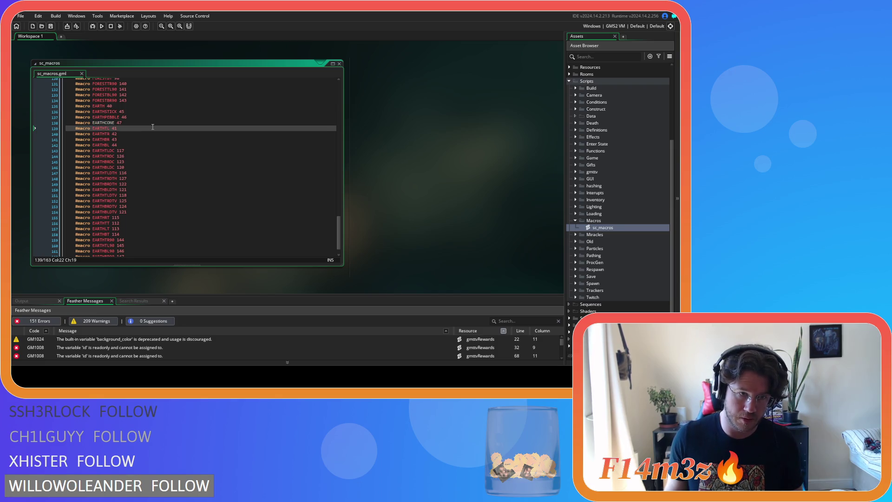
left_click(106, 123)
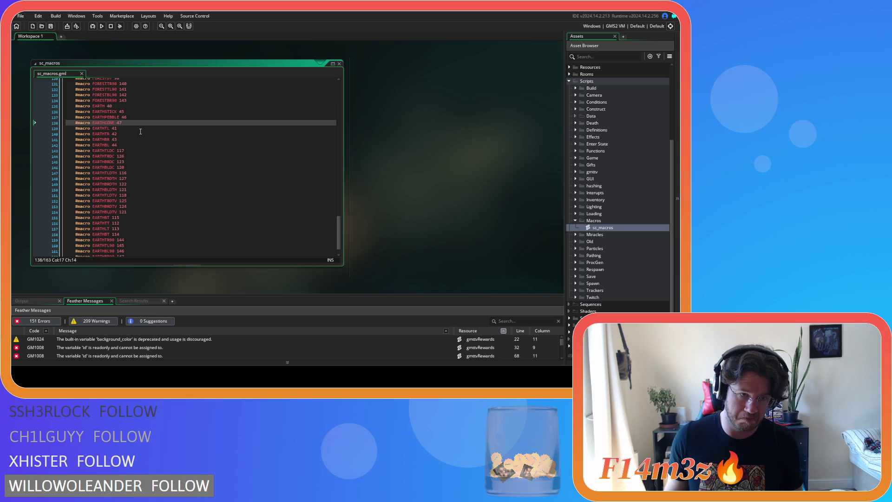
type("PINE")
left_click(160, 121)
key("ctrl+s")
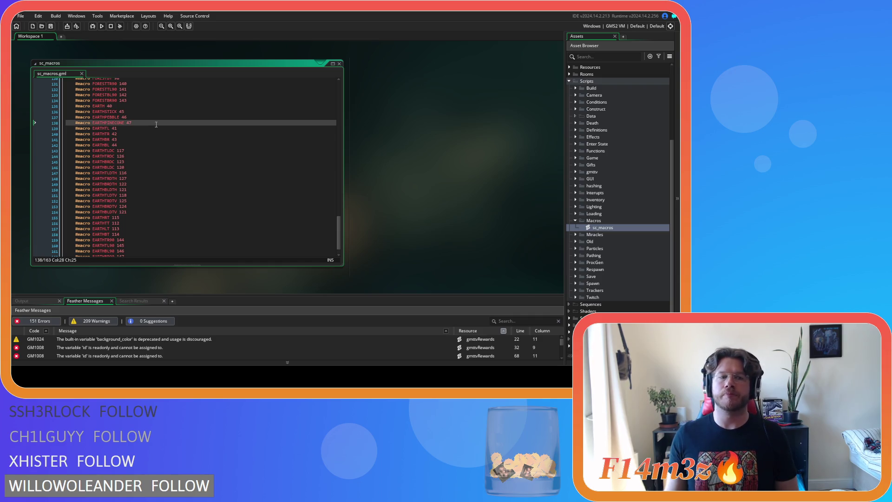
scroll(154, 131, "up", 8)
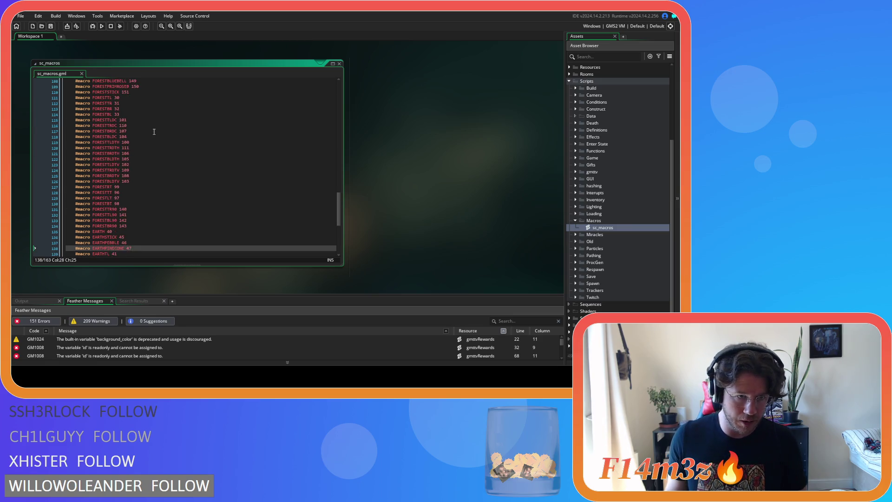
scroll(142, 172, "up", 3)
- Duplicate the FORESTSTICK line as FORESTPINECONE with value 151, and save
left_click(143, 136)
key("ctrl+d")
left_click_drag(119, 140, 106, 140)
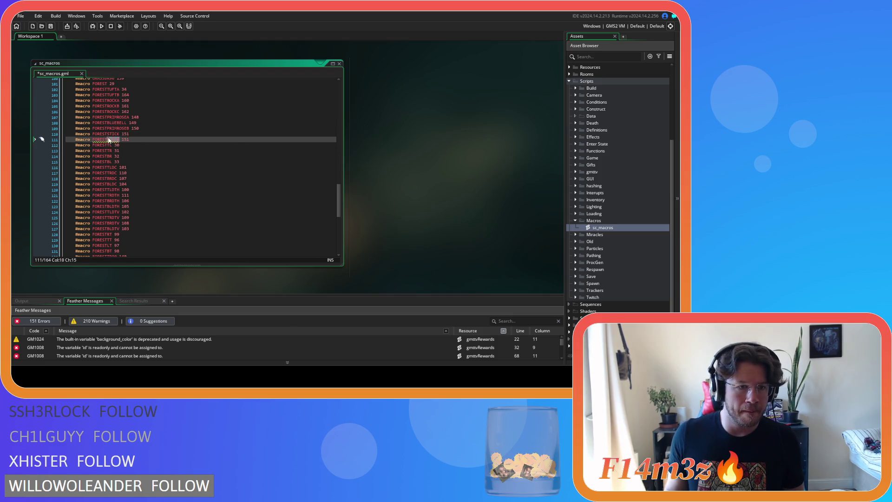
type("PINECONE")
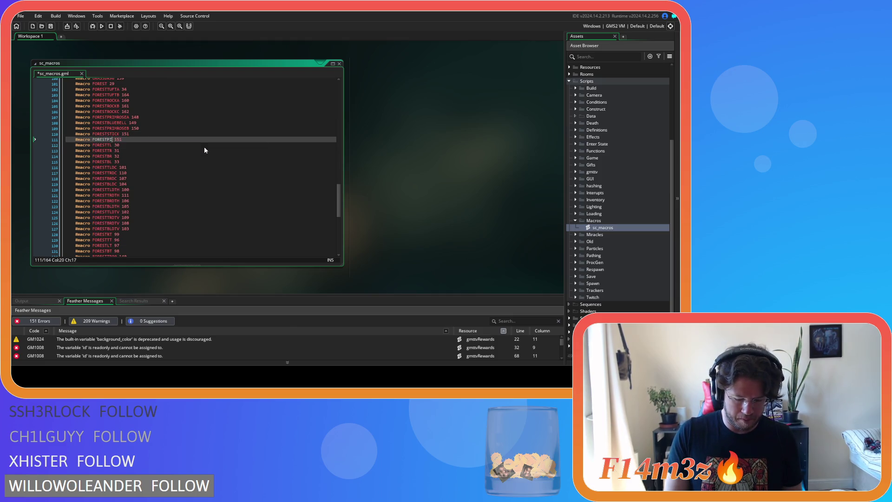
key("ctrl+s")
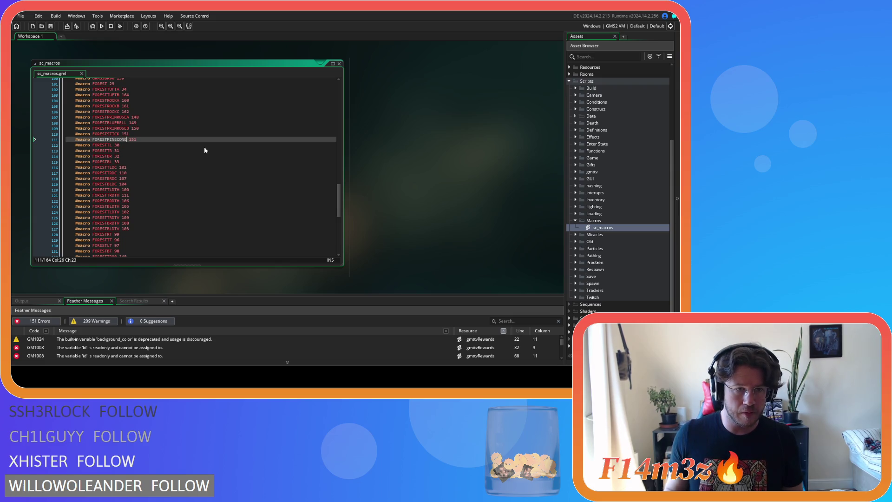
scroll(623, 166, "up", 5)
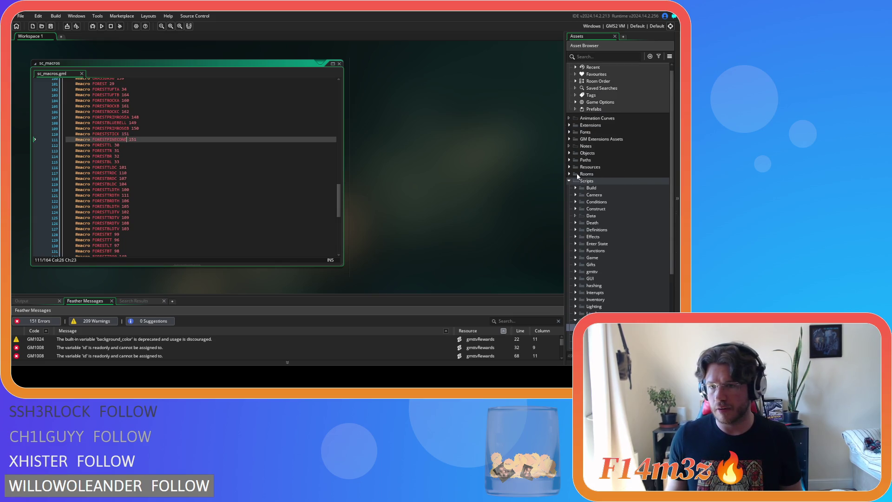
- Read the chosen BorealForest tile's index, 170, from the Tiles_1 layer
left_click(570, 174)
double_click(599, 195)
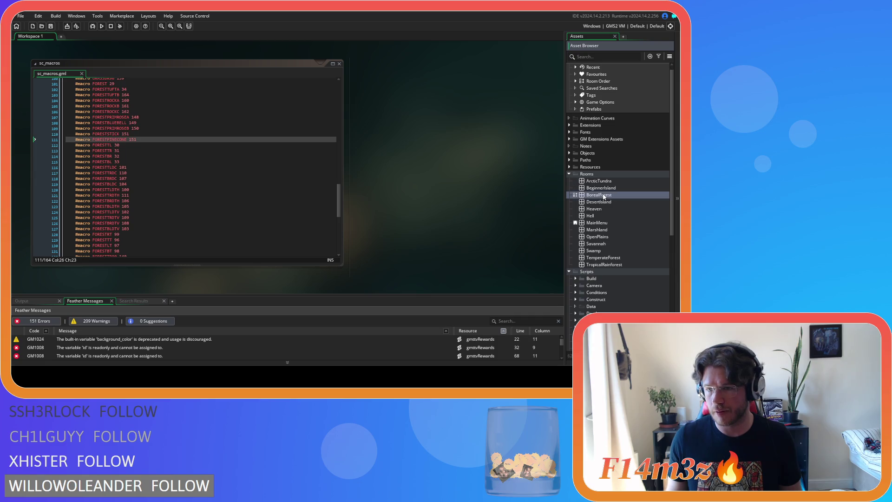
left_click(50, 105)
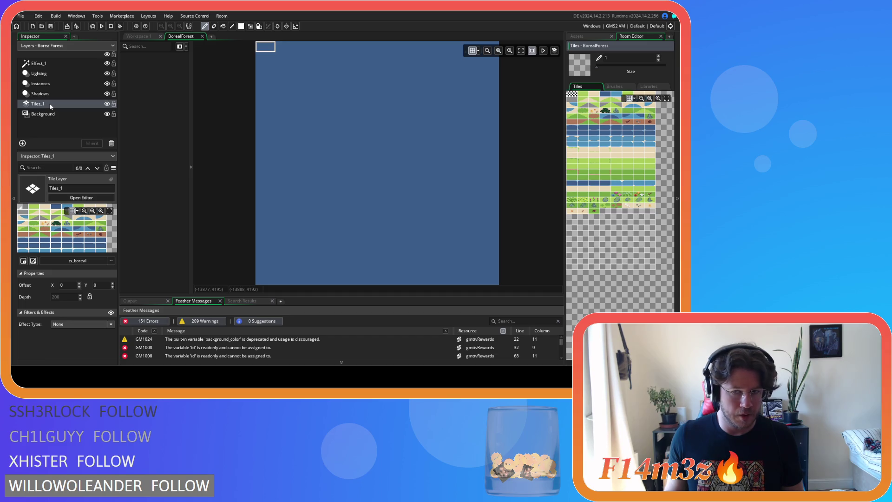
left_click(596, 211)
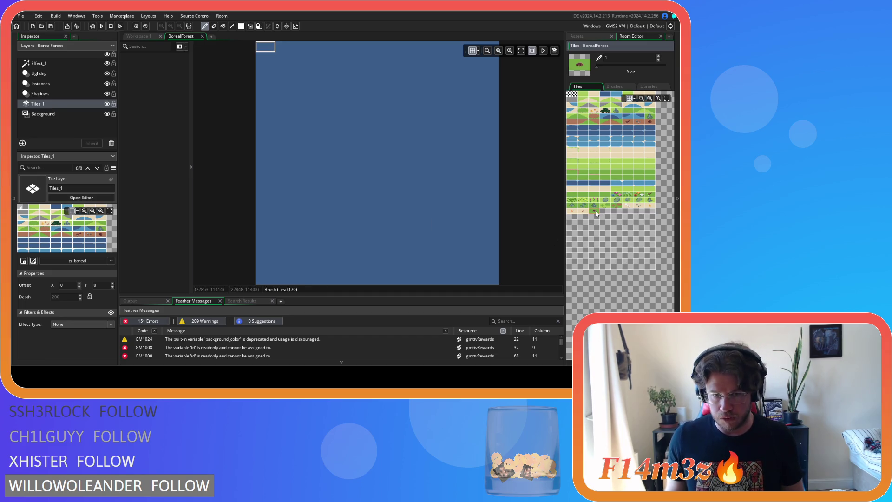
left_click(202, 37)
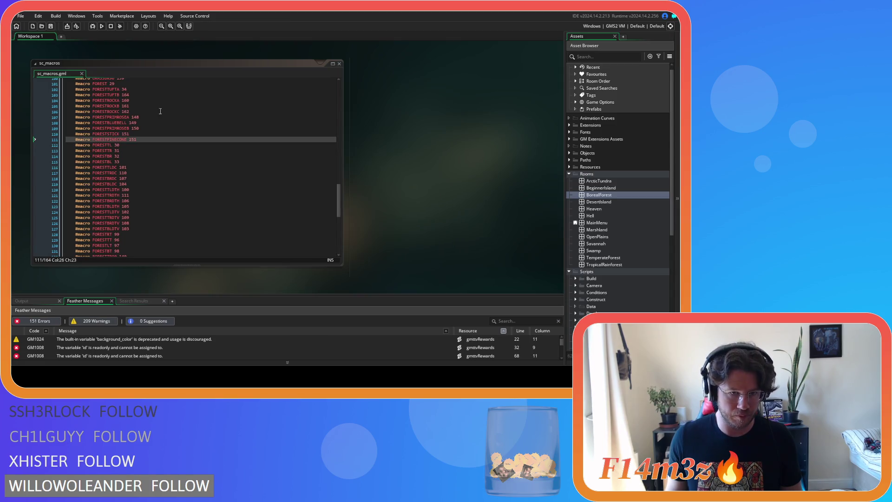
- Change FORESTPINECONE from 151 to 170, close sc_macros and collapse Rooms
double_click(133, 140)
type("170")
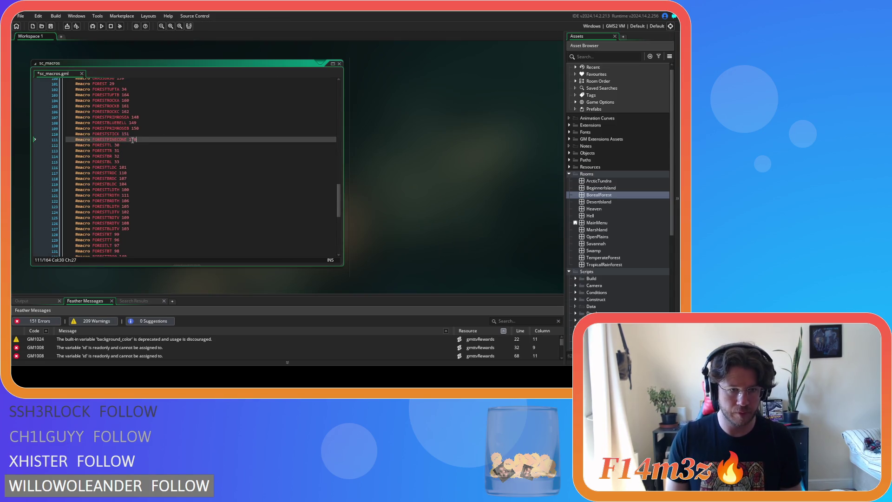
left_click(339, 63)
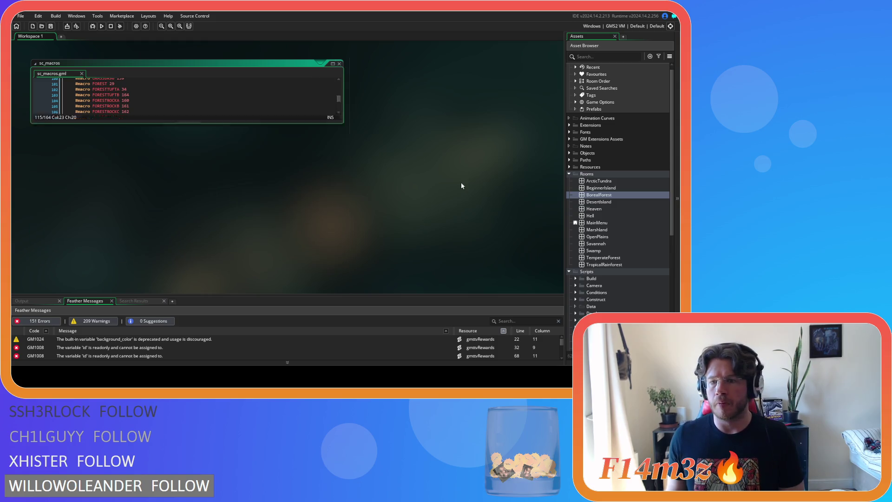
left_click(570, 174)
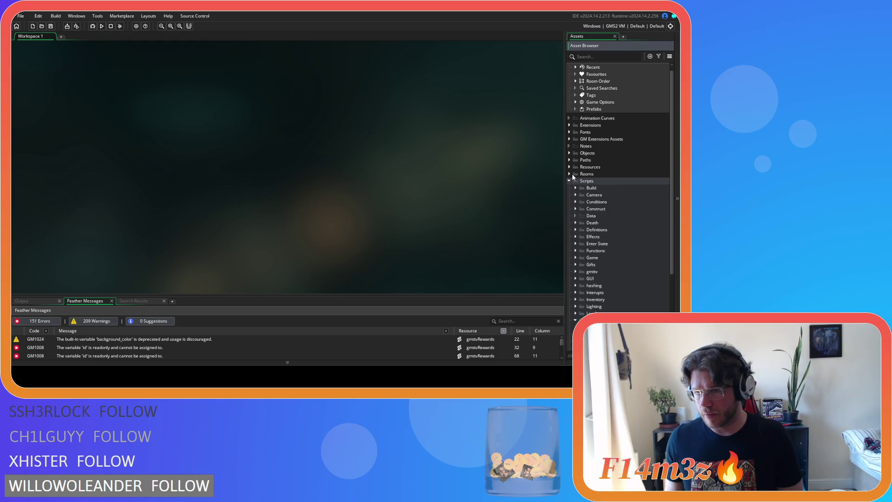
scroll(579, 212, "down", 4)
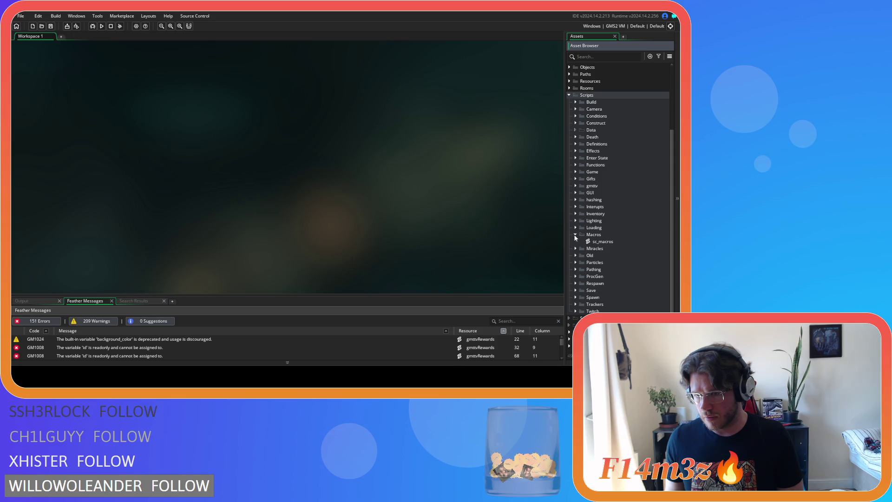
left_click(575, 235)
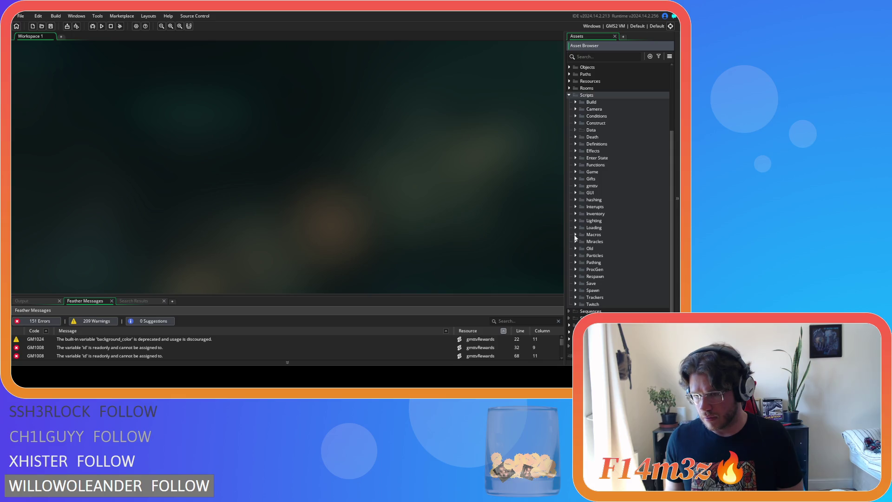
left_click(576, 270)
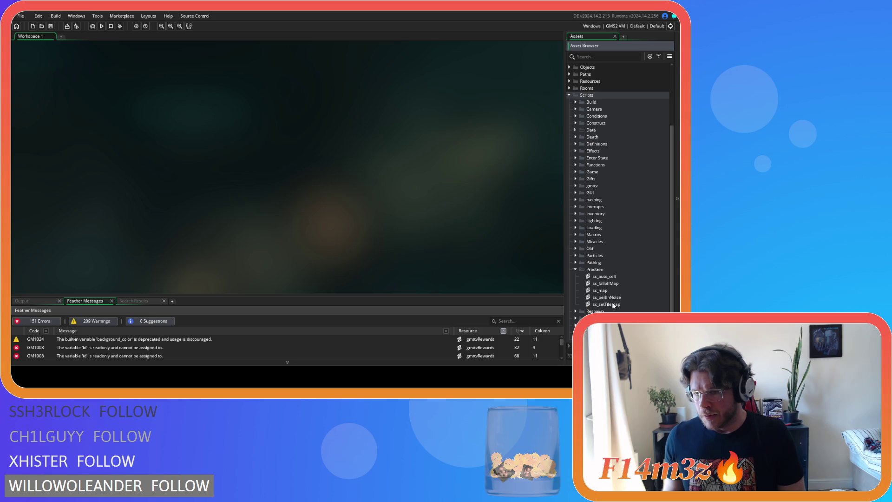
double_click(606, 304)
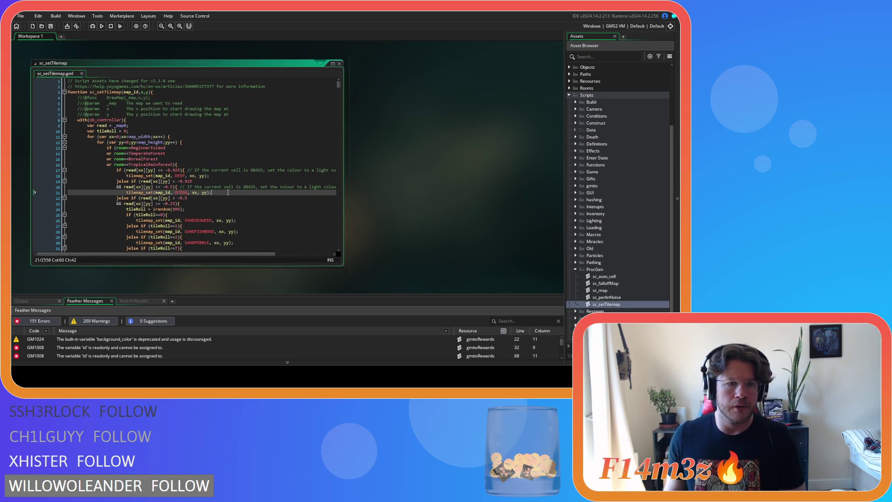
scroll(246, 171, "down", 10)
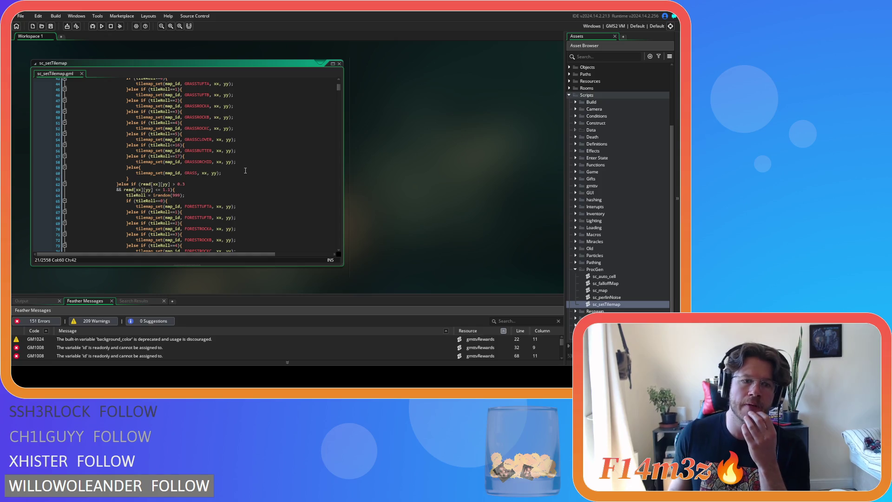
scroll(246, 171, "down", 3)
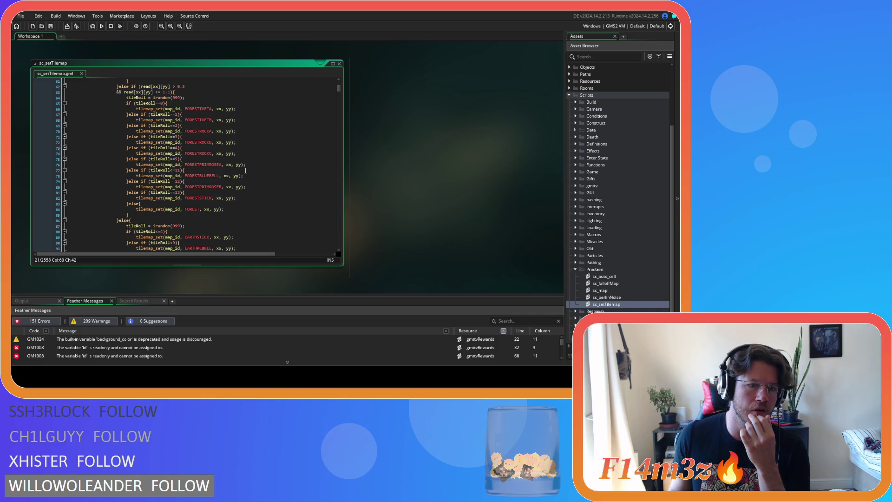
scroll(245, 170, "up", 15)
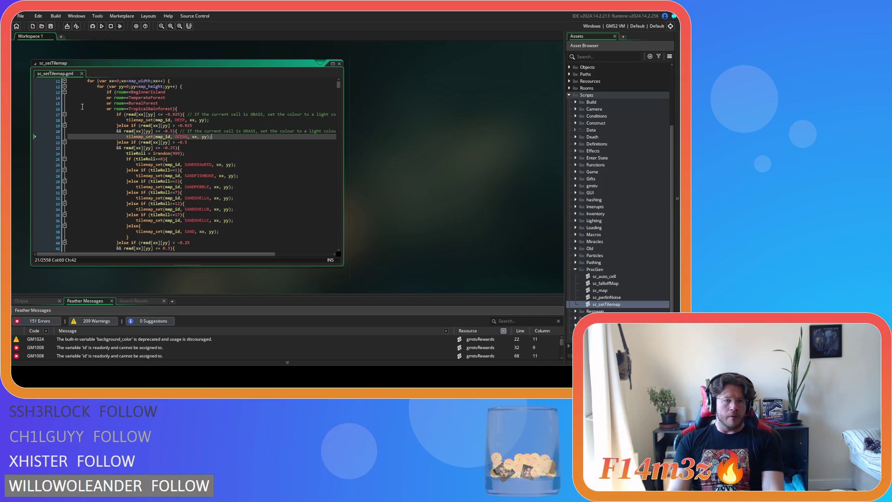
mouse_move(141, 120)
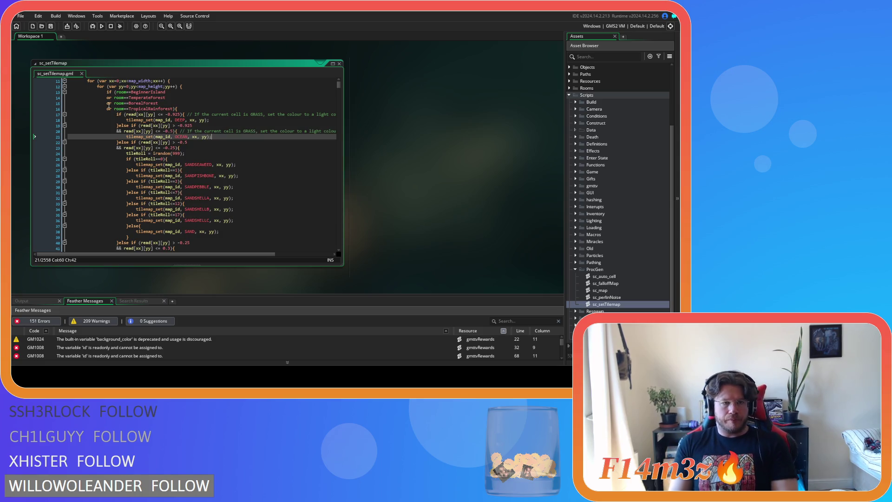
mouse_move(105, 91)
left_mouse_down()
mouse_move(222, 187)
mouse_move(220, 171)
left_mouse_up()
- Copy the first room block in sc_setTilemap and paste a duplicate right after it
scroll(222, 175, "down", 3)
scroll(222, 173, "up", 4)
scroll(204, 171, "down", 10)
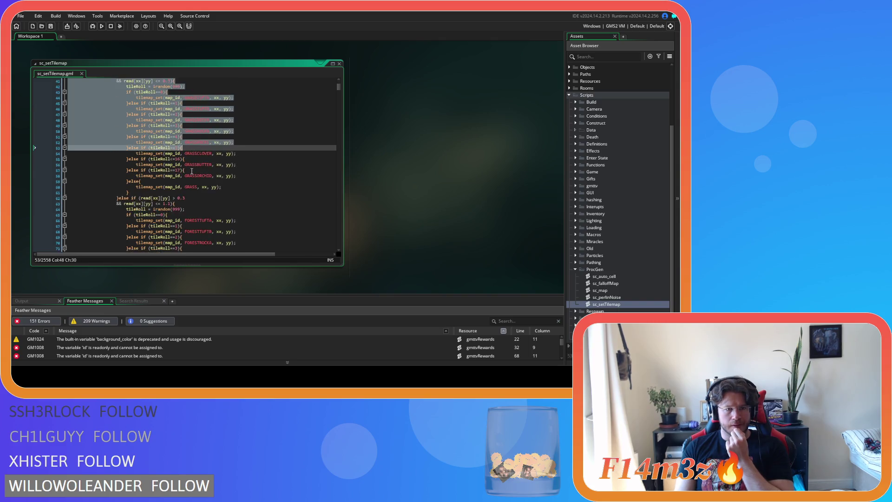
left_click(195, 171)
scroll(191, 171, "down", 13)
left_click(192, 171, "shift")
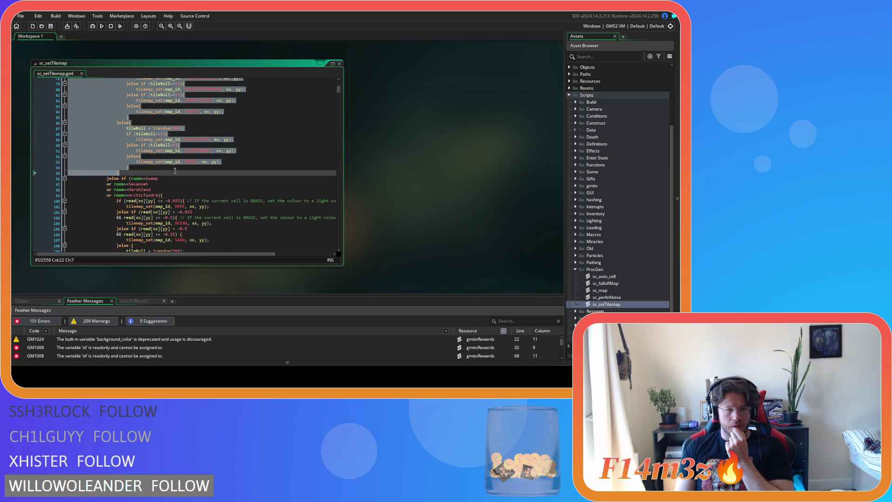
left_click(111, 180, "shift")
right_click(108, 162)
left_click(124, 179)
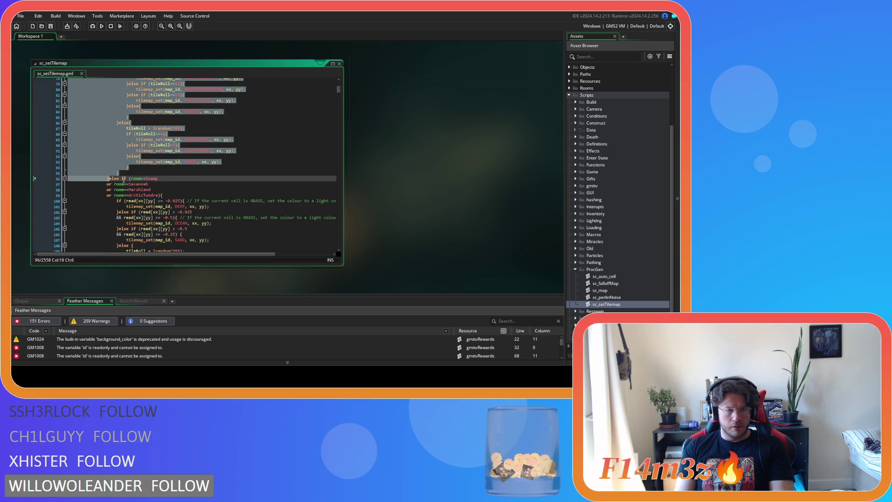
left_click(110, 179)
key("ctrl+v")
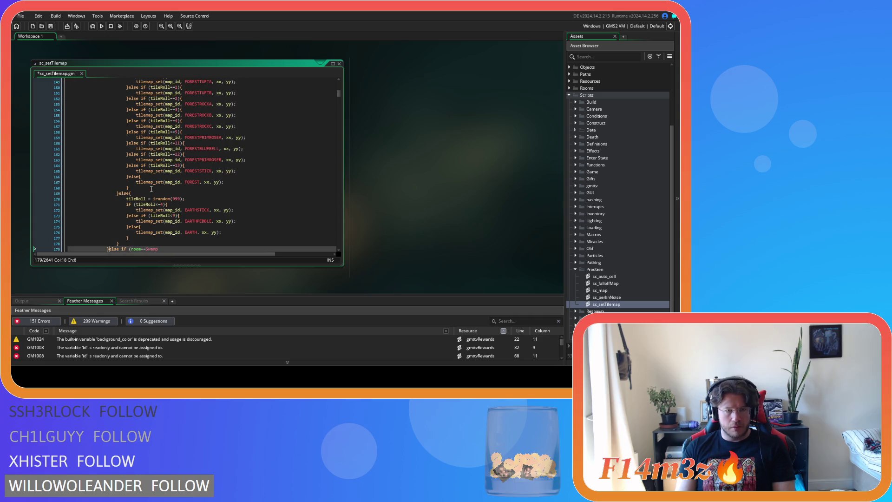
- Make the copy an else-if BorealForest branch, remove BorealForest from the original list, save
scroll(140, 186, "up", 15)
scroll(138, 185, "up", 1)
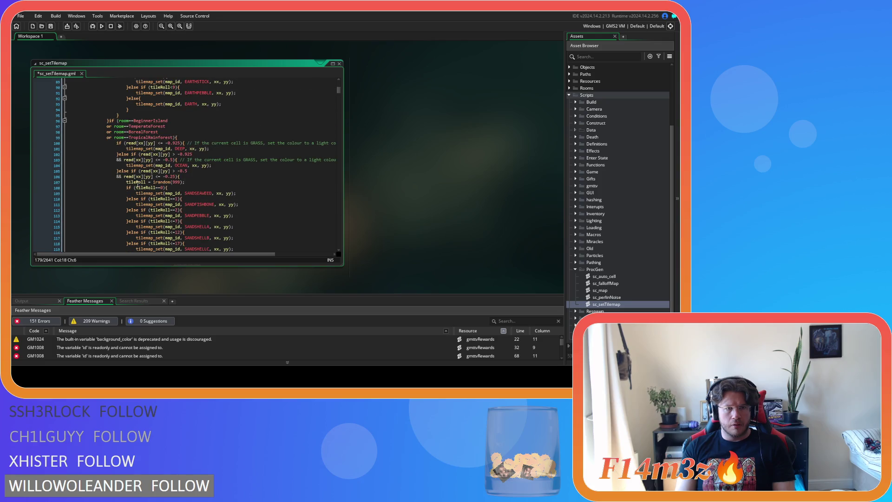
left_click(109, 120)
type("else")
left_click(173, 138)
left_click_drag(174, 138, 131, 120)
key("BackSpace")
key("BackSpace")
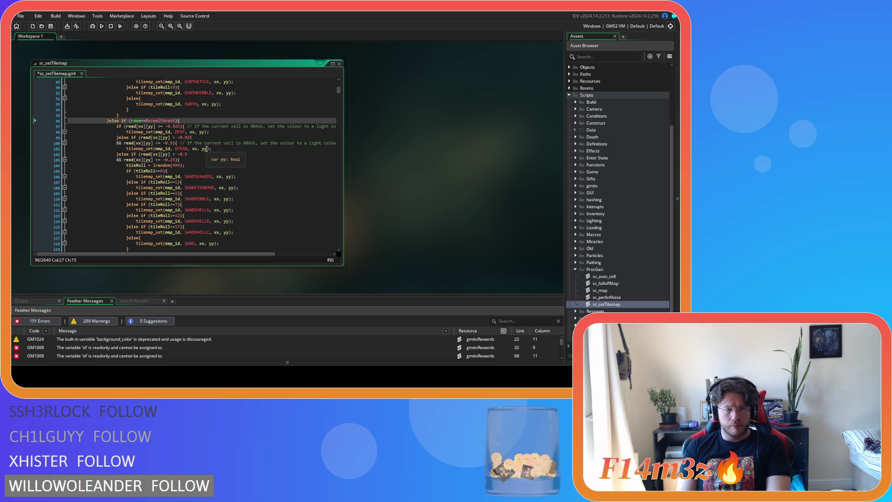
scroll(200, 137, "up", 20)
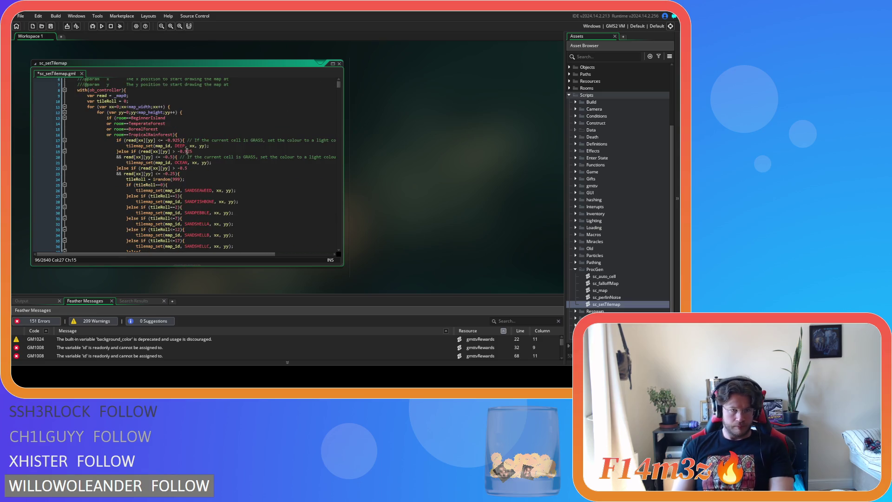
left_click_drag(158, 129, 54, 125)
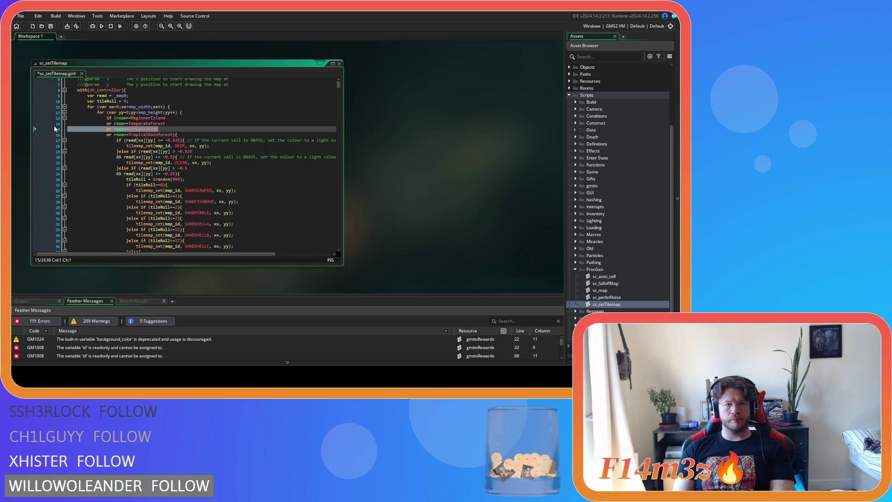
key("BackSpace")
key("BackSpace")
key("ctrl+s")
- Mark the start of the BorealForest branch's tile checks
scroll(216, 176, "down", 13)
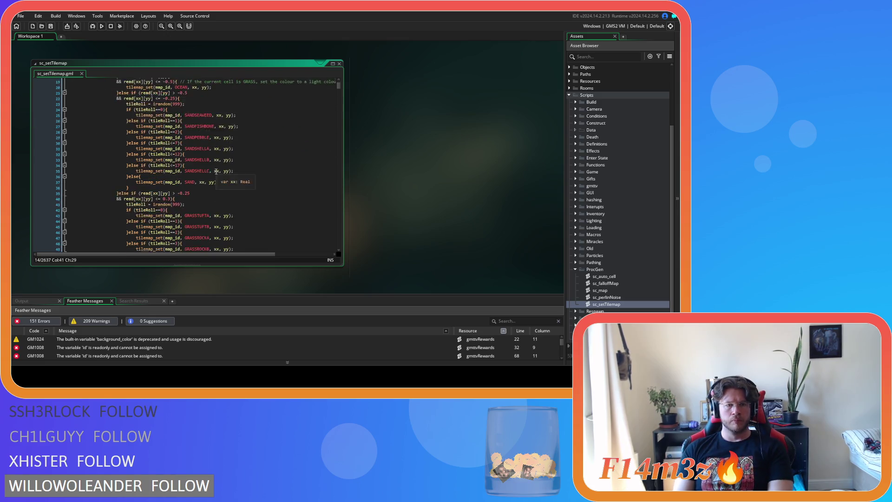
scroll(216, 176, "down", 12)
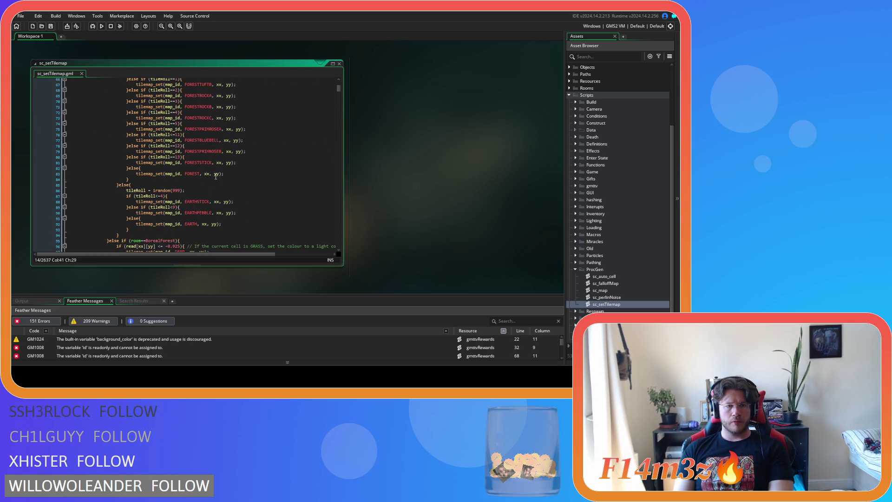
scroll(216, 177, "down", 3)
left_click(220, 149)
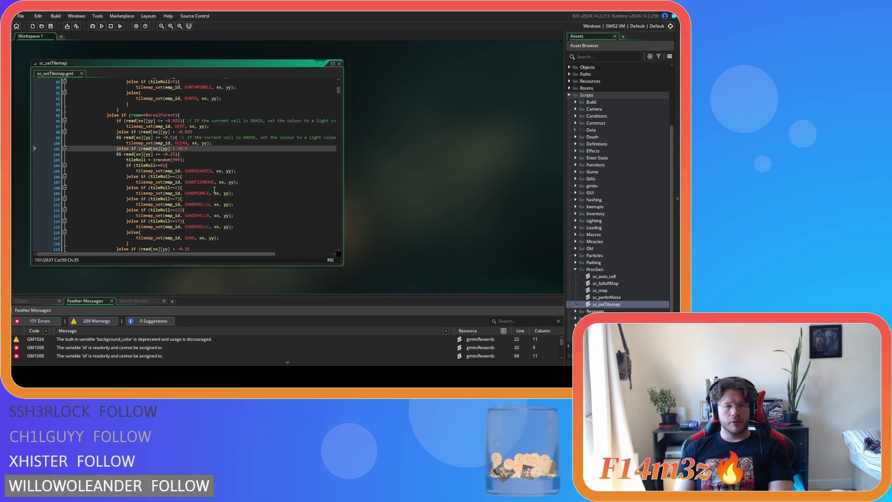
scroll(214, 190, "down", 11)
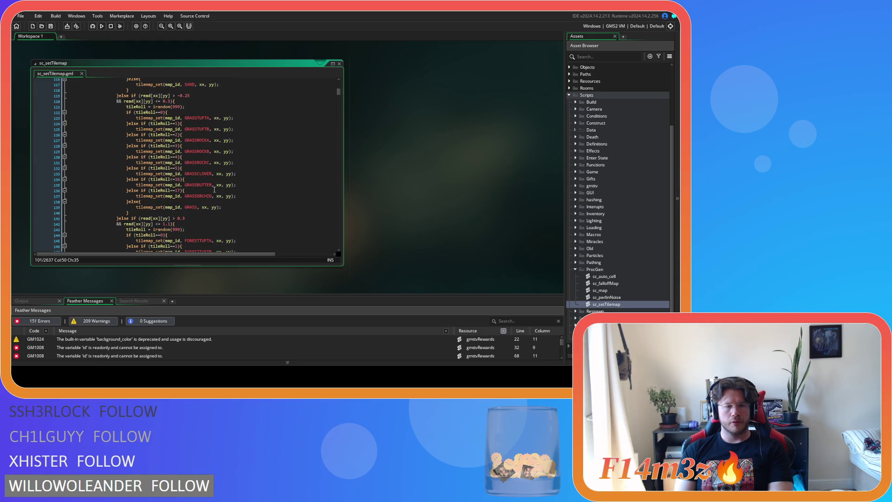
scroll(213, 193, "down", 5)
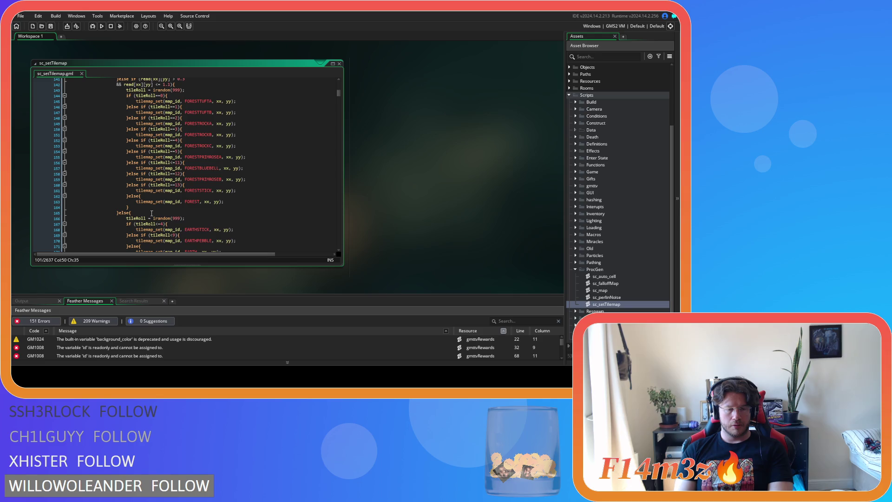
left_click_drag(129, 196, 128, 185)
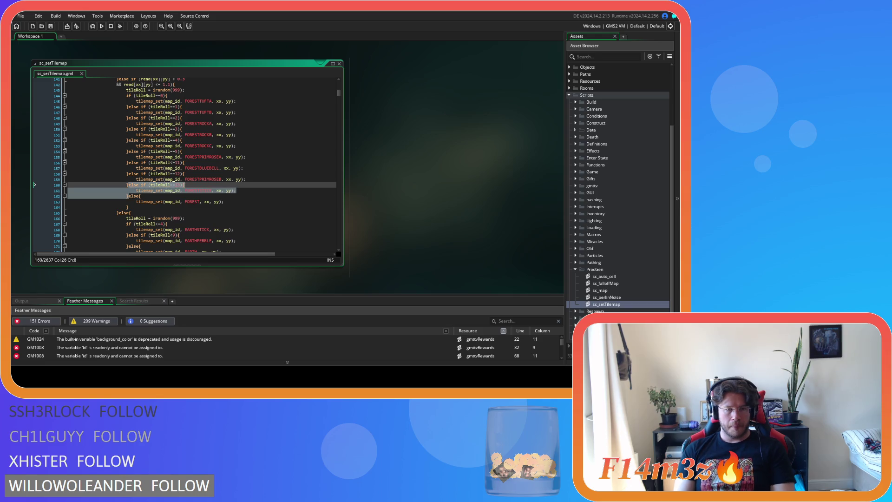
- Add a tileRoll==14 FORESTPINECONE case below the tileRoll==13 FORESTSTICK check
left_click(128, 196)
double_click(129, 196)
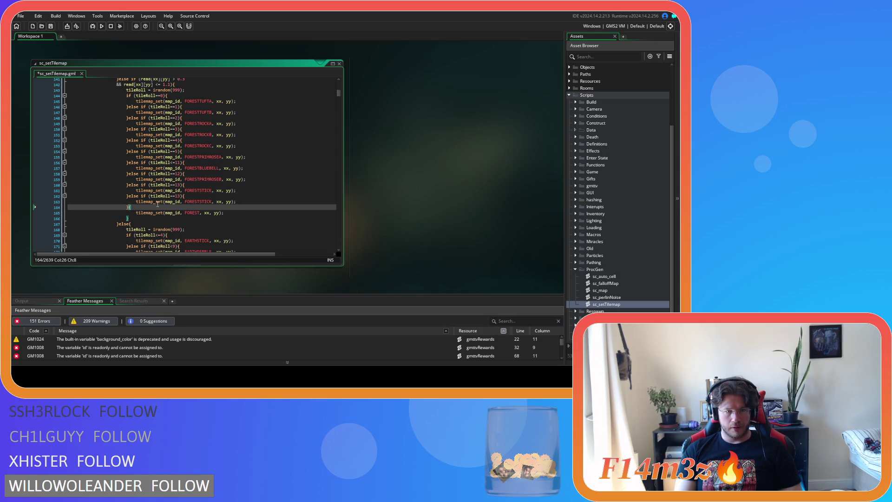
left_click(128, 196)
key("ctrl+v")
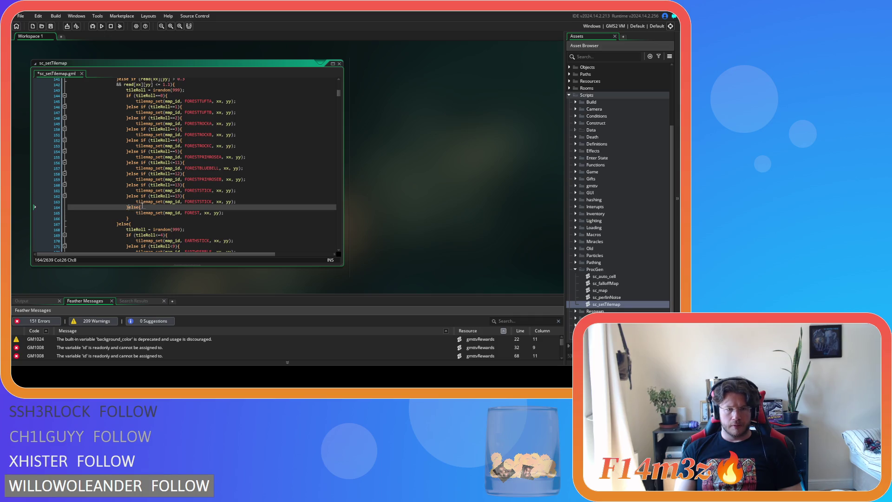
left_click(181, 196)
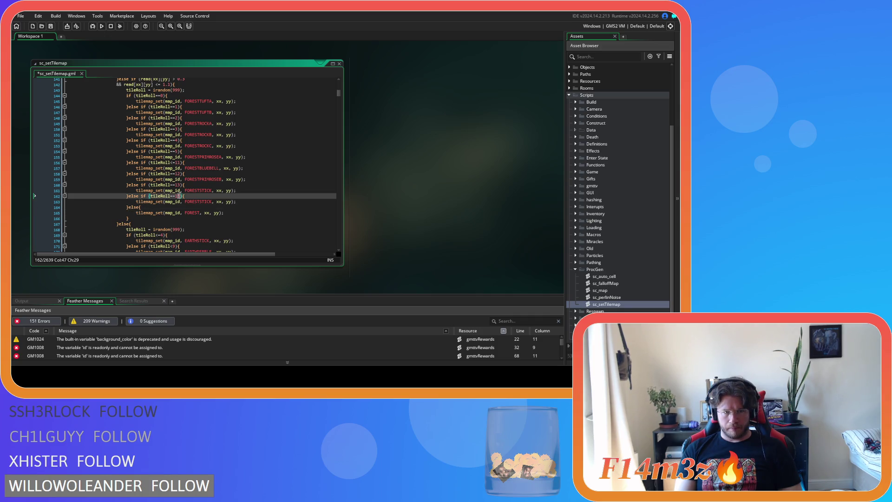
type("4")
left_click_drag(199, 202, 213, 201)
type("PINE")
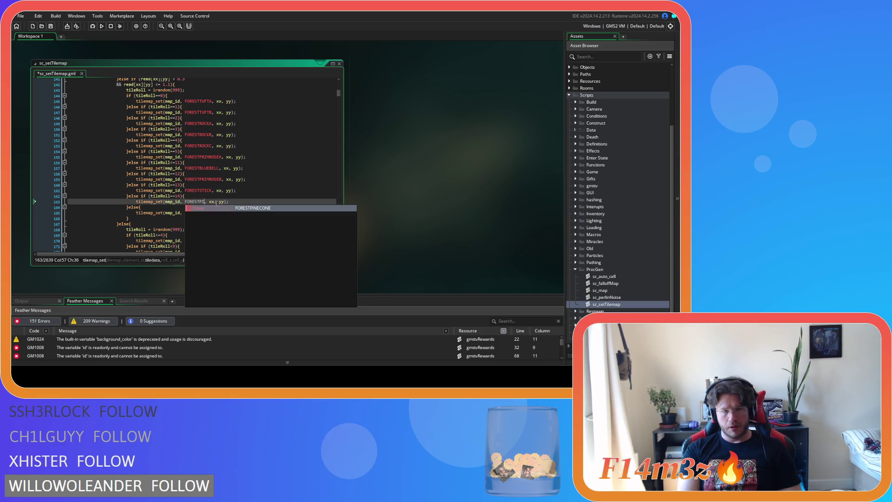
key("Return")
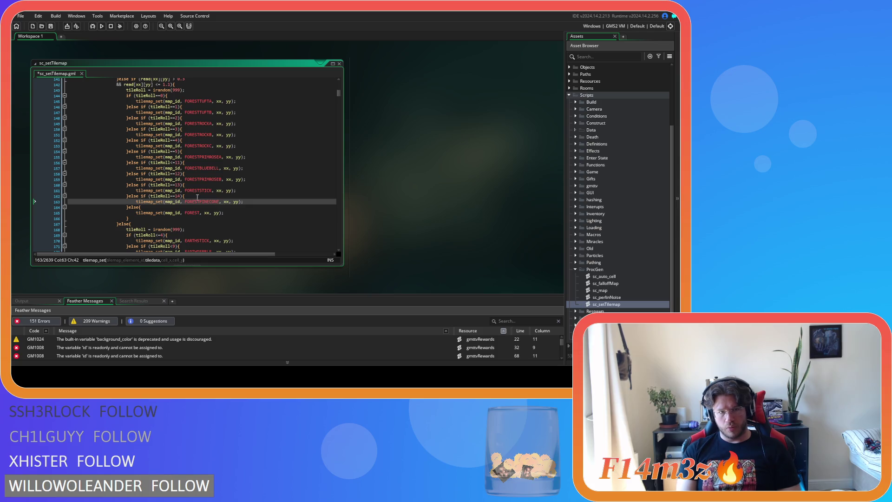
- Paste a second EARTHPEBBLE check into the earth branch
scroll(132, 204, "down", 4)
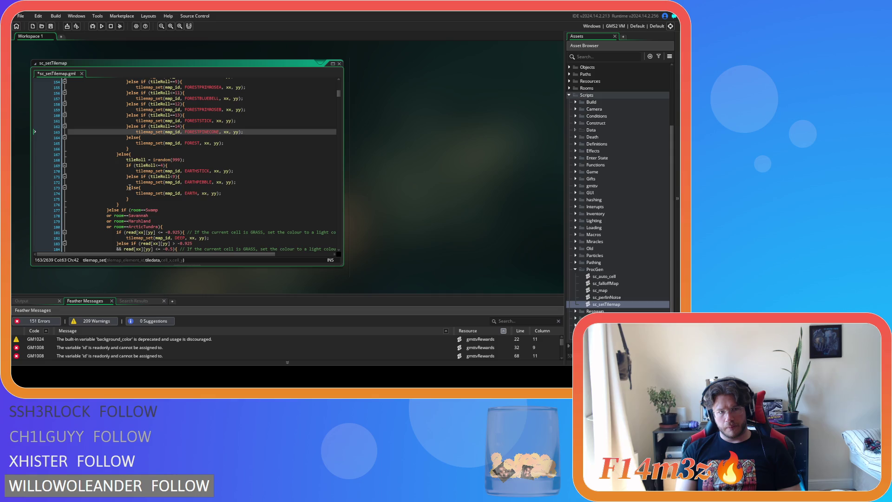
left_click(130, 188)
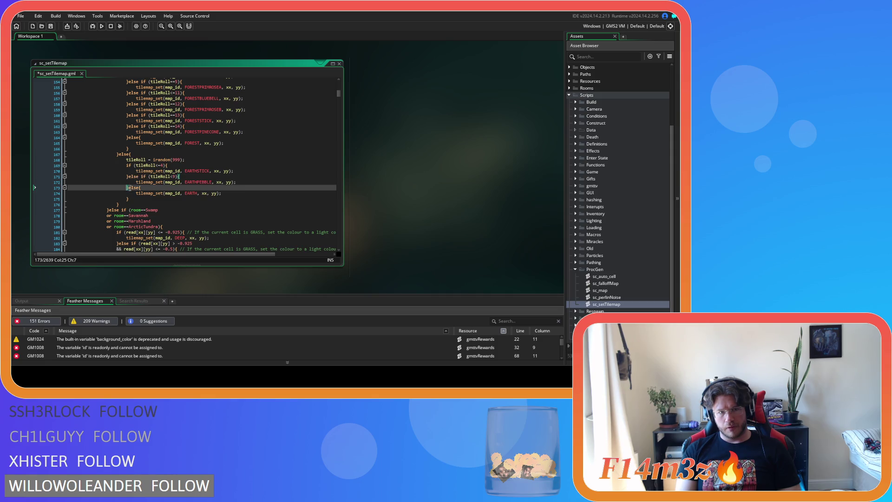
key("ctrl+v")
left_click(174, 188)
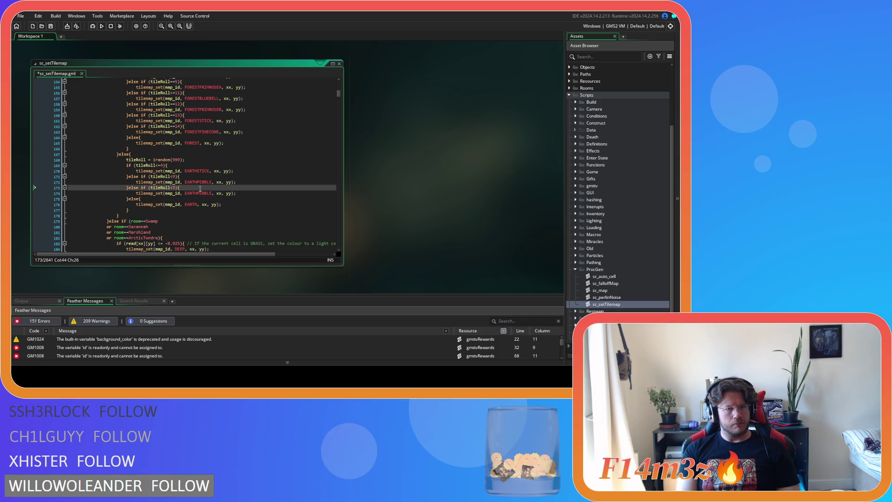
- Change the second EARTHPEBBLE check's condition to tileRoll<=14
key("Up")
key("Up")
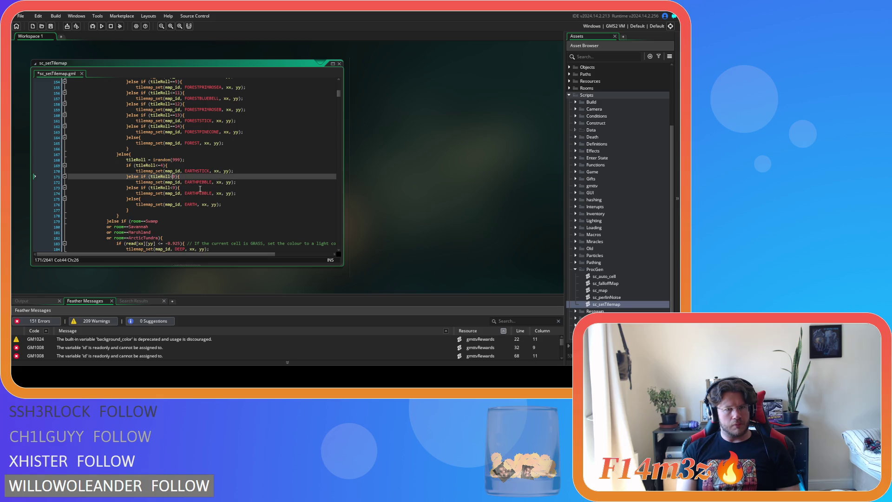
scroll(199, 188, "up", 6)
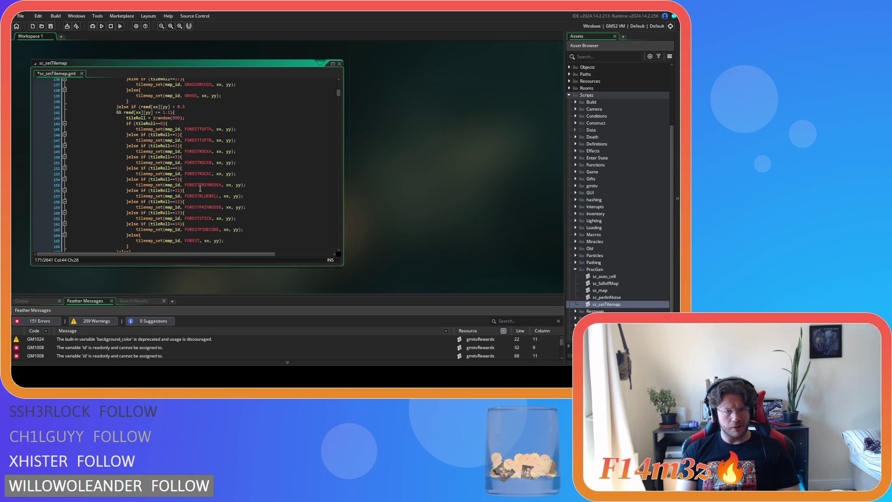
scroll(200, 189, "down", 7)
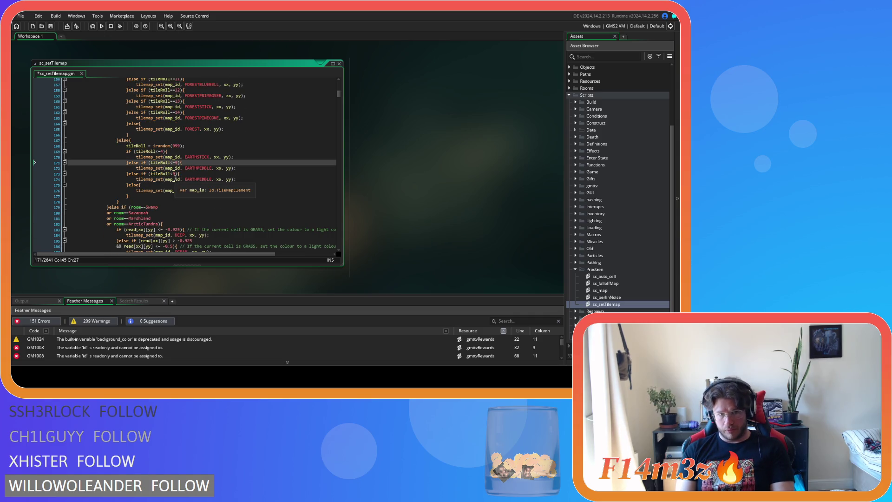
left_click(175, 173)
type("=")
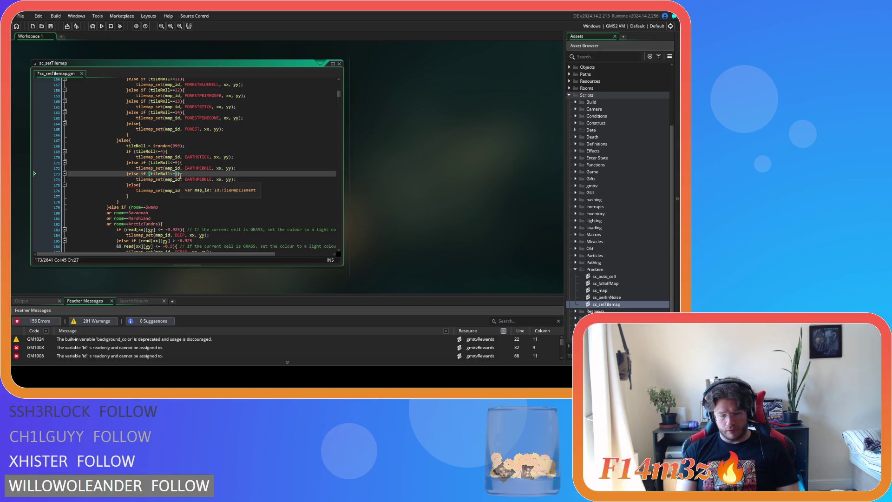
type("14")
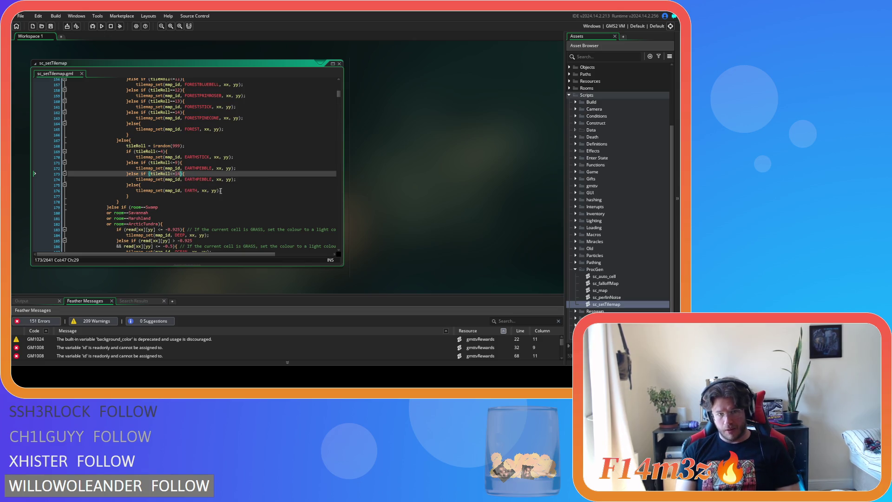
left_click(236, 186)
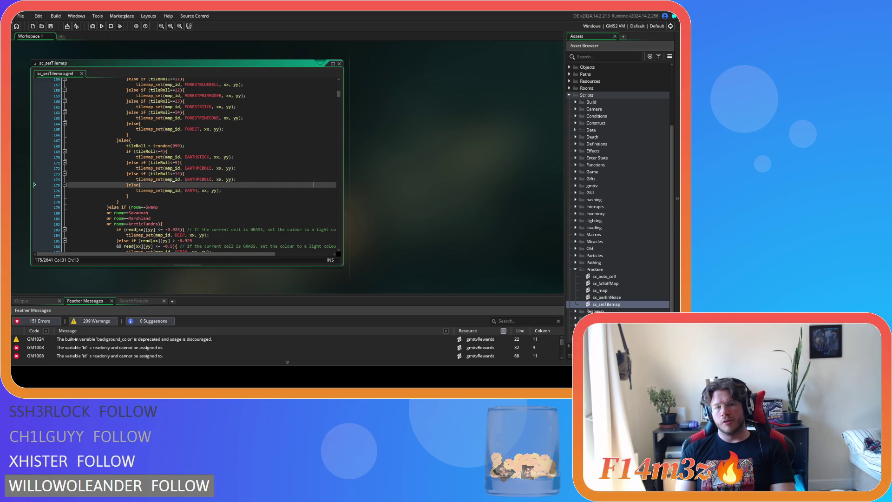
scroll(235, 181, "down", 2)
left_click(239, 179)
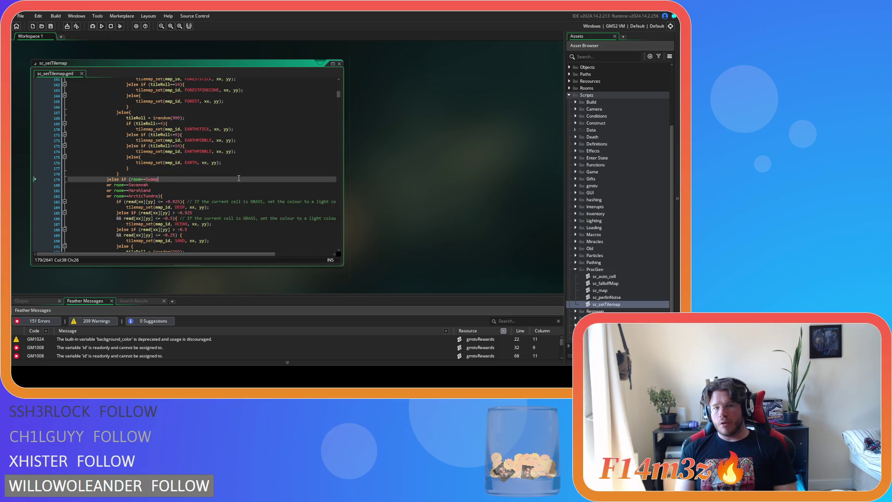
scroll(239, 178, "down", 12)
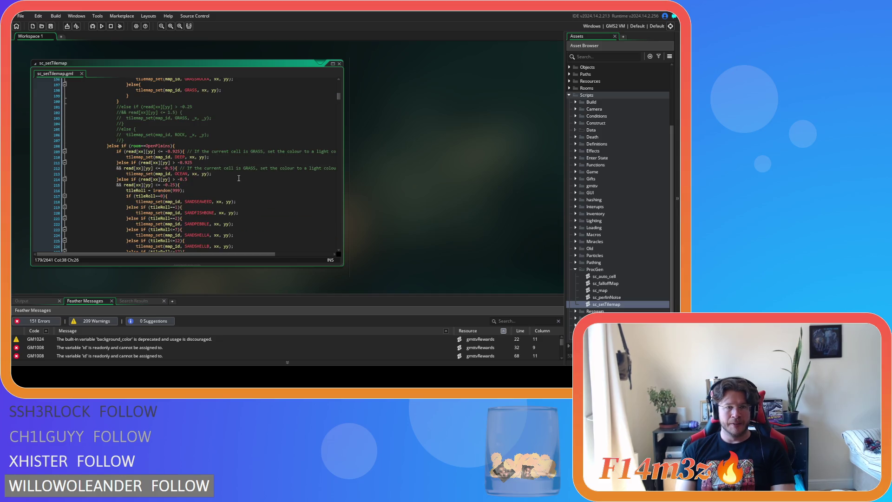
scroll(238, 178, "down", 3)
scroll(239, 179, "down", 16)
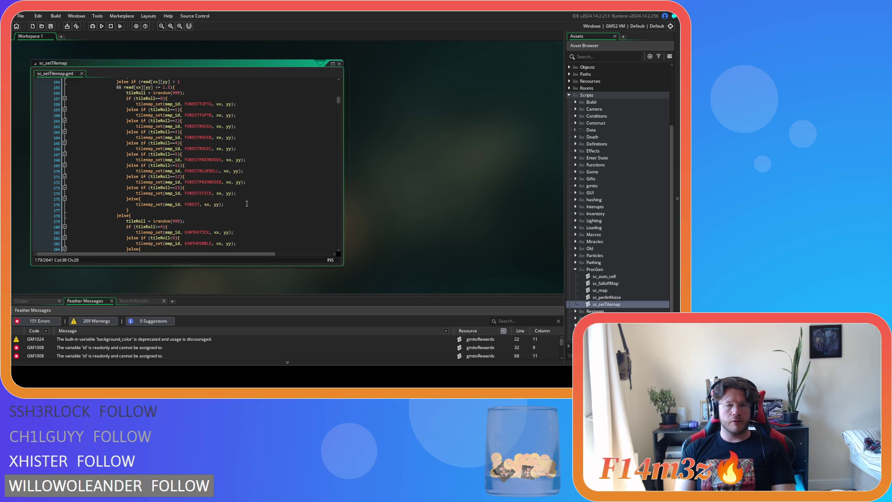
scroll(247, 204, "up", 3)
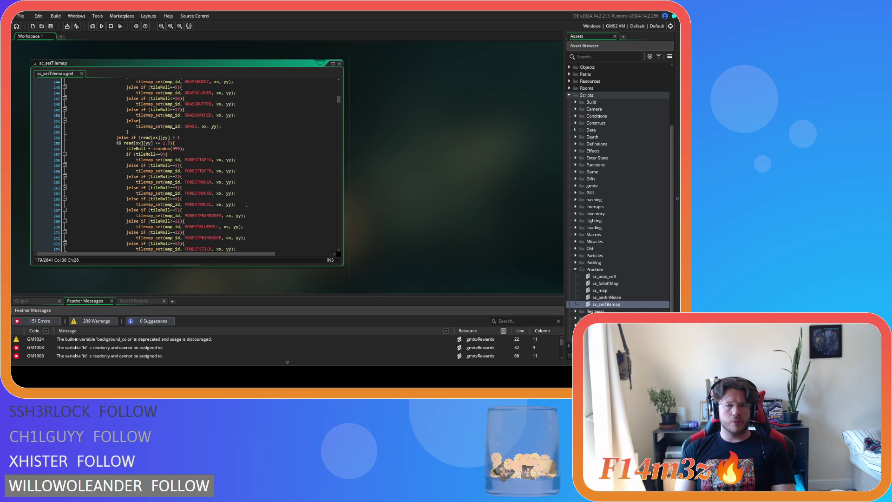
scroll(247, 203, "up", 17)
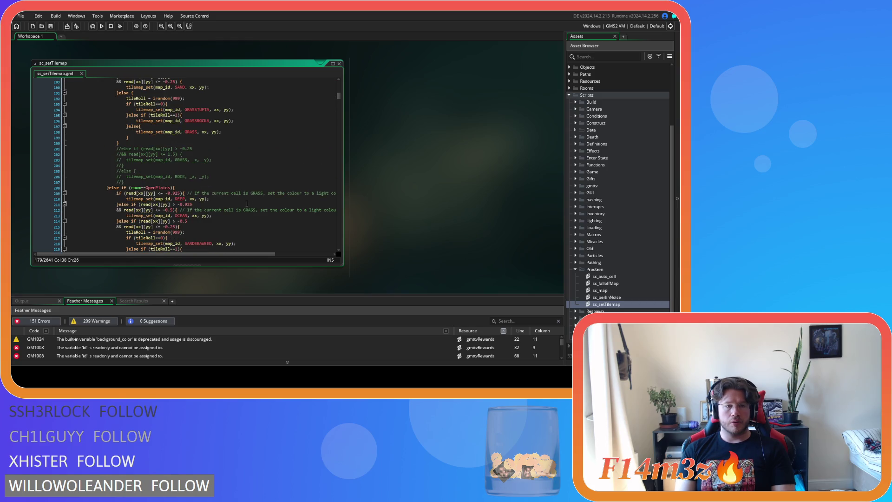
scroll(247, 203, "down", 17)
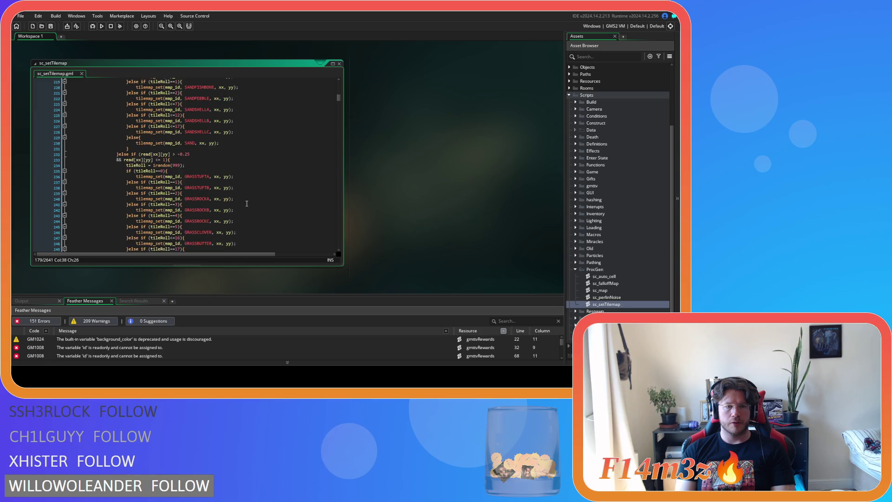
scroll(247, 204, "down", 20)
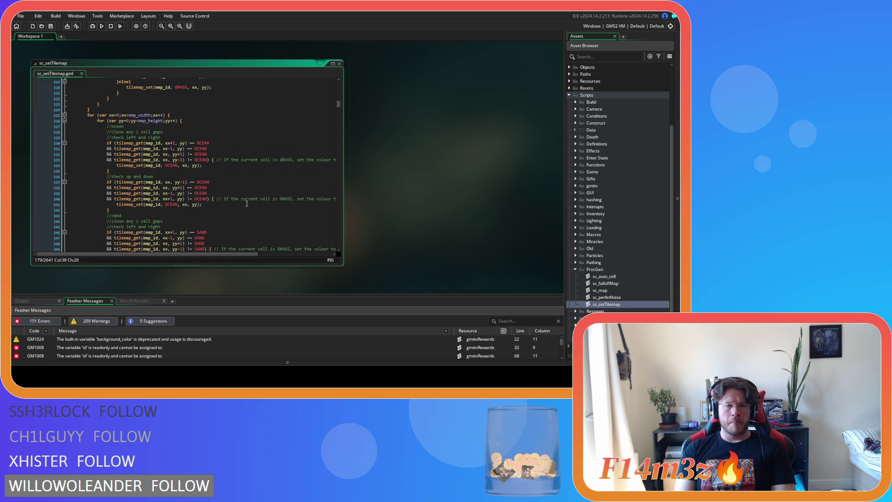
scroll(246, 204, "down", 20)
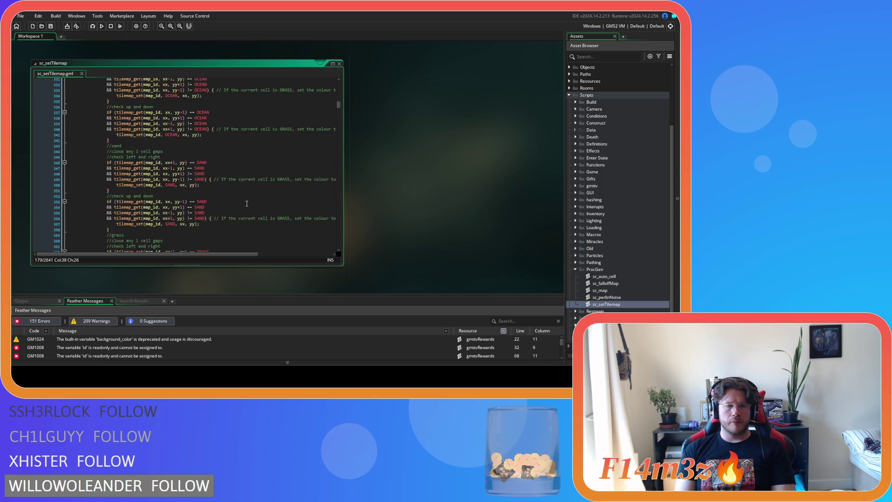
scroll(247, 203, "down", 12)
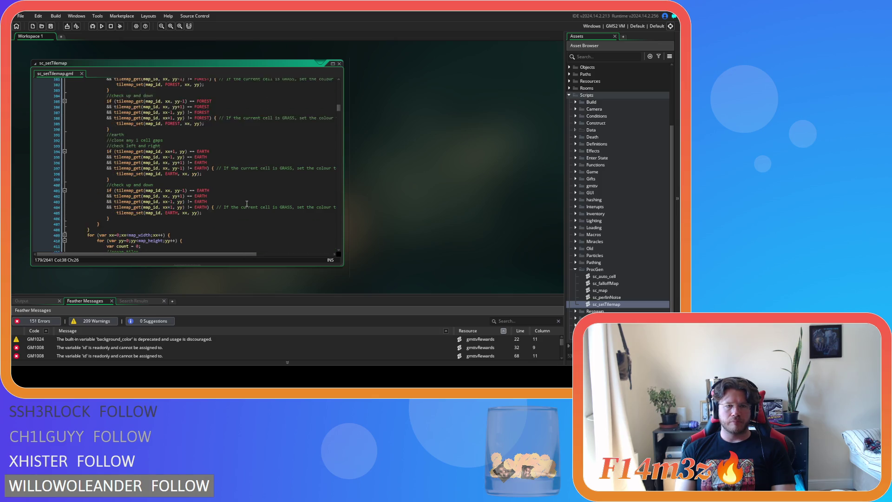
scroll(247, 203, "down", 15)
scroll(247, 203, "down", 15)
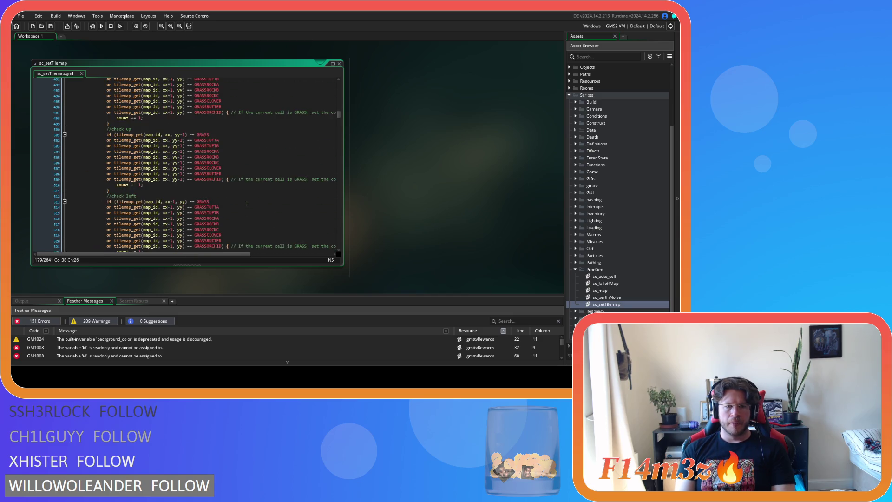
scroll(247, 203, "down", 4)
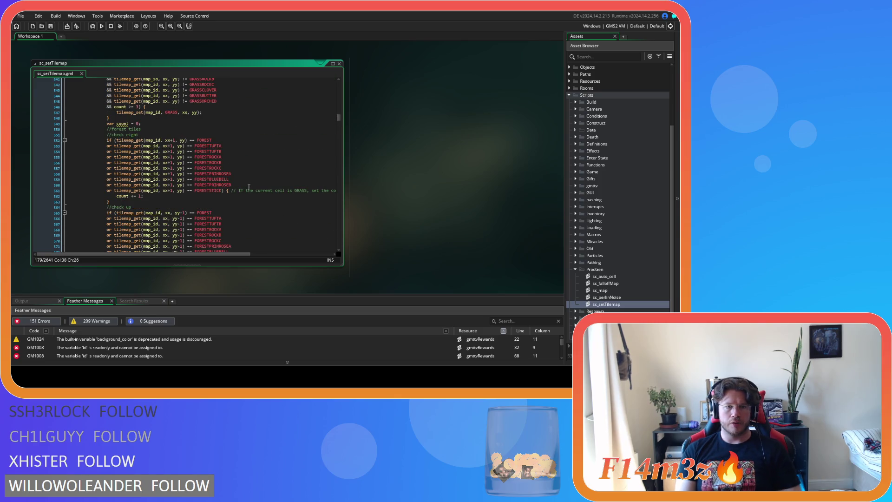
- Add a FORESTPINECONE exclusion below FORESTSTICK in the right-neighbour check
left_click_drag(224, 190, 105, 192)
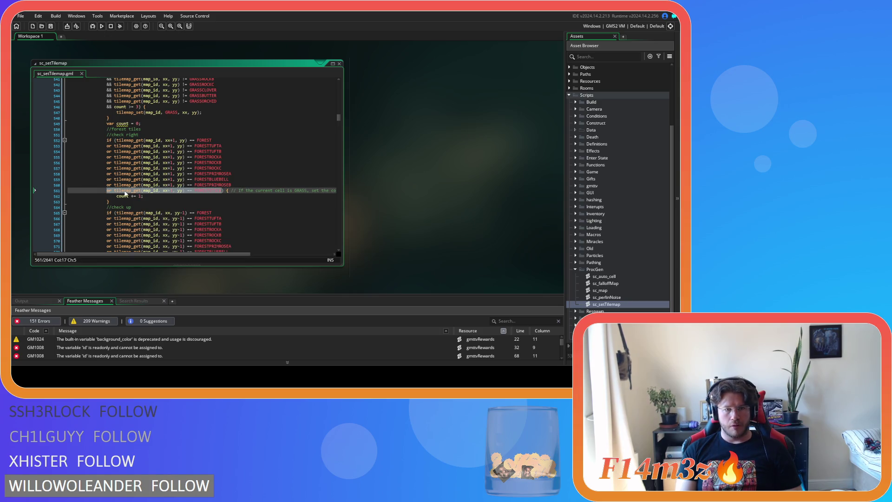
left_click(221, 191)
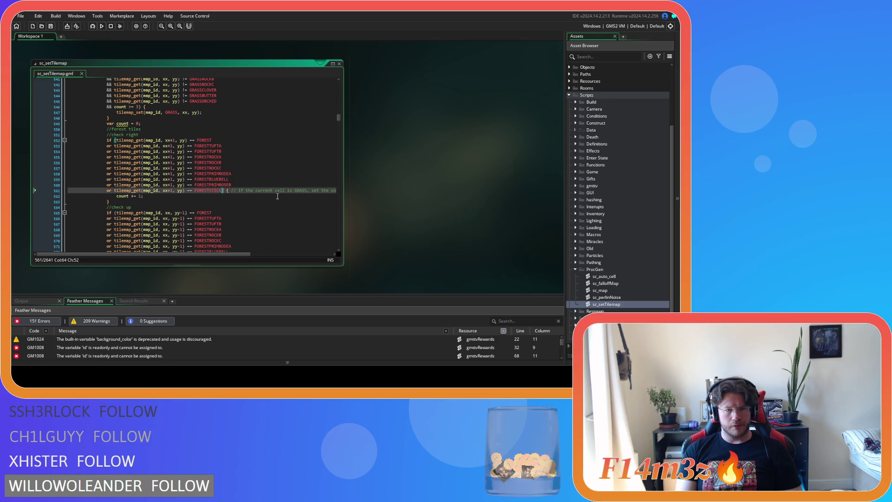
key("Return")
type("or tilemap_get(map_id, xx+1, yy) == FORESTSTICK")
key("BackSpace")
key("BackSpace")
key("BackSpace")
type("P")
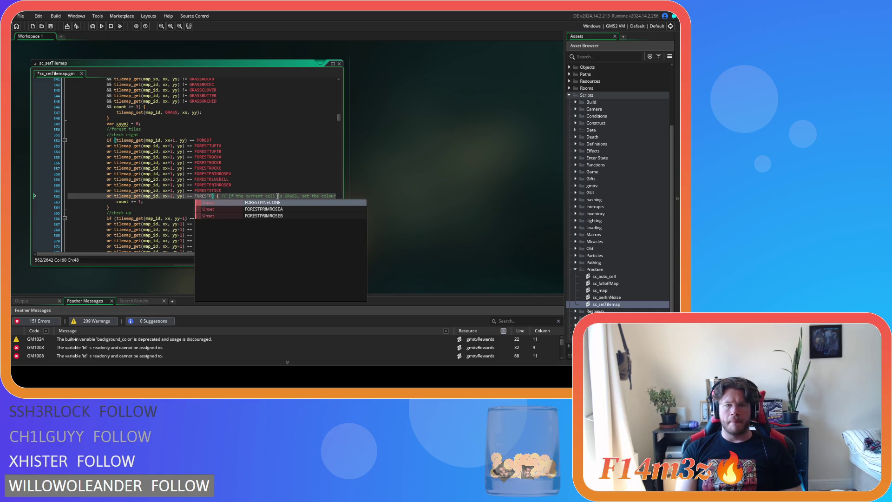
key("Return")
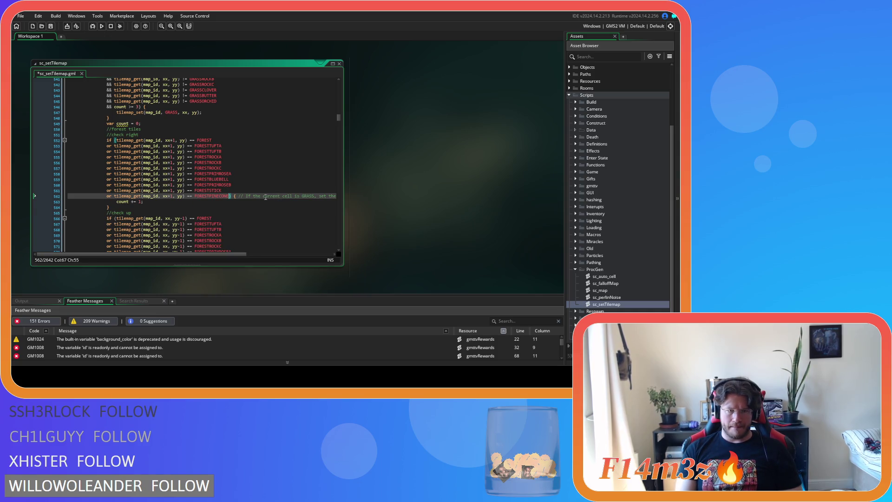
- Add a FORESTPINECONE exclusion below FORESTSTICK in the up-neighbour check
scroll(253, 196, "down", 3)
left_click_drag(223, 227, 108, 229)
key("ctrl+c")
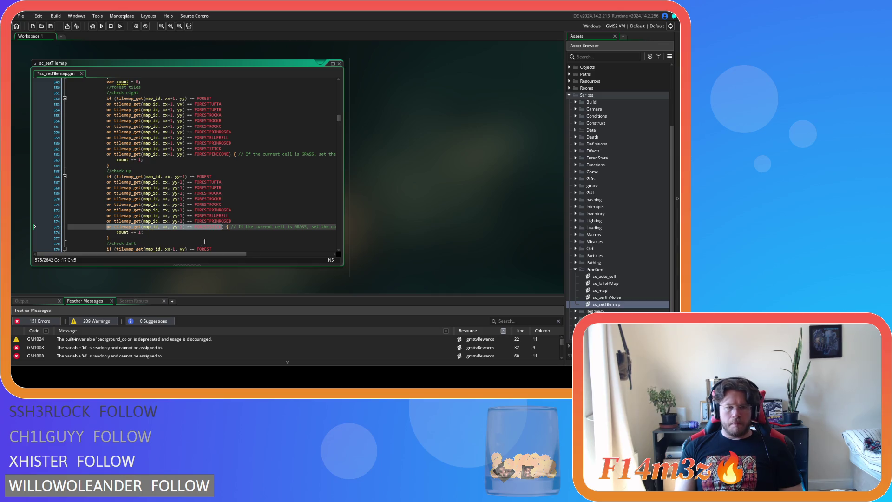
left_click(223, 228)
key("Return")
key("ctrl+v")
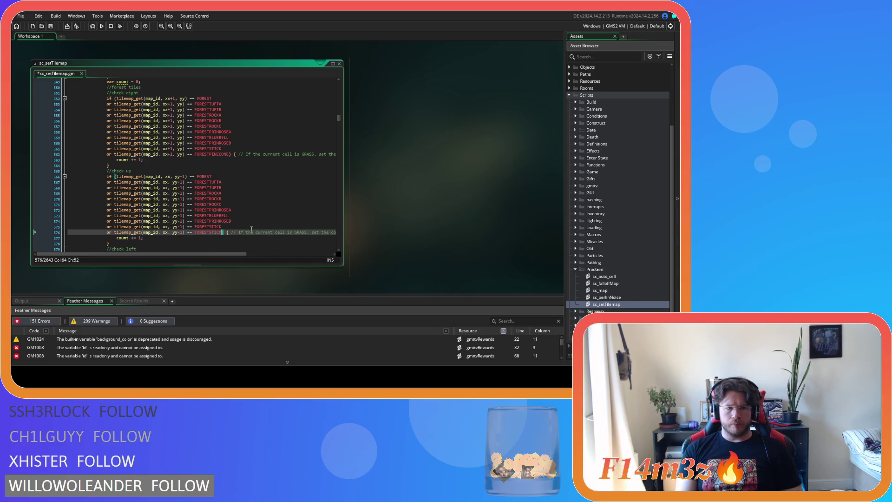
key("BackSpace")
key("BackSpace")
key("BackSpace")
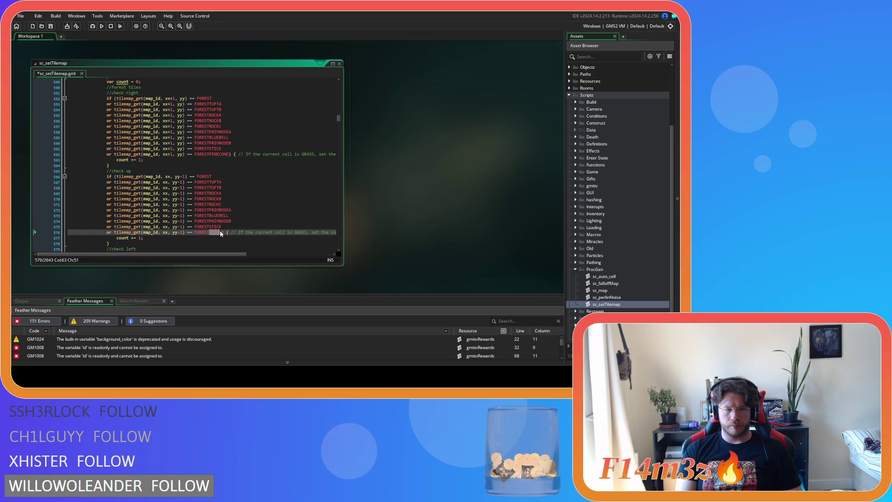
type("P")
key("Return")
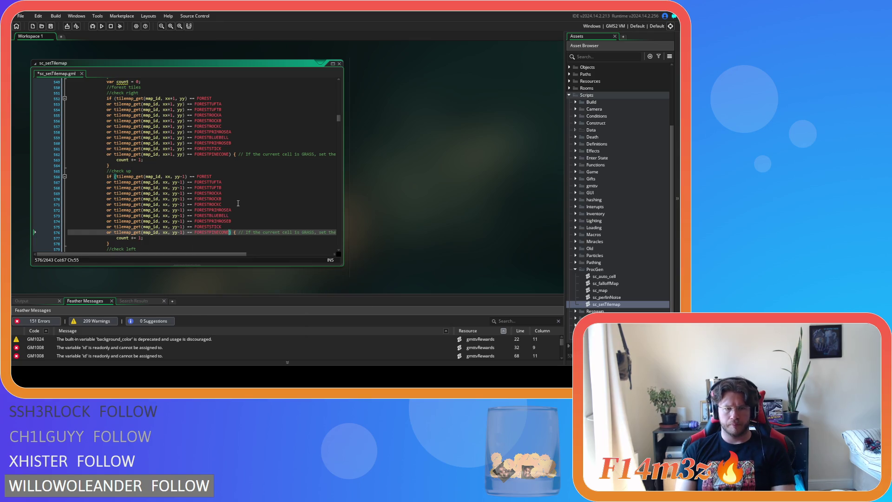
- Add a FORESTPINECONE exclusion below FORESTSTICK in the left-neighbour check
scroll(238, 204, "down", 5)
left_click(223, 193)
key("shift+Left")
key("shift+Left")
key("shift+Left")
left_click(221, 194)
left_click_drag(223, 194, 106, 195)
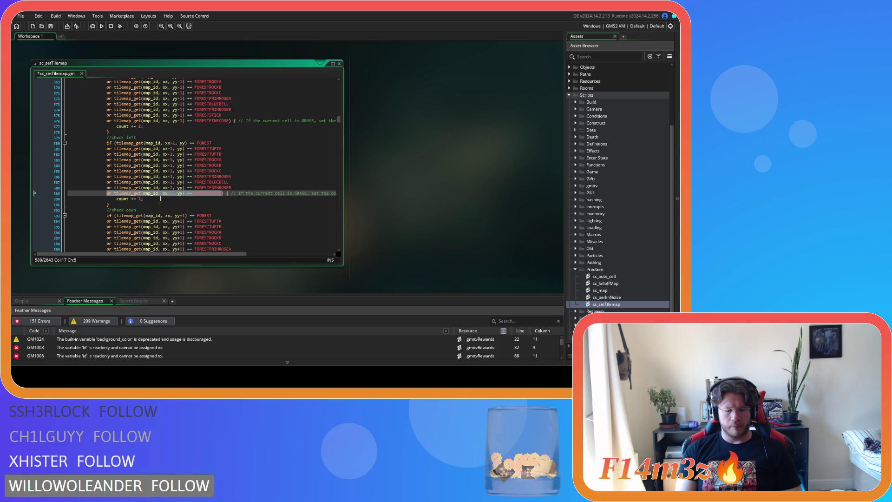
left_click(222, 194)
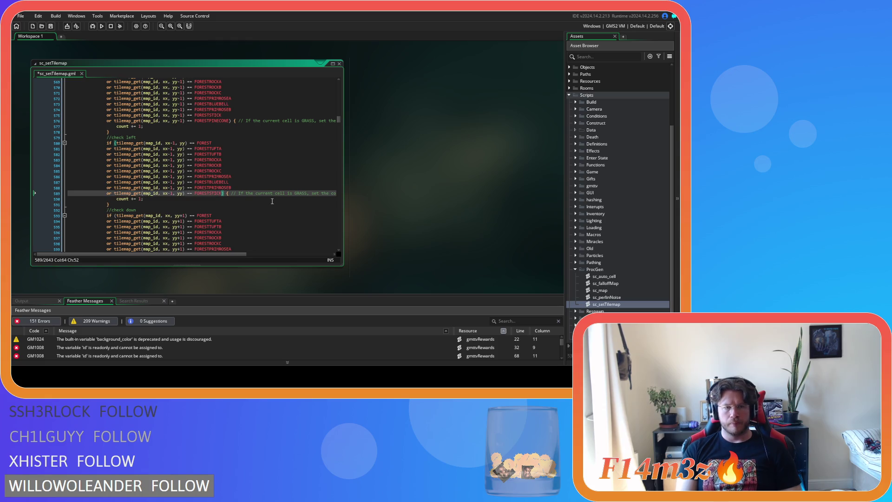
key("Return")
type("or tilemap_get(map_id, xx-1, yy) == FORESTSTICK")
key("BackSpace")
key("BackSpace")
key("BackSpace")
type("P")
key("Return")
- Add a FORESTPINECONE exclusion below FORESTSTICK in the down-neighbour check
scroll(216, 213, "down", 3)
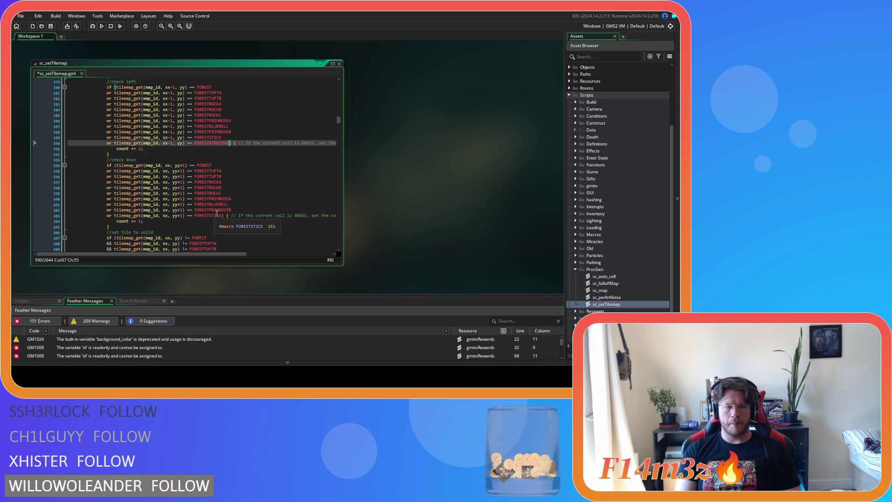
left_click_drag(223, 215, 110, 214)
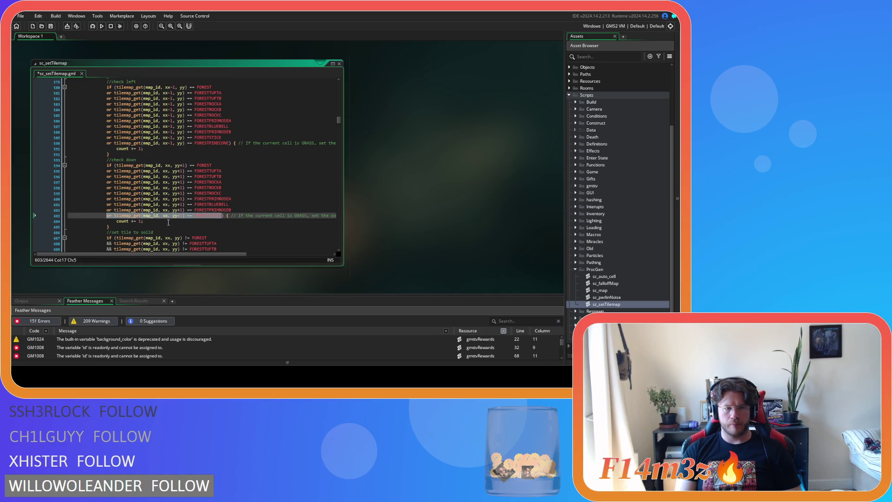
left_click(223, 215)
key("Return")
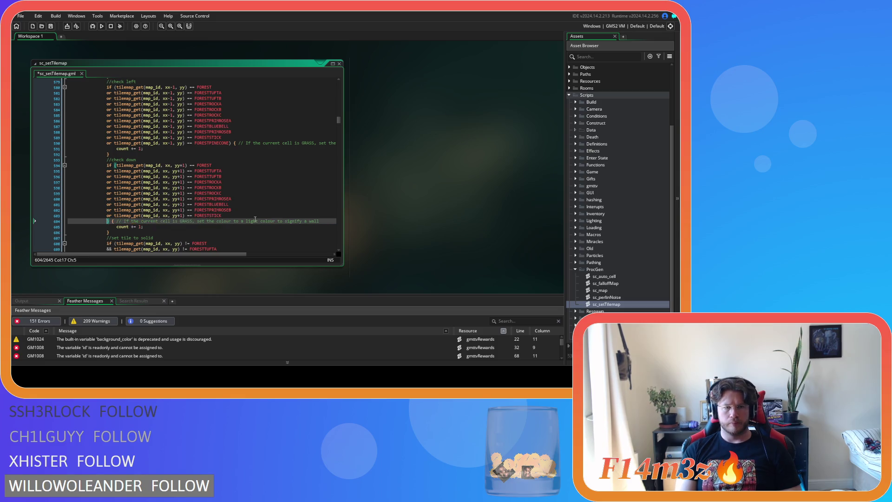
type("or tilemap_get(map_id, xx, yy+1) == FORESTSTICK")
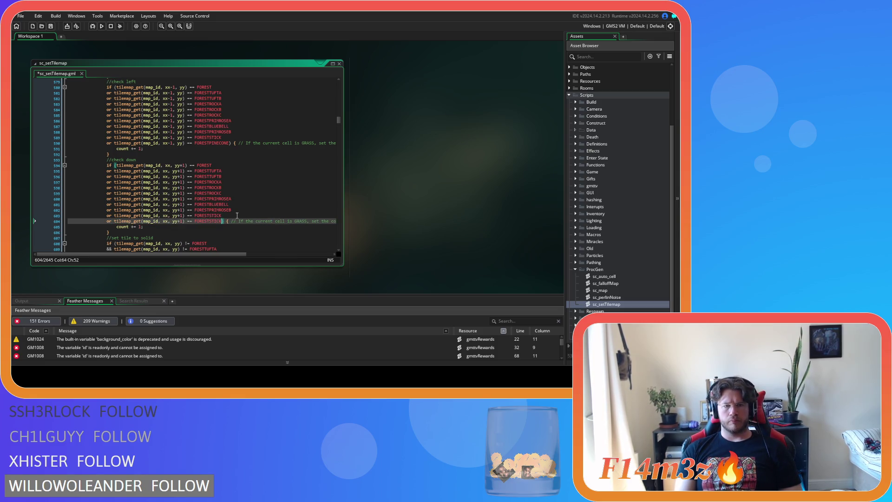
type("FORESTPI")
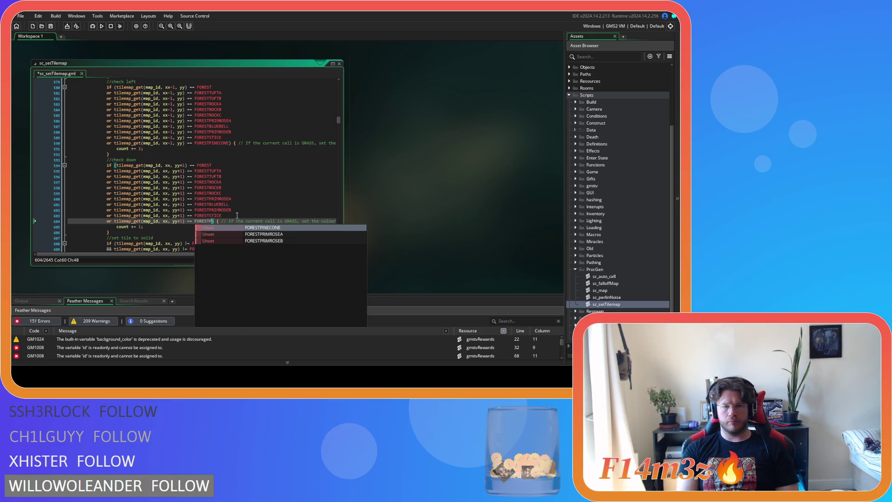
key("Return")
- Exclude FORESTPINECONE in the forest set-to-solid check too, and save sc_setTilemap
scroll(225, 231, "down", 4)
scroll(225, 231, "down", 2)
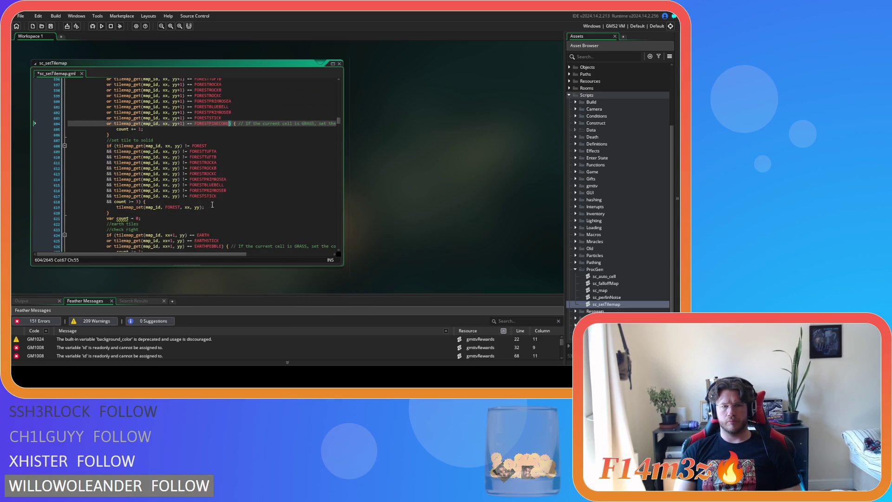
left_click_drag(224, 196, 101, 199)
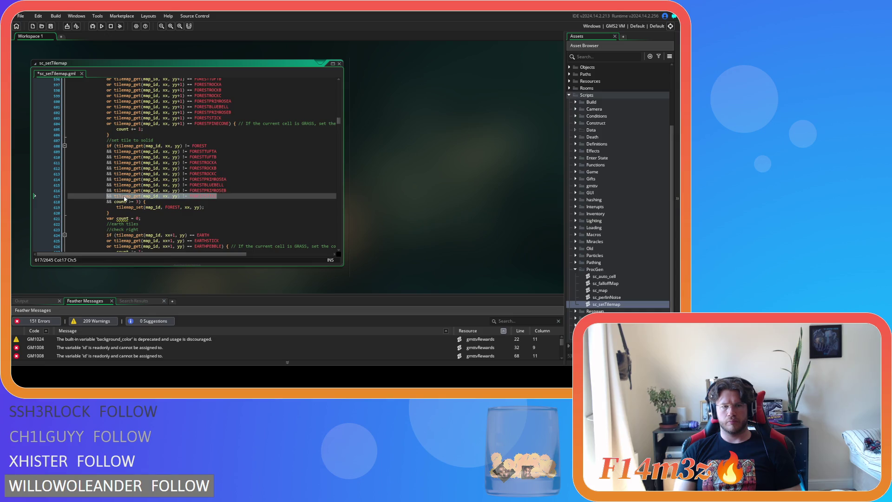
key("ctrl+c")
key("End")
key("Return")
key("ctrl+v")
key("BackSpace")
key("BackSpace")
key("BackSpace")
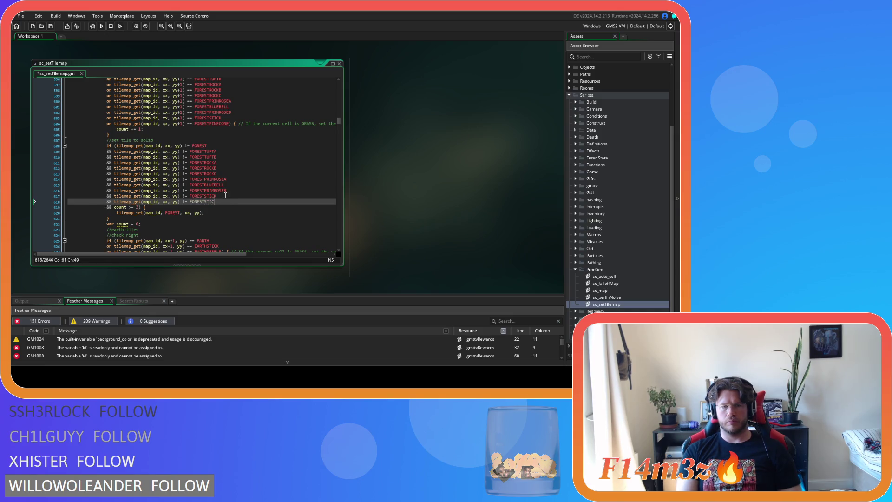
key("BackSpace")
type("P")
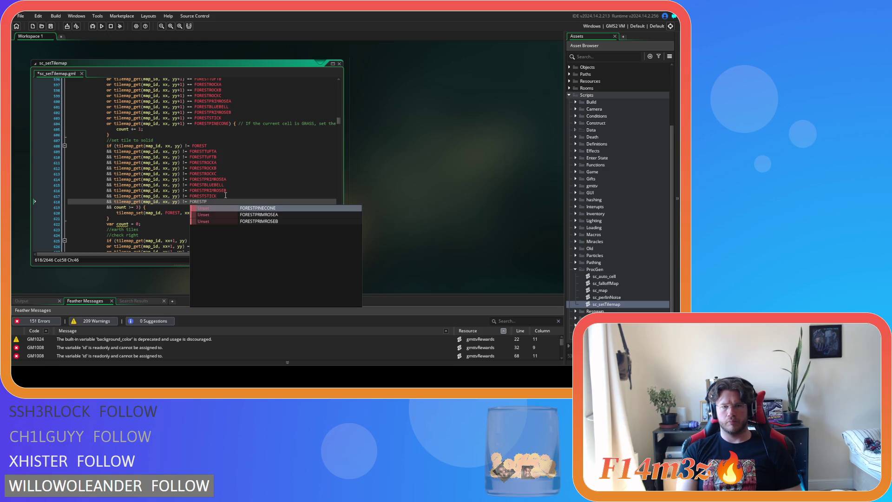
key("Return")
key("ctrl+s")
scroll(222, 203, "down", 6)
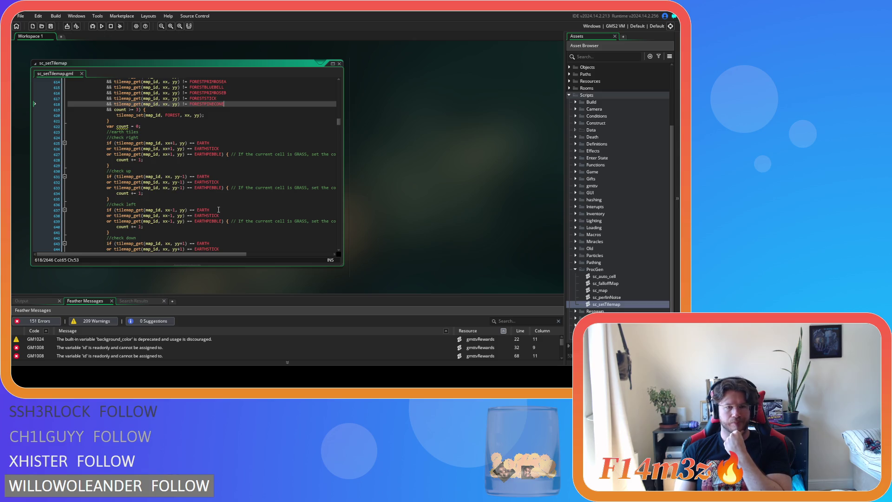
- Add an EARTHPINECONE condition below the EARTHPEBBLE check in the right-neighbour earth test
scroll(218, 209, "down", 2)
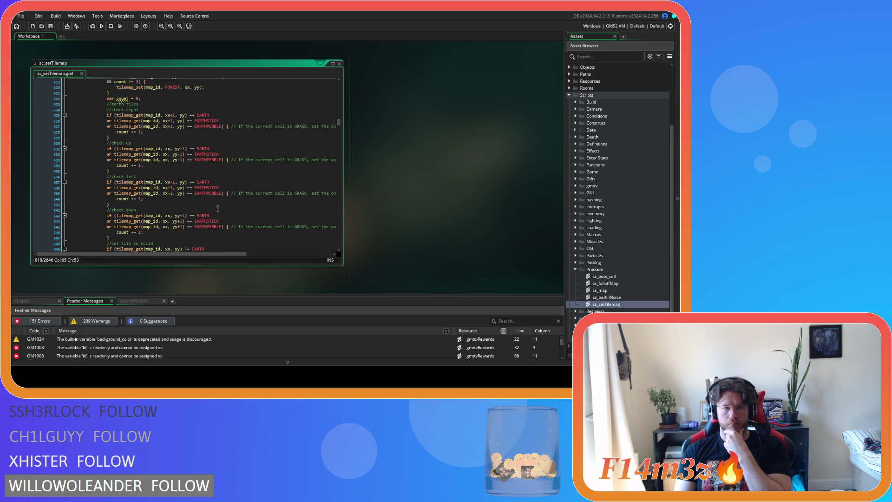
scroll(218, 209, "up", 3)
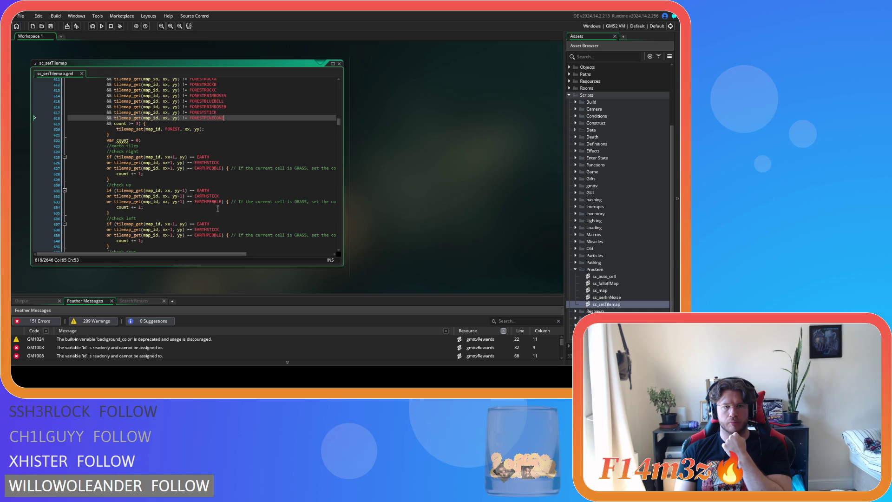
scroll(218, 209, "down", 3)
scroll(218, 209, "up", 2)
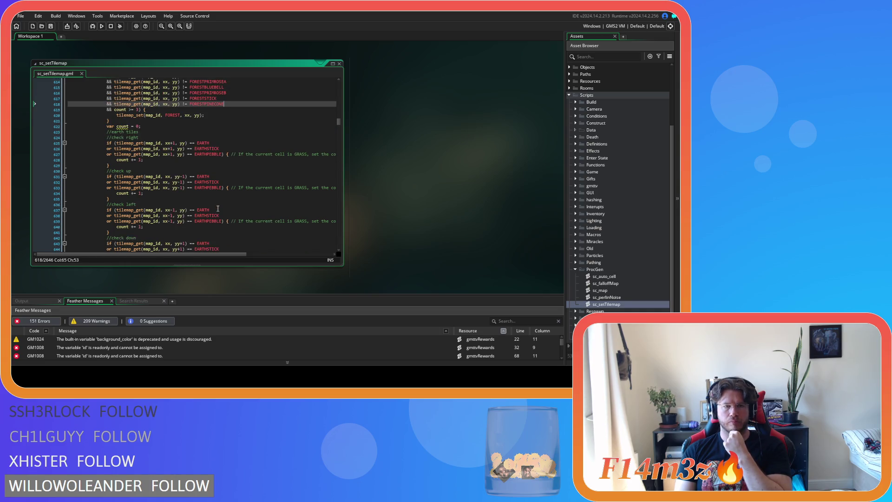
left_click(224, 154)
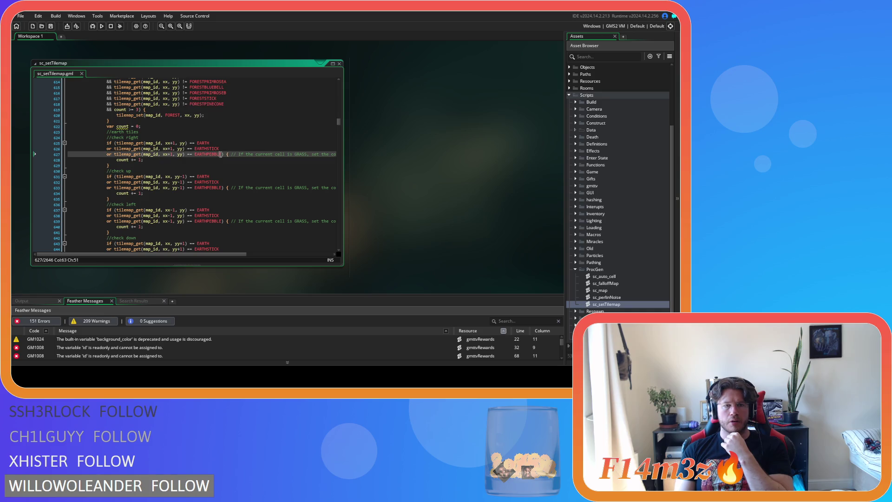
left_click_drag(224, 154, 102, 157)
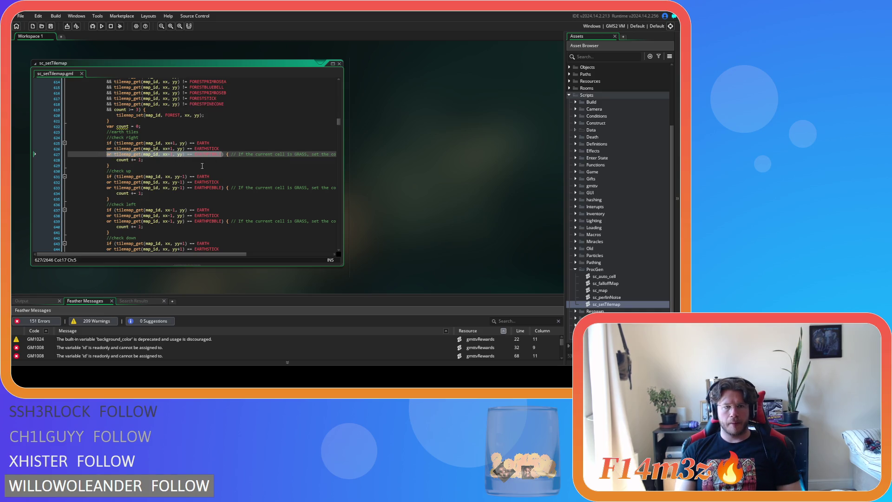
left_click(222, 154)
key("Return")
key("ctrl+v")
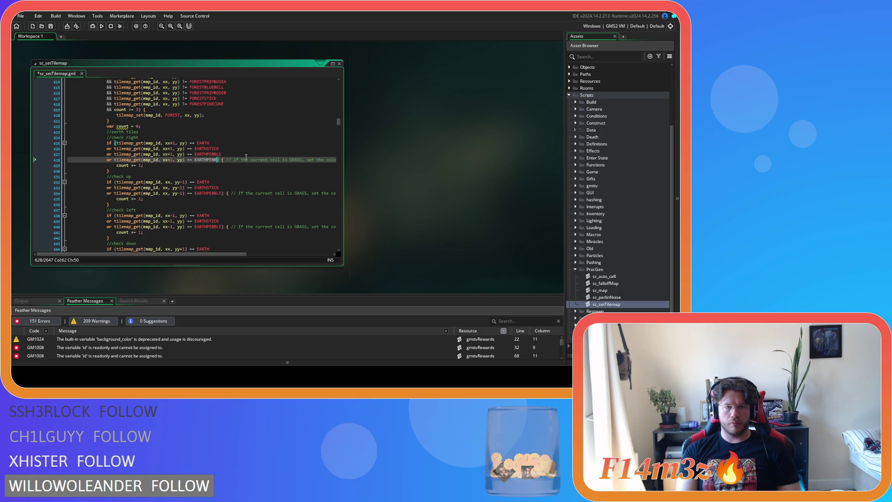
key("BackSpace")
key("BackSpace")
key("BackSpace")
type("PI")
key("Return")
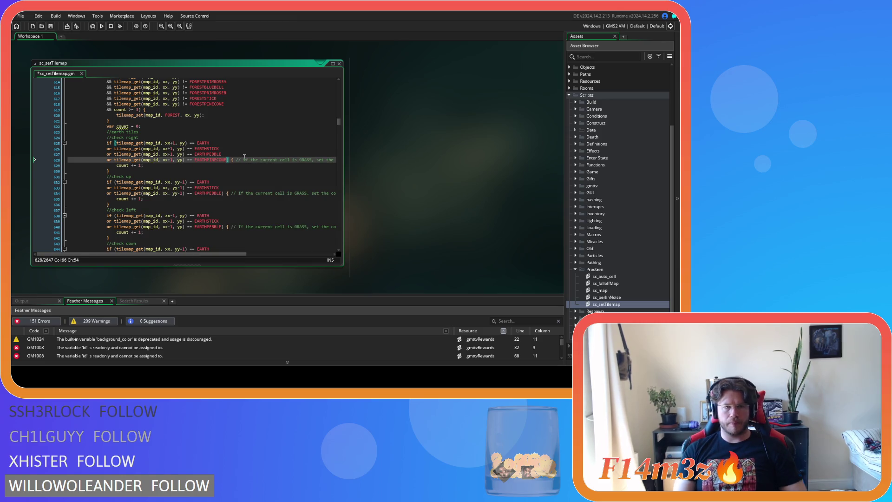
- Add an EARTHPINECONE condition below the EARTHPEBBLE check in the up-neighbour earth test
left_click_drag(222, 194, 196, 195)
key("shift+Home")
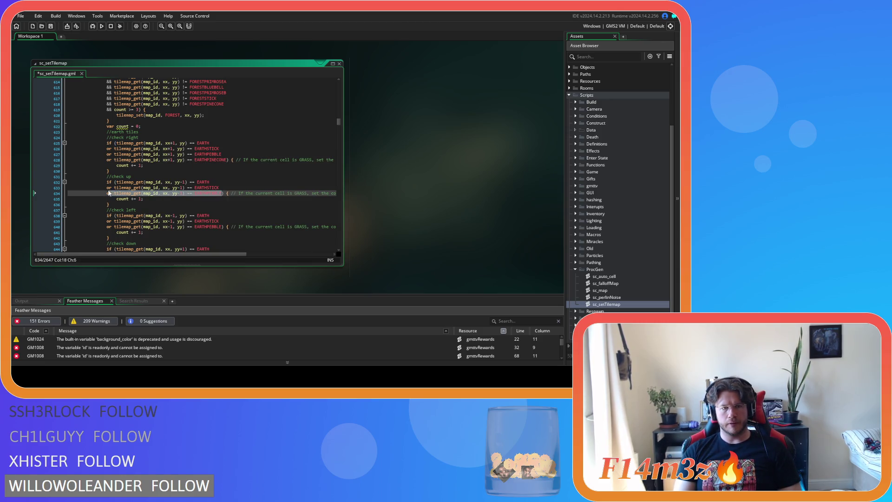
left_click(222, 195)
key("Return")
key("ctrl+v")
key("BackSpace")
key("BackSpace")
key("BackSpace")
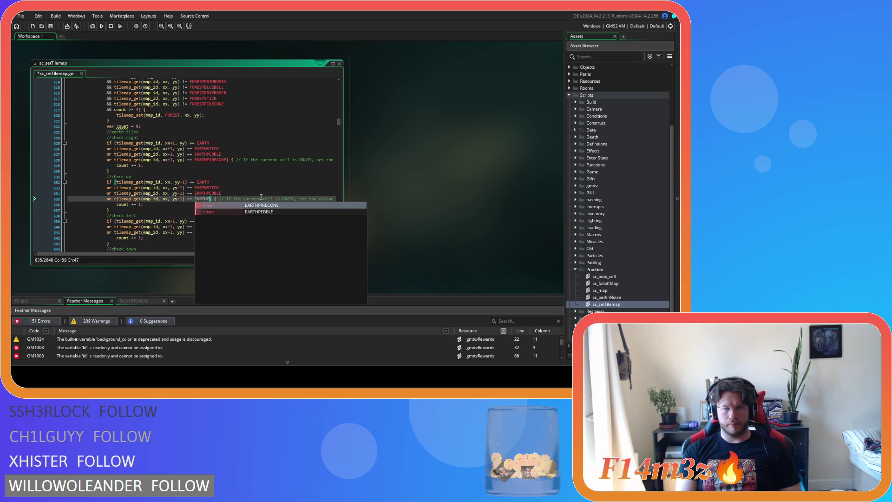
key("Return")
- Add an EARTHPINECONE condition below the EARTHPEBBLE check in the left-neighbour earth test
scroll(211, 213, "down", 2)
left_click_drag(222, 205, 106, 205)
key("ctrl+c")
key("Right")
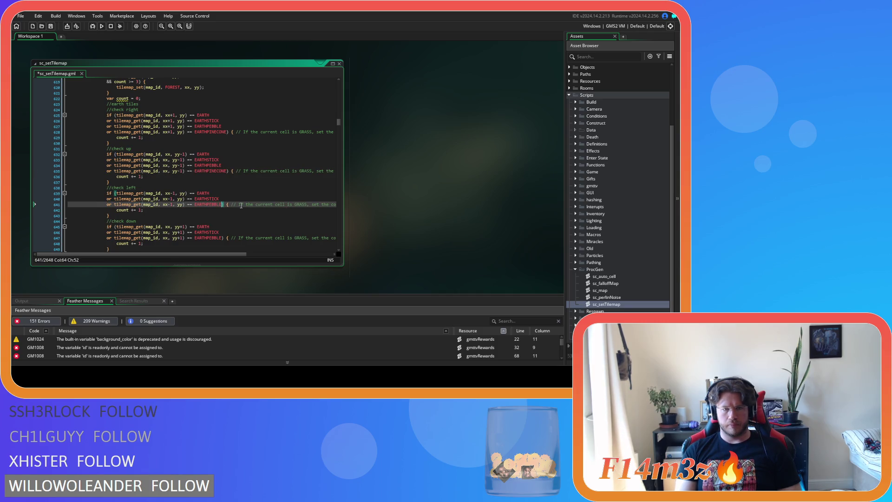
key("Return")
key("ctrl+v")
key("BackSpace")
key("BackSpace")
key("BackSpace")
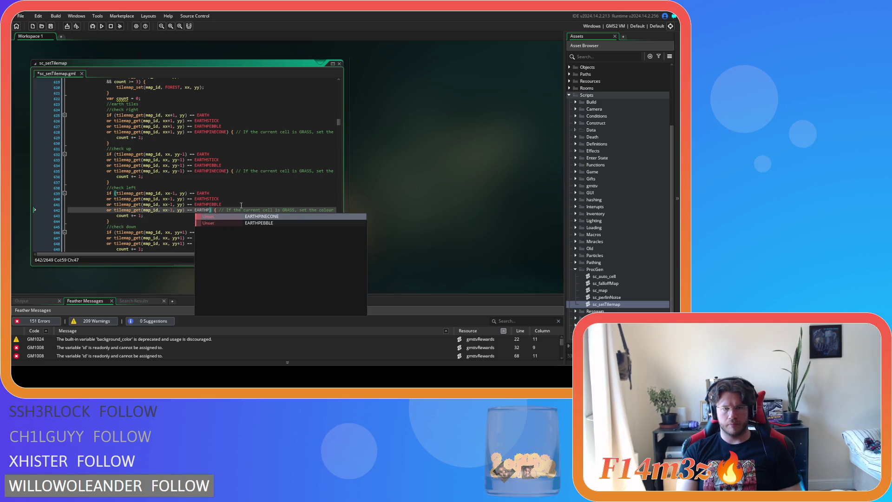
key("Return")
- Add an EARTHPINECONE condition below the EARTHPEBBLE check in the down-neighbour earth test
scroll(242, 205, "down", 3)
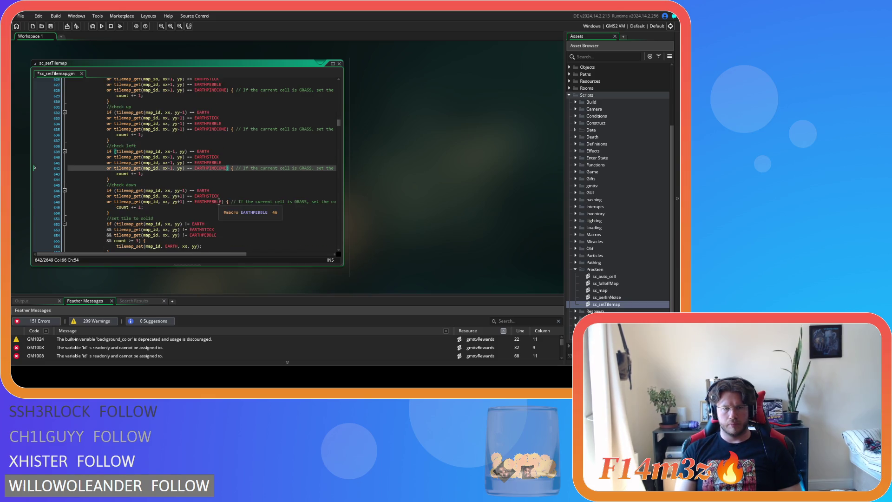
left_click_drag(223, 202, 107, 205)
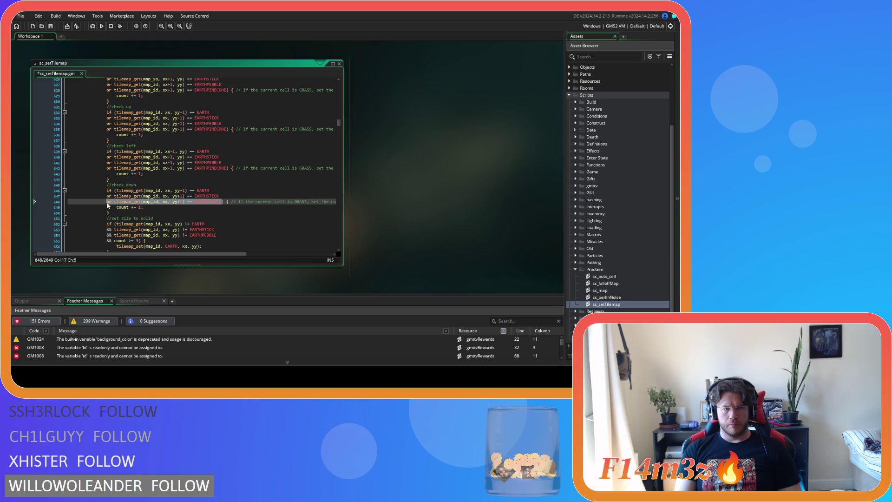
key("ctrl+c")
left_click(223, 202)
key("Return")
key("ctrl+v")
key("BackSpace")
key("BackSpace")
key("BackSpace")
key("BackSpace")
type("I")
key("Return")
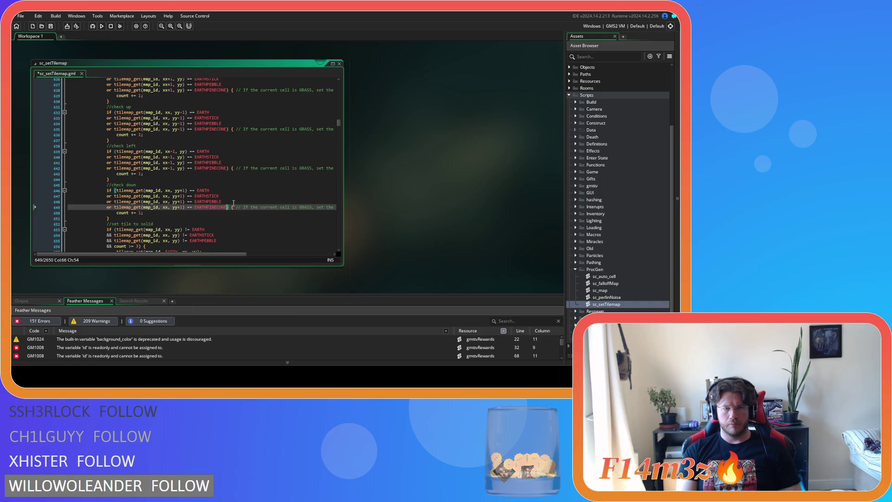
- Duplicate the EARTHPEBBLE solid-tile exclusion as EARTHPINECONE and save the script
scroll(234, 203, "down", 3)
left_click_drag(217, 185, 118, 185)
left_click(232, 185)
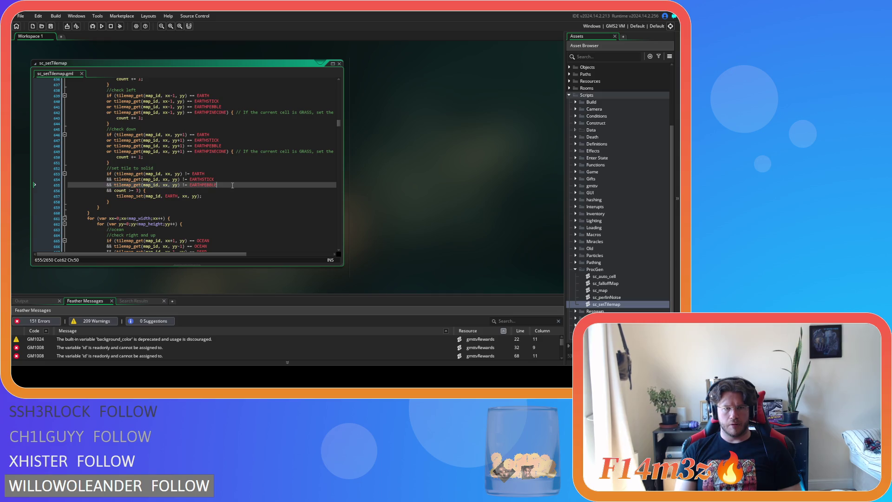
key("ctrl+d")
key("BackSpace")
key("BackSpace")
key("BackSpace")
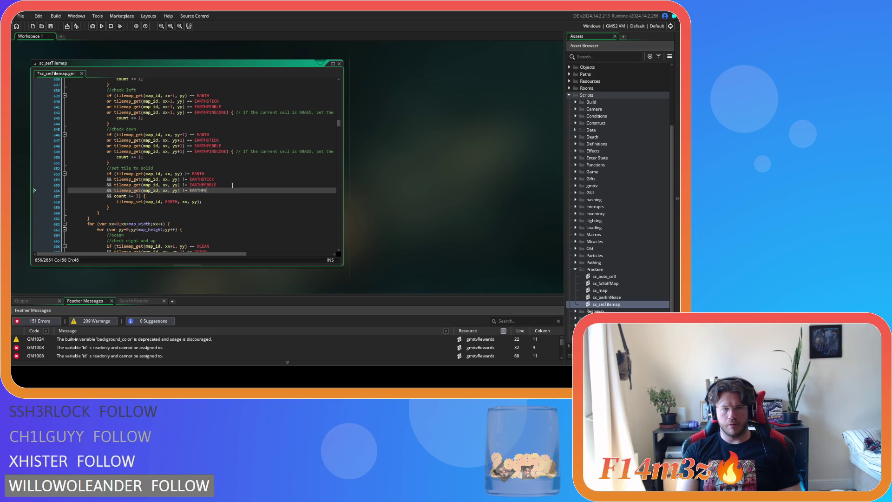
key("Return")
key("ctrl+s")
scroll(233, 185, "up", 10)
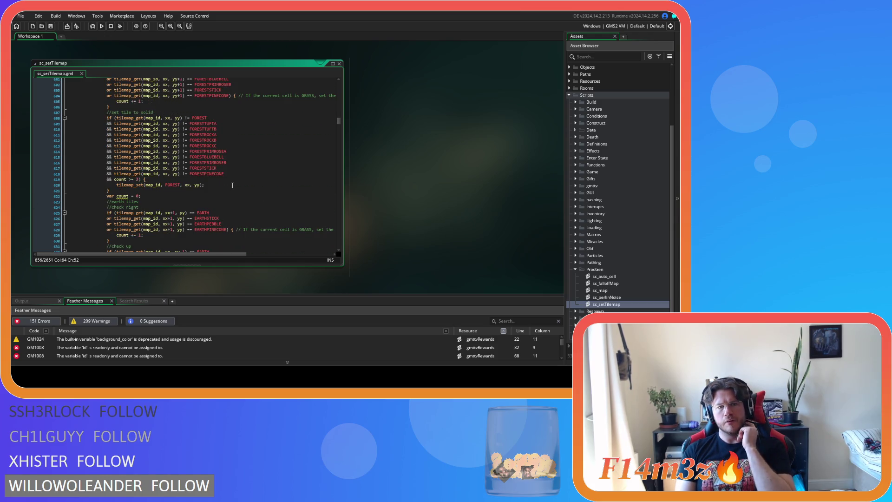
scroll(232, 185, "down", 15)
scroll(233, 185, "down", 13)
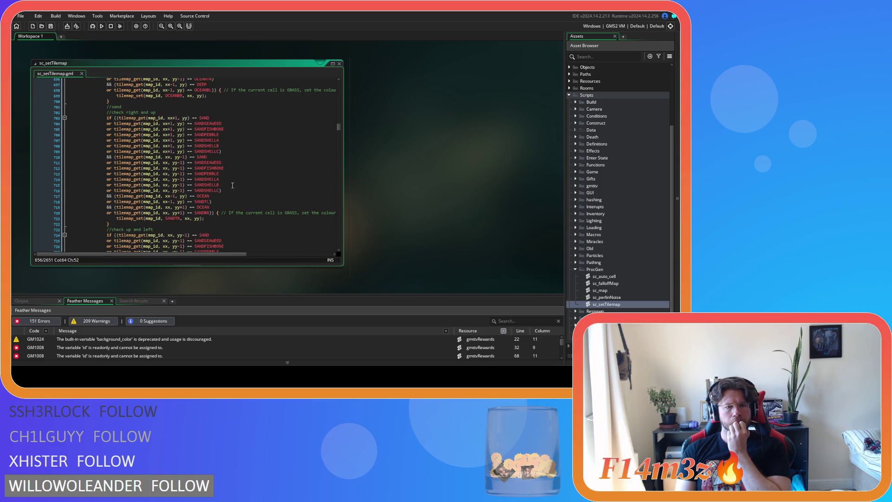
scroll(233, 185, "down", 12)
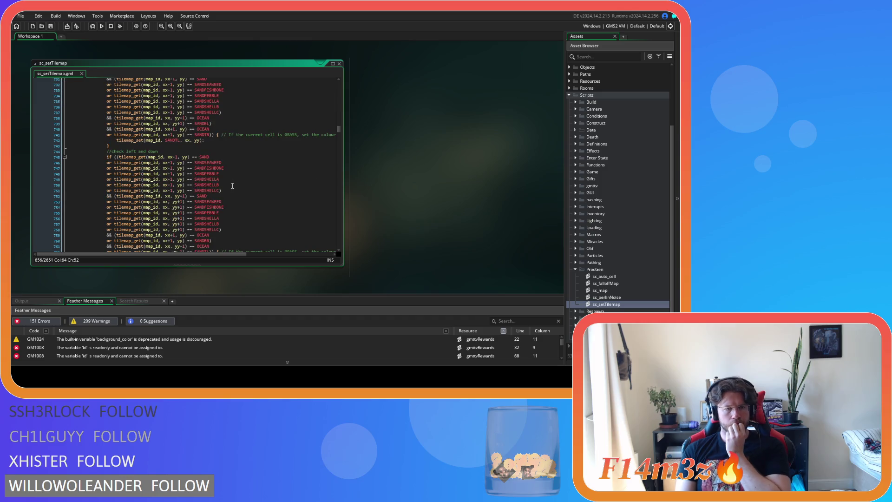
scroll(232, 186, "down", 8)
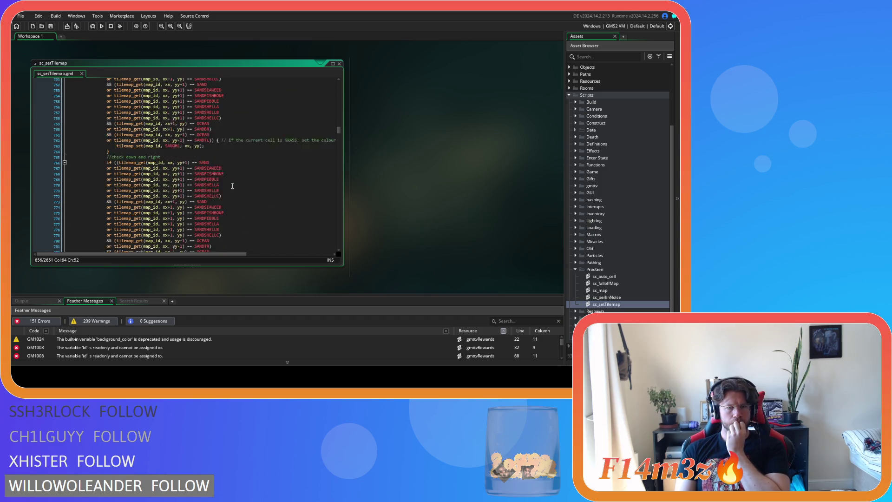
scroll(232, 186, "down", 2)
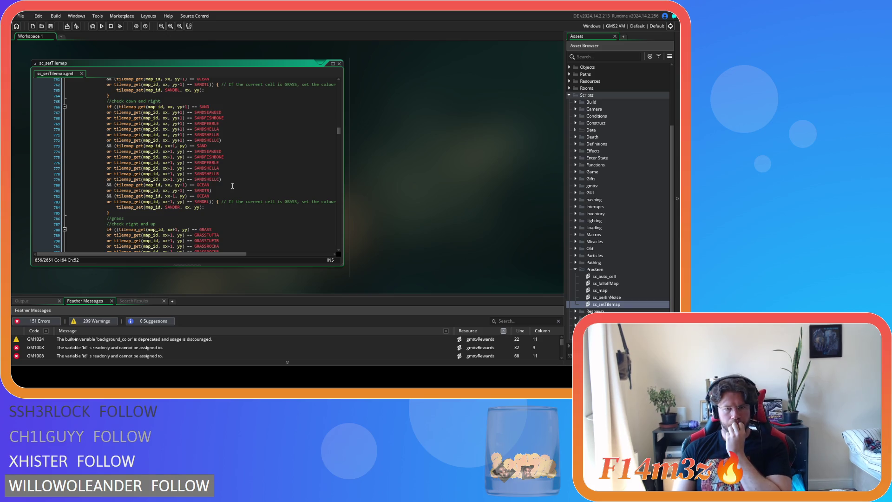
mouse_move(205, 180)
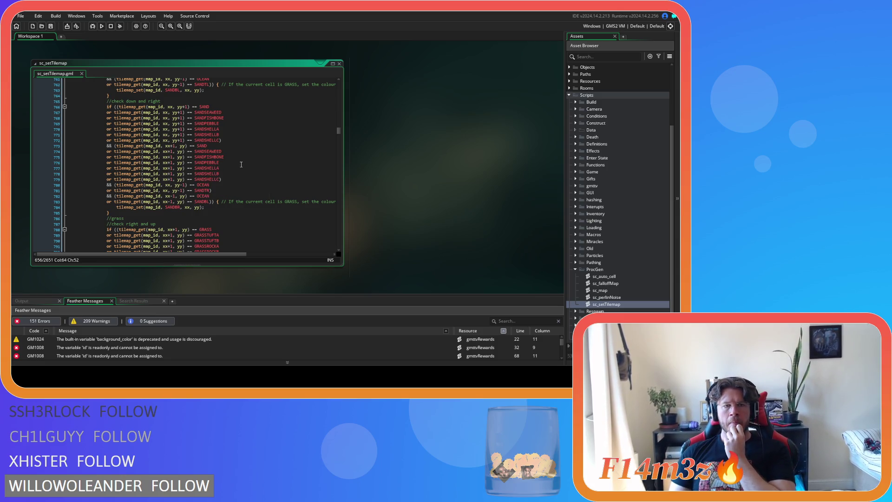
scroll(242, 165, "down", 10)
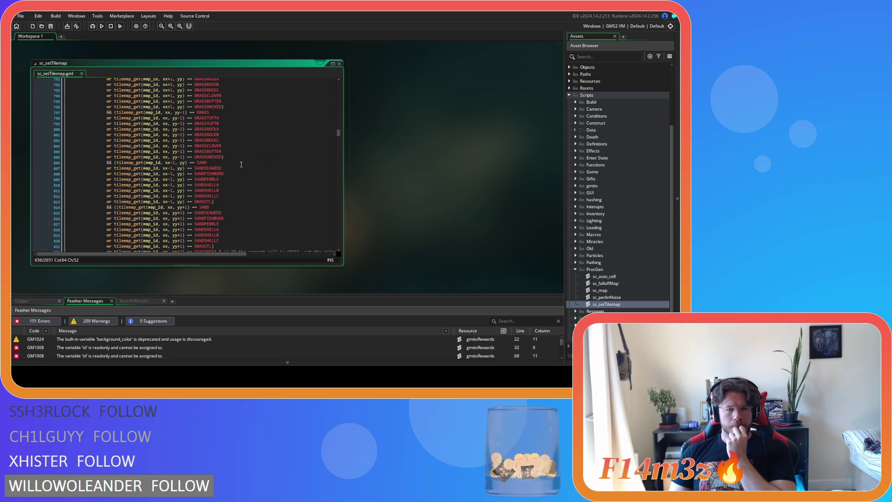
scroll(241, 165, "down", 4)
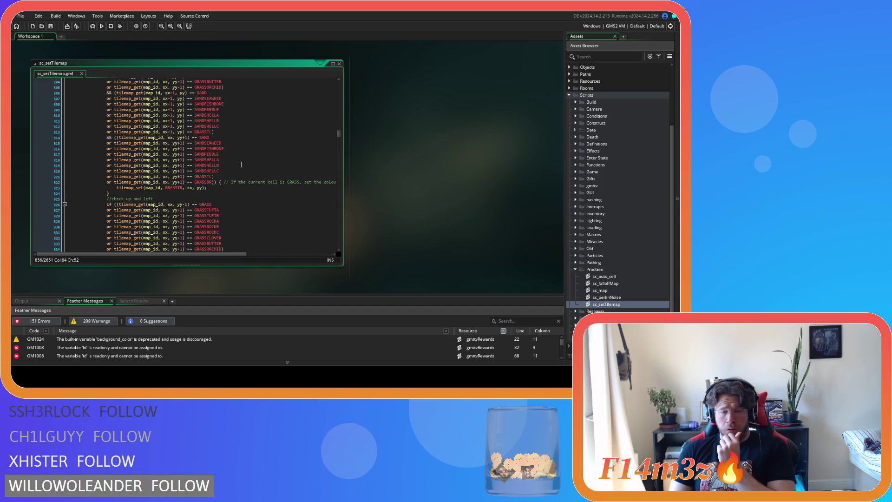
scroll(236, 160, "down", 3)
scroll(237, 160, "down", 12)
scroll(236, 160, "down", 12)
scroll(236, 160, "down", 10)
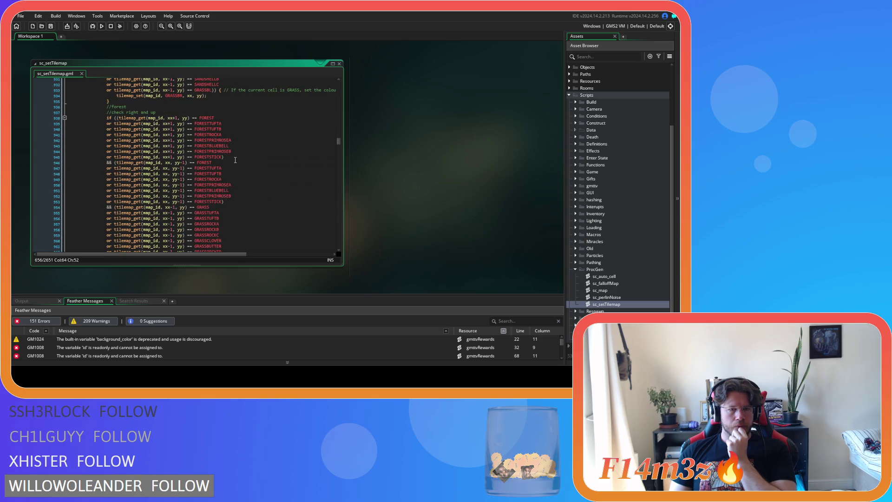
left_click(222, 156)
scroll(291, 186, "up", 6)
scroll(293, 189, "down", 9)
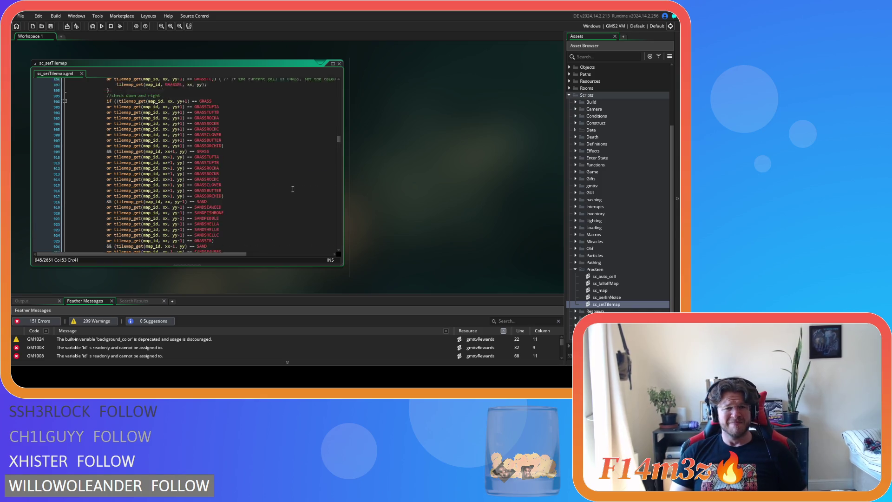
left_click_drag(222, 160, 106, 160)
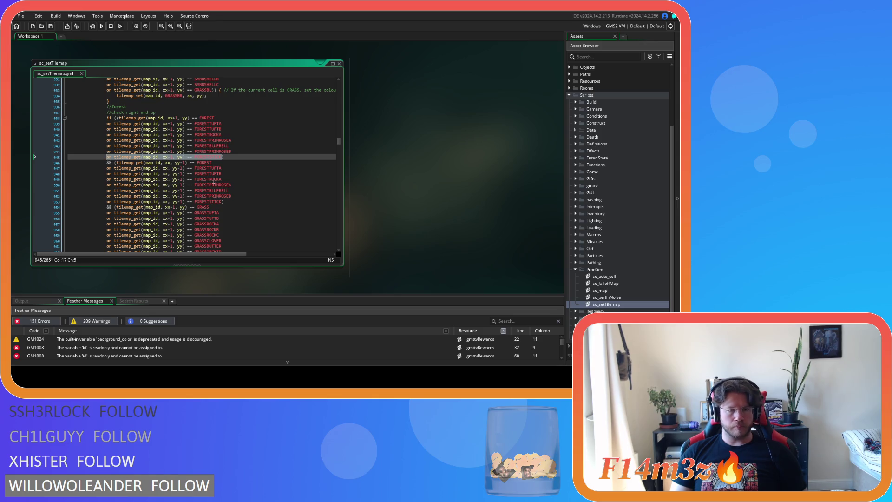
- Add a FORESTPINECONE condition after the FORESTSTICK check on line 945 in the right-and-up block
left_click(244, 157)
key("Return")
key("ctrl+v")
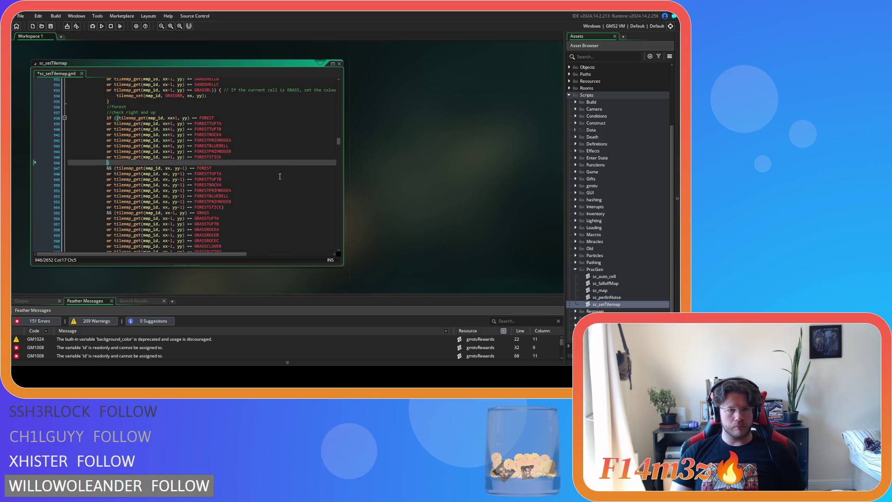
key("BackSpace")
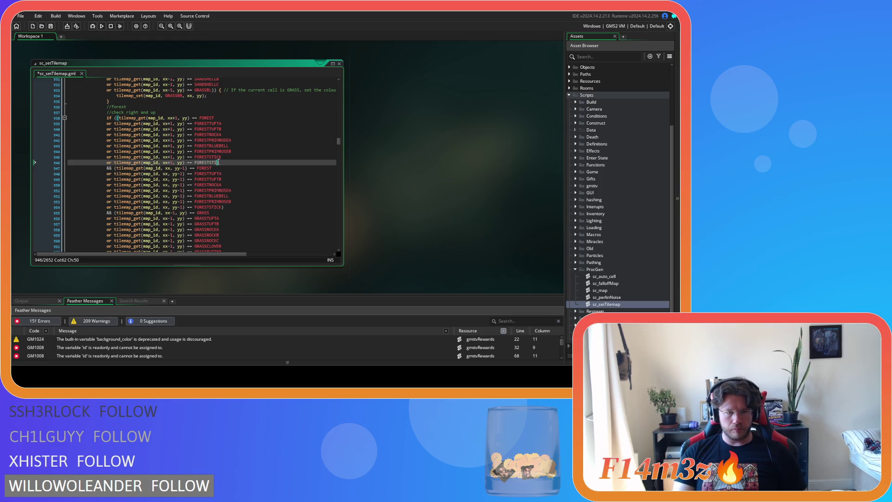
type("PINECONE")
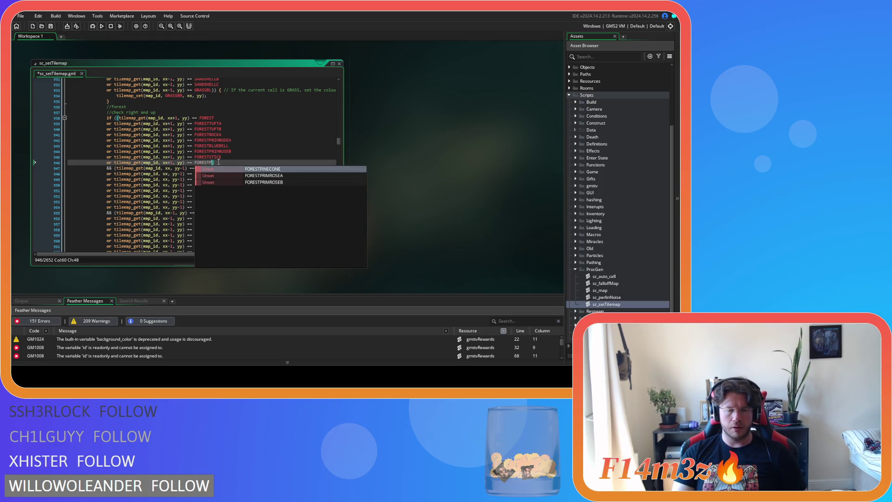
- Add a FORESTPINECONE condition after the up check's FORESTSTICK line in the right-and-up block
scroll(219, 162, "down", 3)
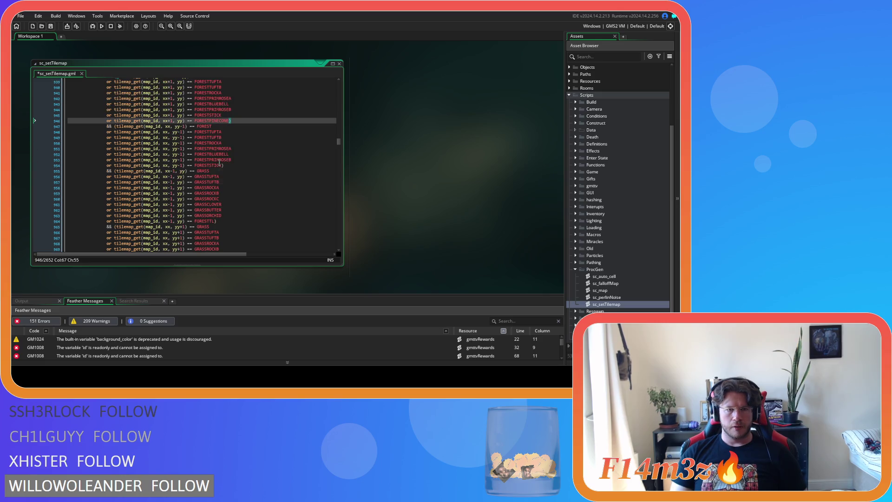
left_click_drag(223, 165, 108, 168)
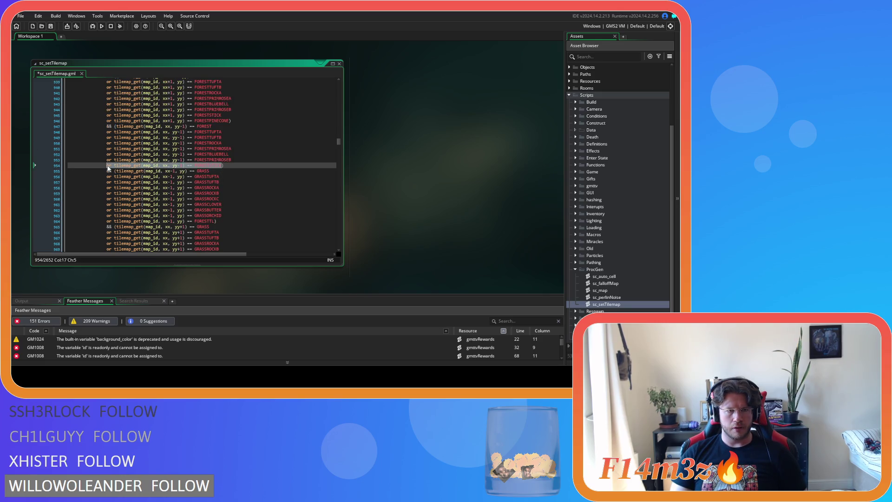
left_click(224, 166)
key("Return")
key("ctrl+v")
key("BackSpace")
key("BackSpace")
key("BackSpace")
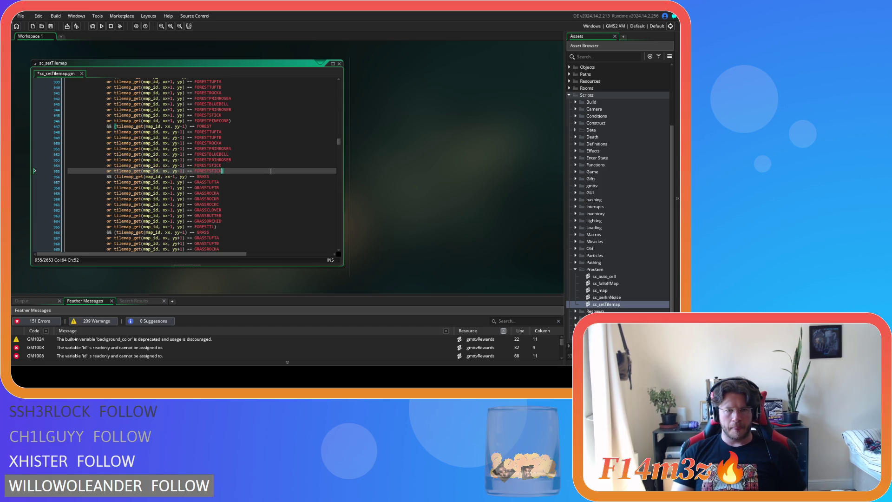
type("P")
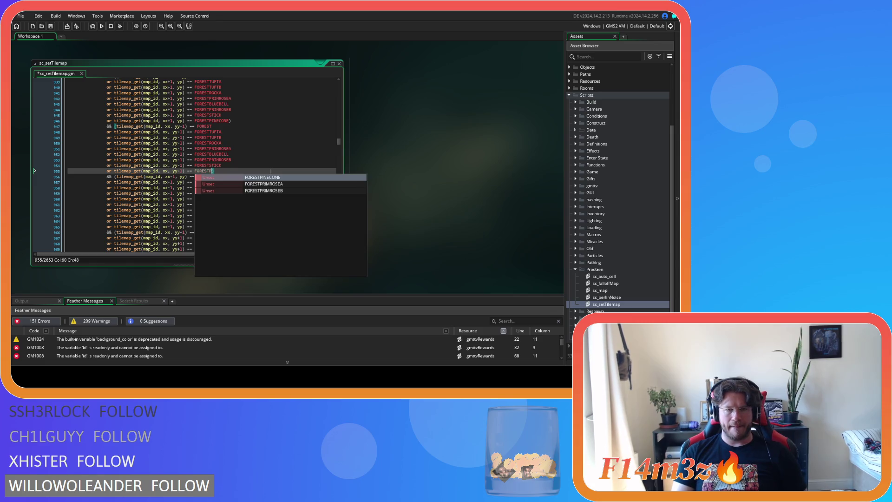
key("Return")
- Add a FORESTPINECONE condition after the up-neighbour FORESTSTICK check in the up-and-left block
scroll(241, 178, "down", 2)
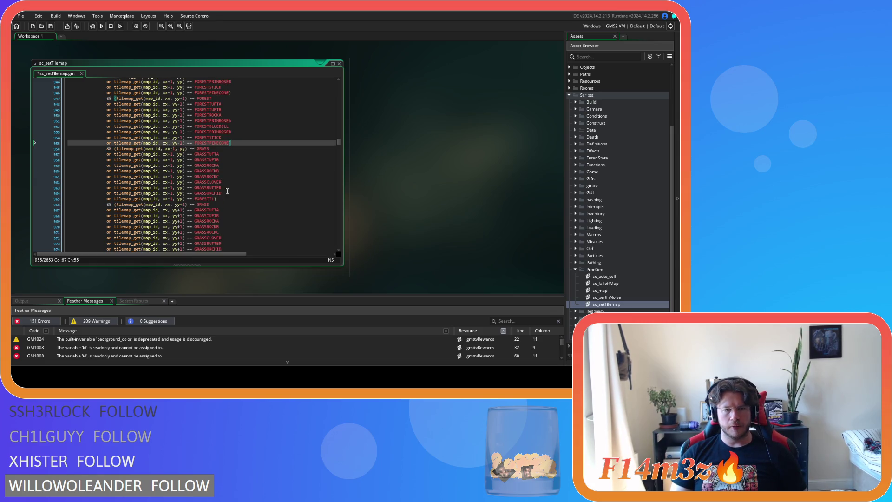
scroll(215, 200, "down", 2)
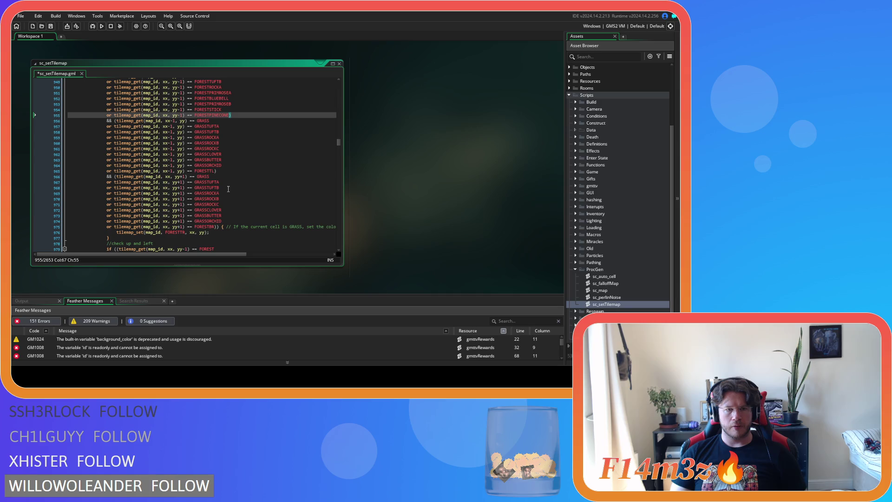
scroll(228, 189, "down", 5)
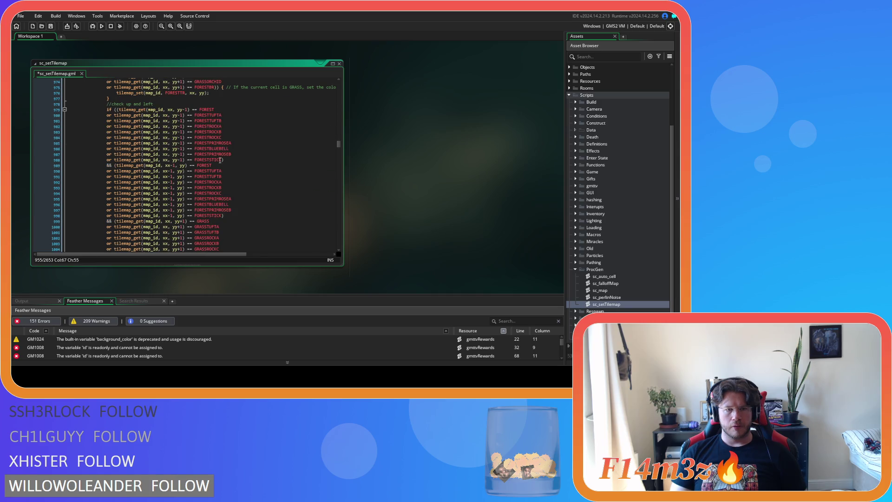
left_click_drag(220, 160, 106, 159)
key("ctrl+c")
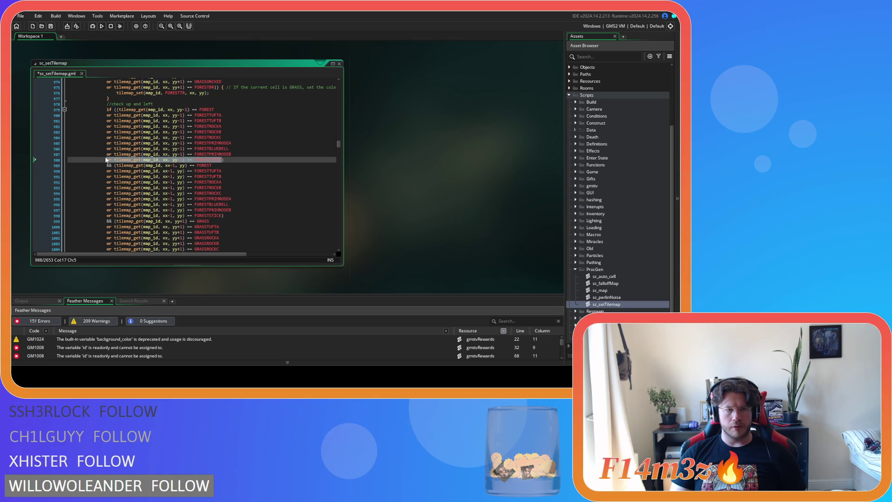
scroll(163, 171, "up", 5)
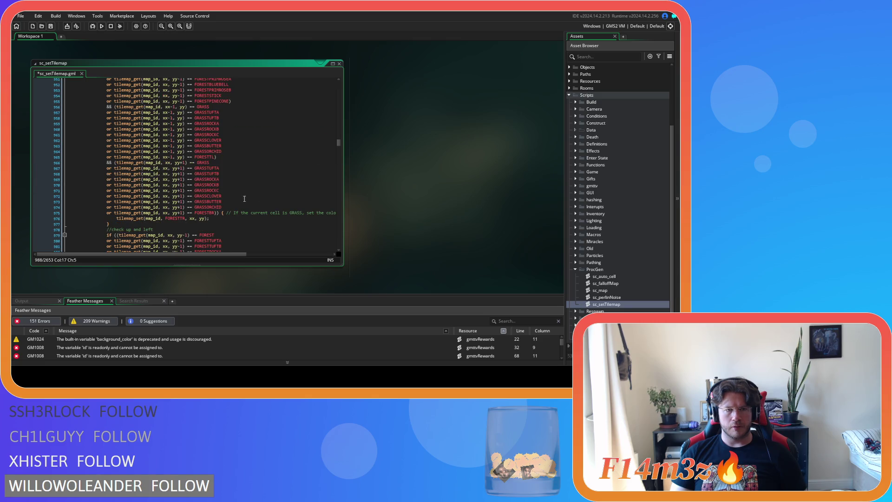
scroll(226, 160, "up", 1)
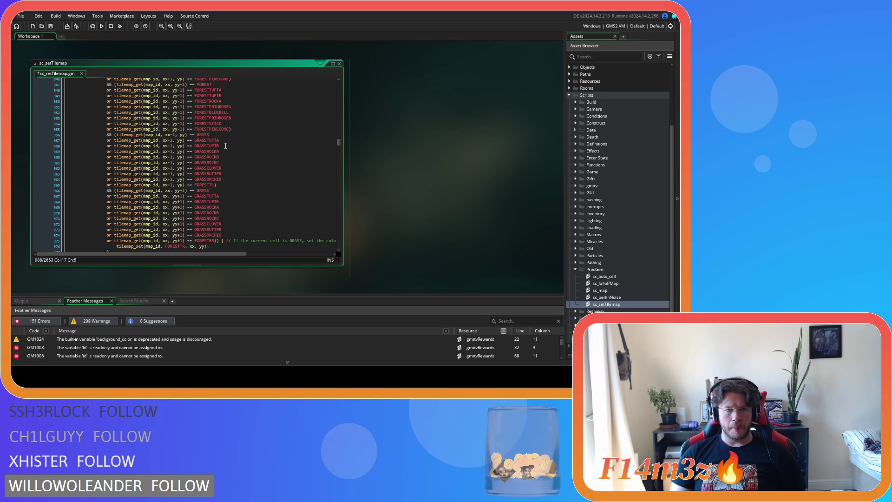
scroll(257, 203, "down", 5)
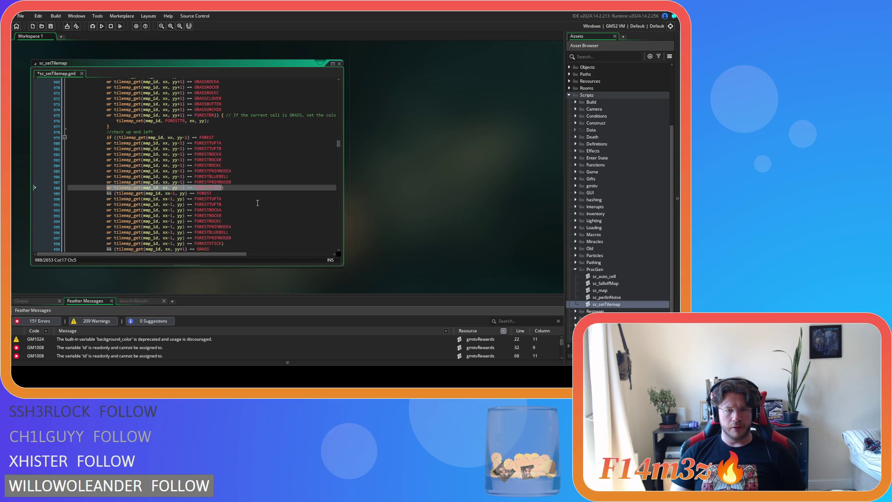
left_click(222, 187)
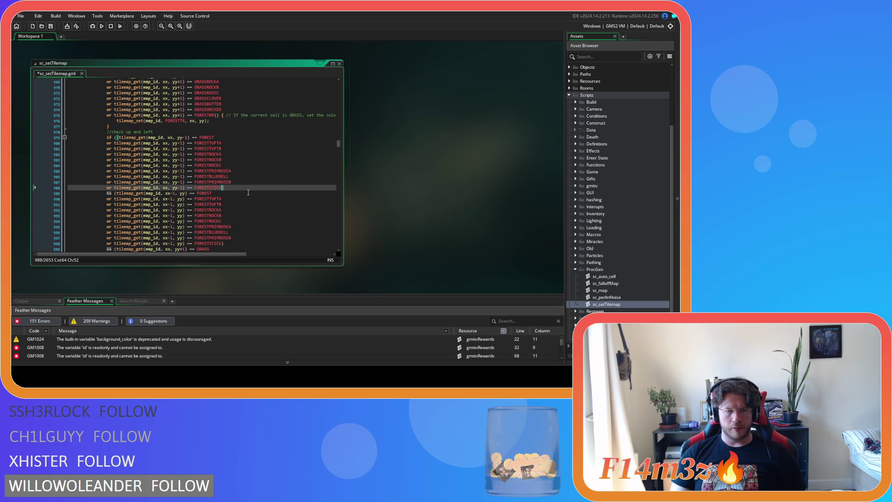
key("Left")
key("Return")
key("ctrl+v")
key("BackSpace")
key("BackSpace")
key("BackSpace")
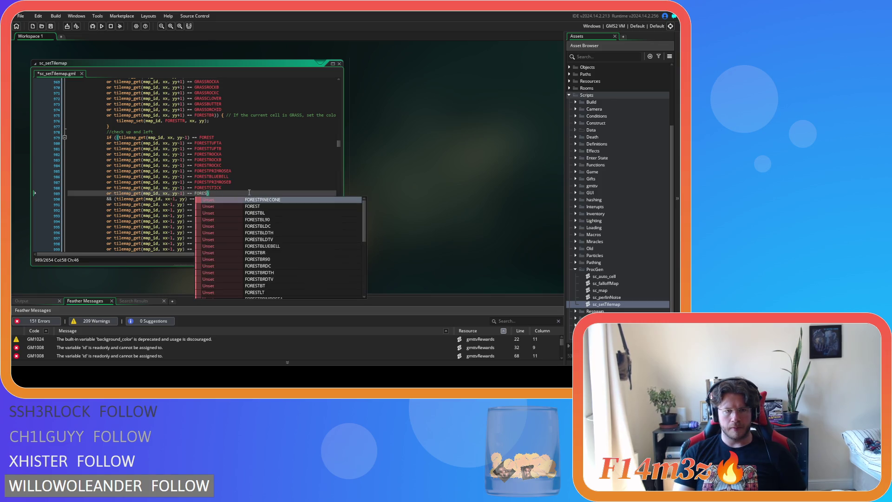
type("TP")
key("Return")
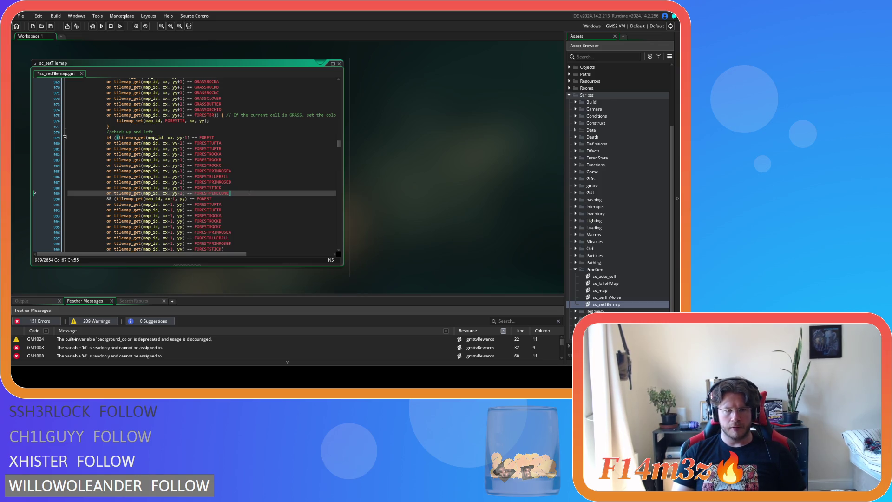
- Add a FORESTPINECONE condition after the left-neighbour FORESTSTICK check in the up-and-left block
scroll(243, 191, "down", 3)
left_click(223, 208)
left_click_drag(223, 208, 108, 206)
key("ctrl+c")
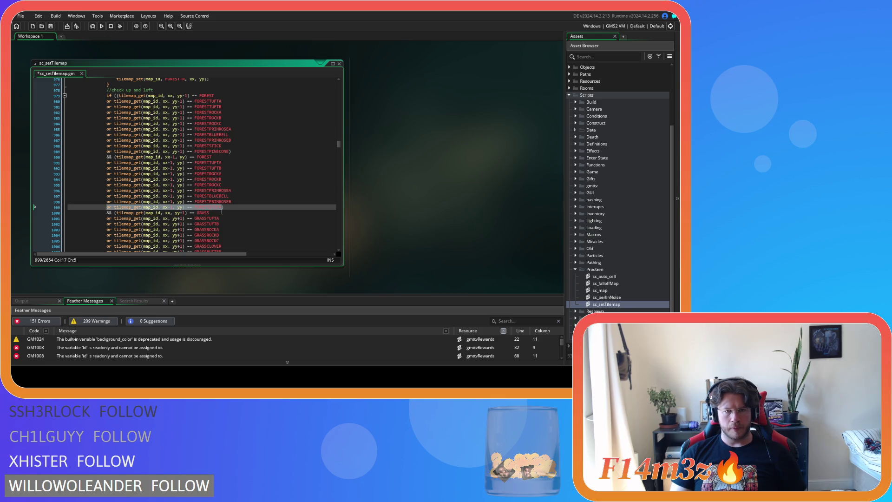
left_click(222, 210)
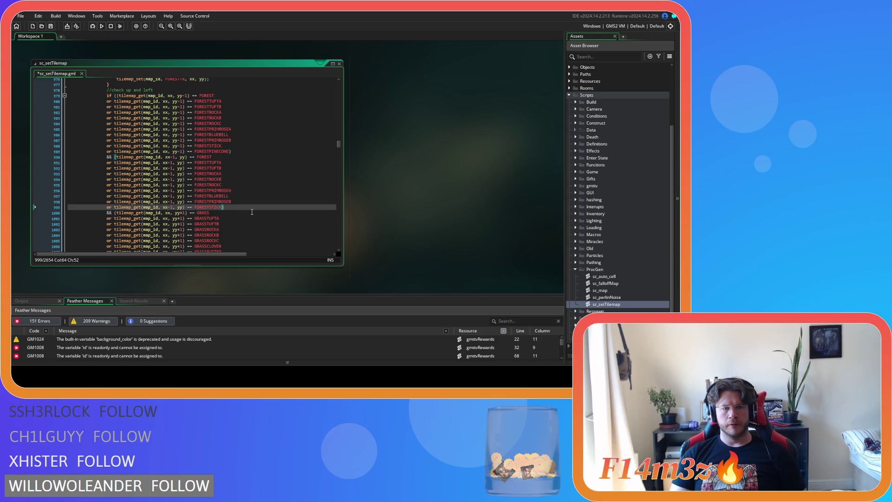
key("Return")
key("ctrl+v")
key("ctrl+shift+Left")
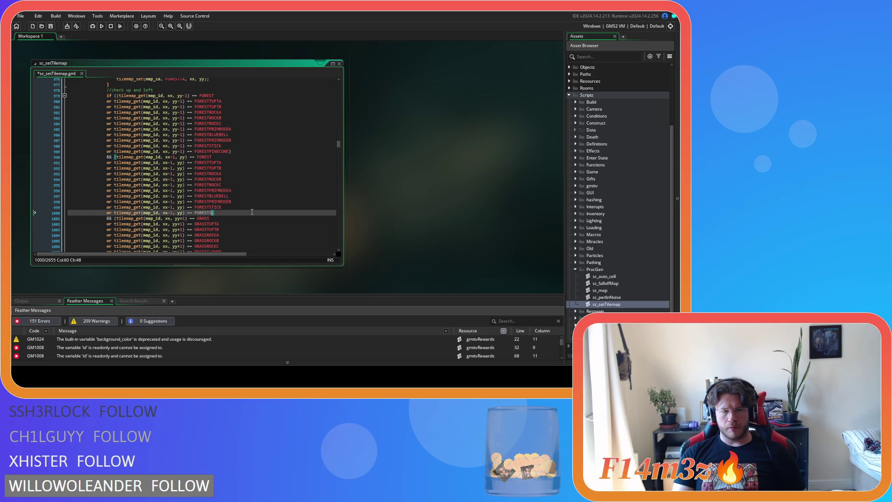
type("FORESTP")
key("Return")
scroll(252, 212, "down", 10)
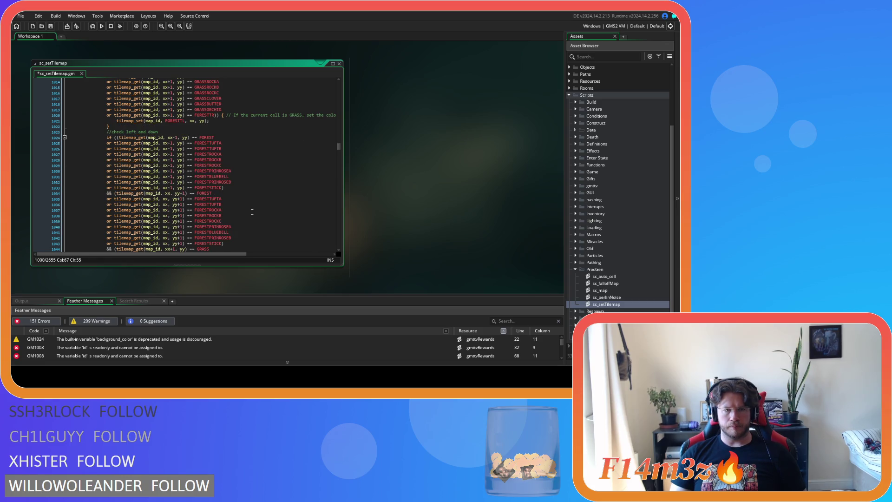
- Add a FORESTPINECONE condition after the FORESTSTICK check in the left-and-down block
left_click_drag(223, 188, 106, 190)
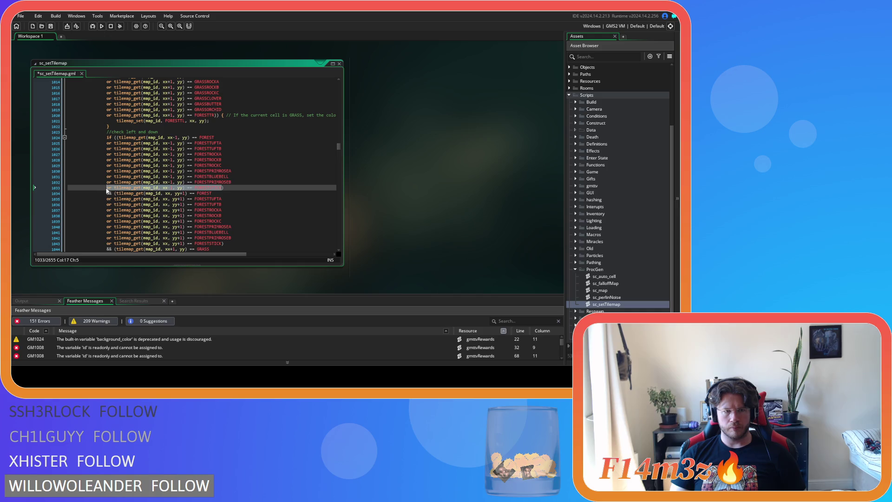
left_click(223, 189)
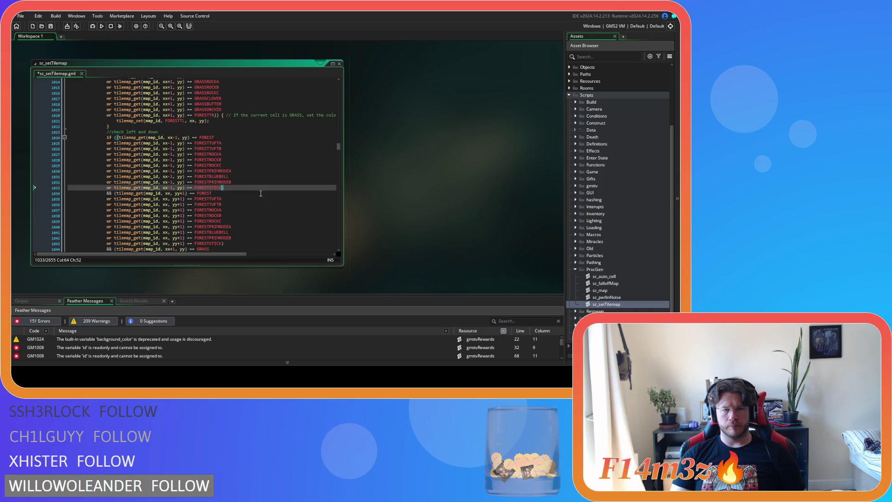
key("Return")
key("ctrl+v")
key("BackSpace")
key("BackSpace")
key("BackSpace")
key("BackSpace")
type("PINECONE")
- Add a FORESTPINECONE condition after the lower-neighbour FORESTSTICK check
scroll(258, 193, "down", 3)
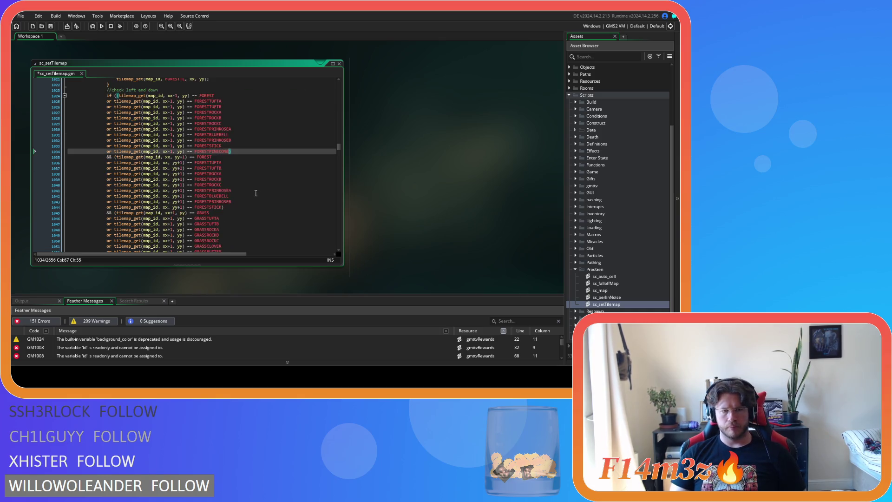
left_click_drag(224, 209, 104, 204)
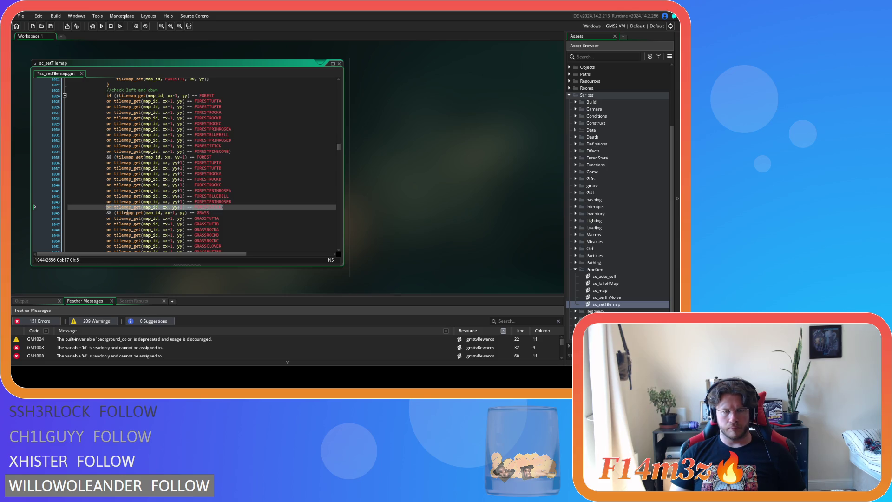
left_click(237, 209)
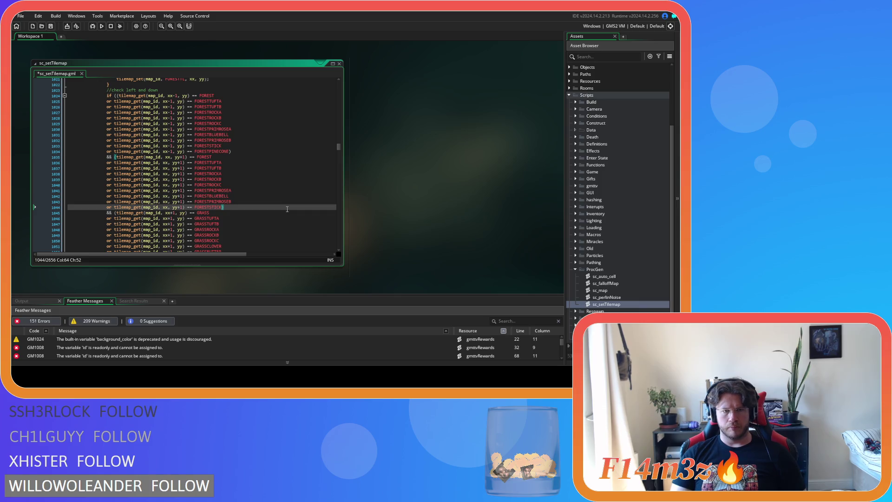
key("Left")
key("Return")
type("or tilemap_get(map_id, xx, yy+1) == FORESTSTICK")
key("BackSpace")
key("BackSpace")
key("BackSpace")
type("PI")
key("Return")
- Add a FORESTPINECONE condition after the first FORESTSTICK check in the down-and-right block
scroll(274, 202, "down", 6)
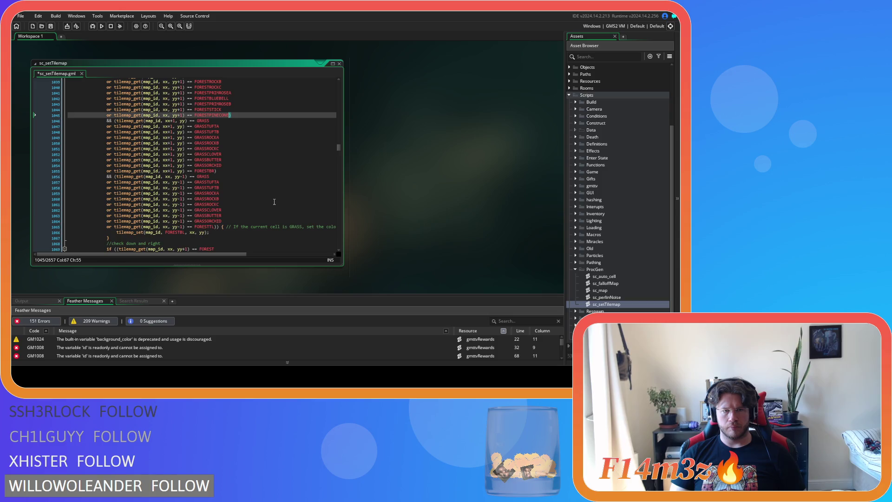
scroll(274, 201, "down", 8)
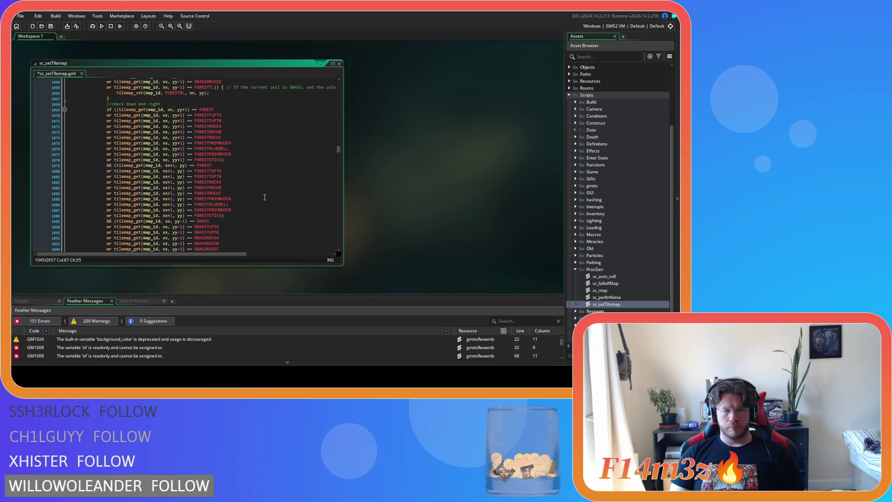
left_click_drag(222, 160, 107, 161)
left_click(233, 161)
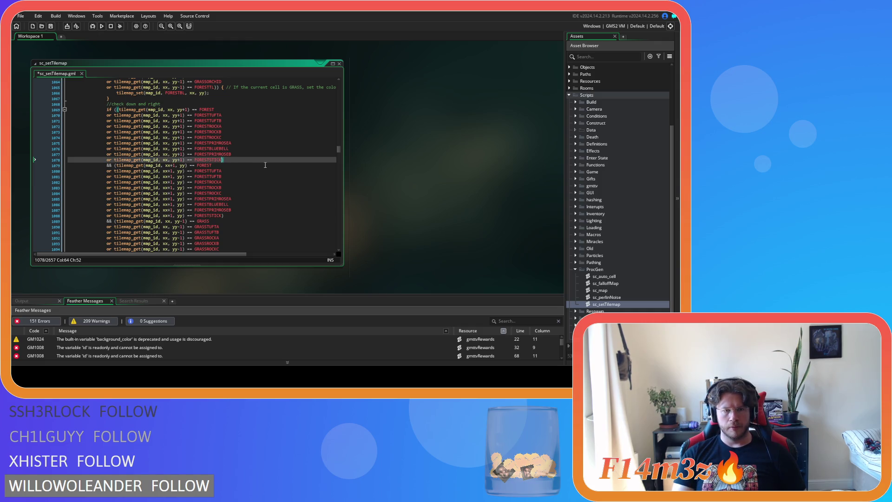
key("Left")
key("Return")
key("ctrl+v")
key("BackSpace")
key("BackSpace")
key("BackSpace")
type("P")
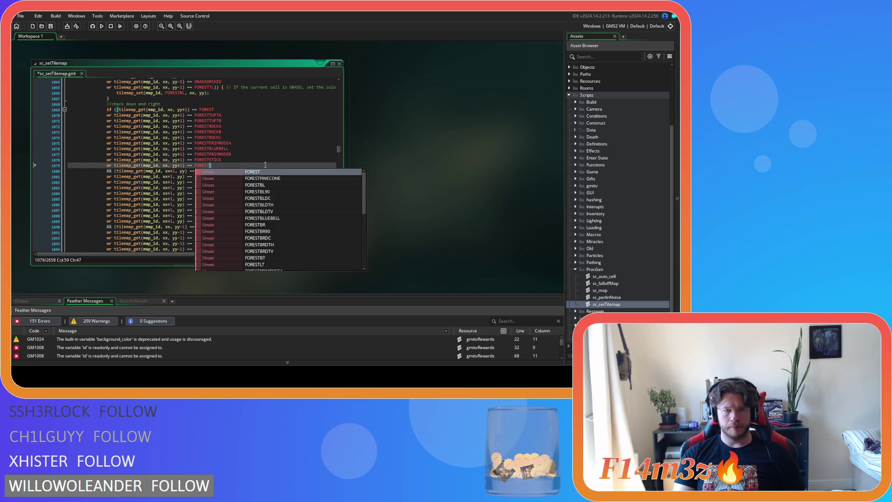
key("Return")
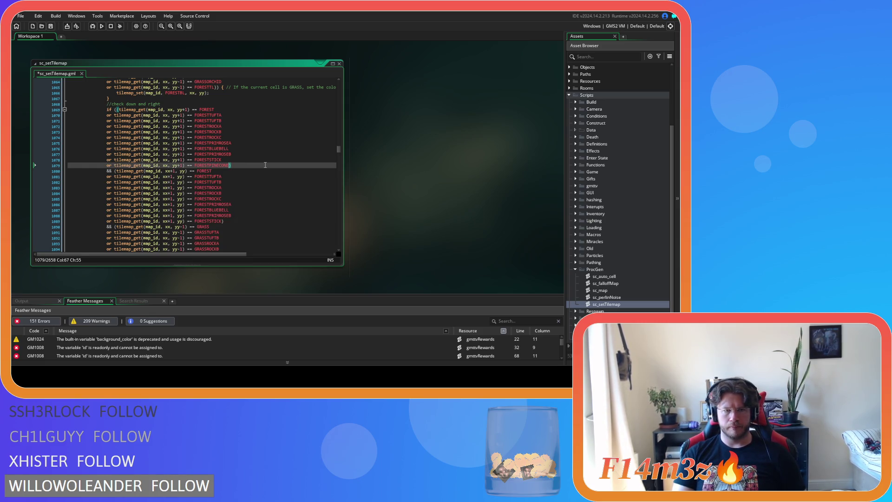
- Add a FORESTPINECONE condition after the second FORESTSTICK check in the down-and-right block
scroll(244, 186, "down", 2)
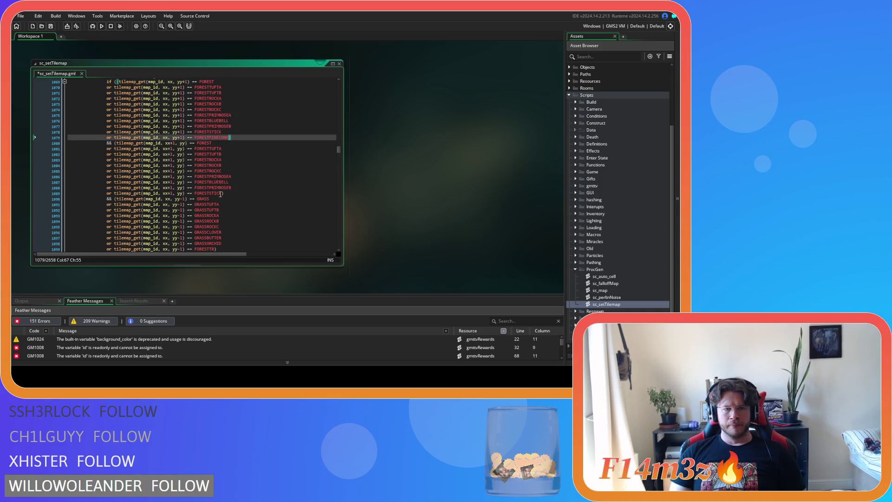
left_click_drag(221, 194, 106, 197)
key("ctrl+c")
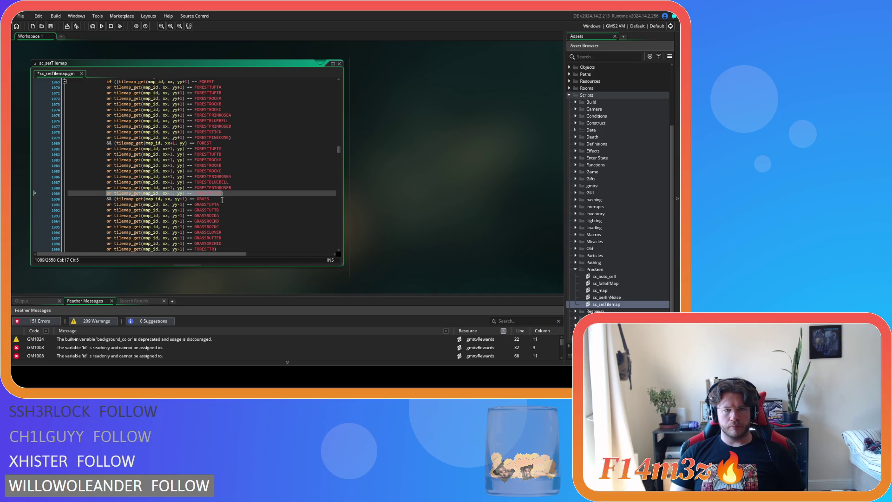
left_click(223, 195)
key("Return")
key("ctrl+v")
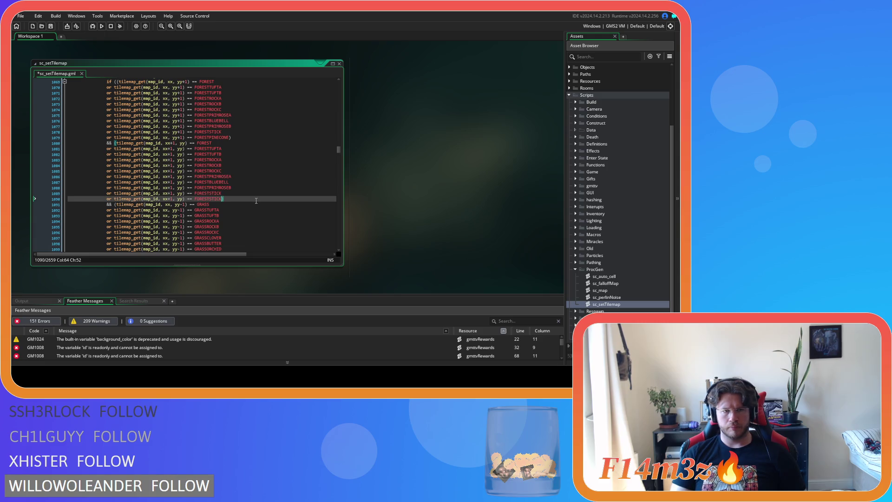
key("BackSpace")
key("BackSpace")
key("BackSpace")
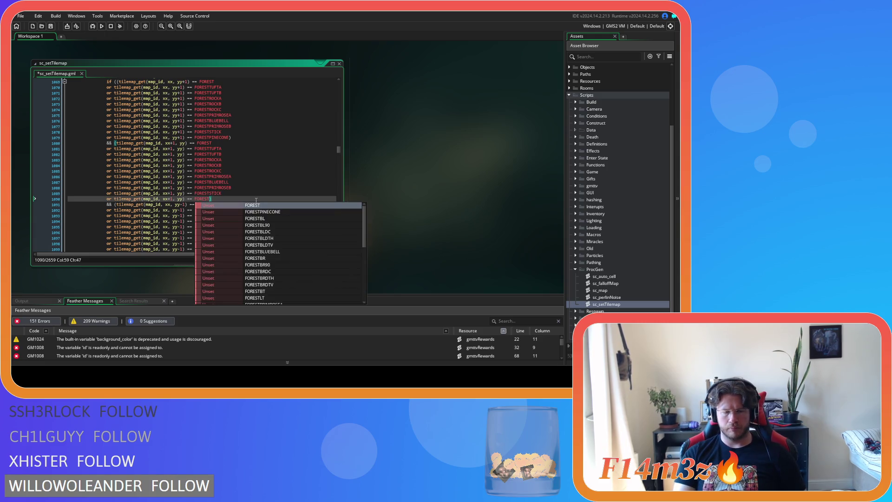
type("pi")
key("Return")
scroll(256, 201, "down", 6)
scroll(256, 201, "down", 8)
left_click(238, 199)
key("Down")
left_click(245, 198)
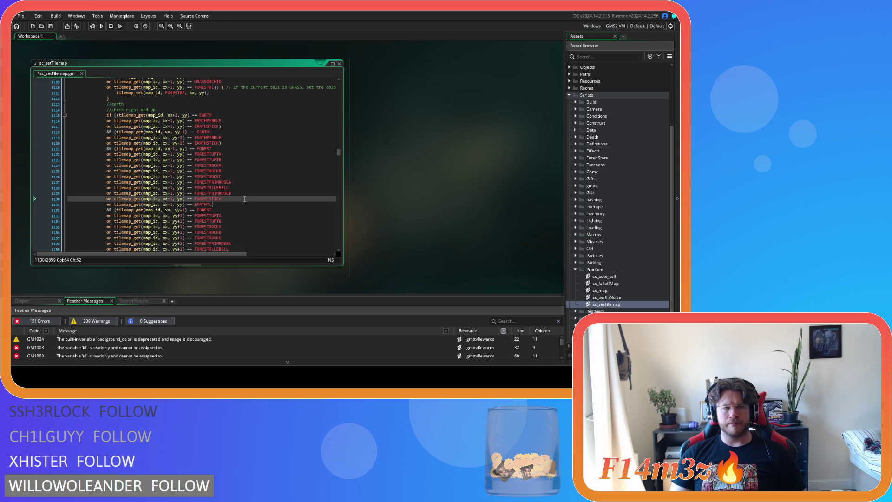
scroll(245, 199, "up", 20)
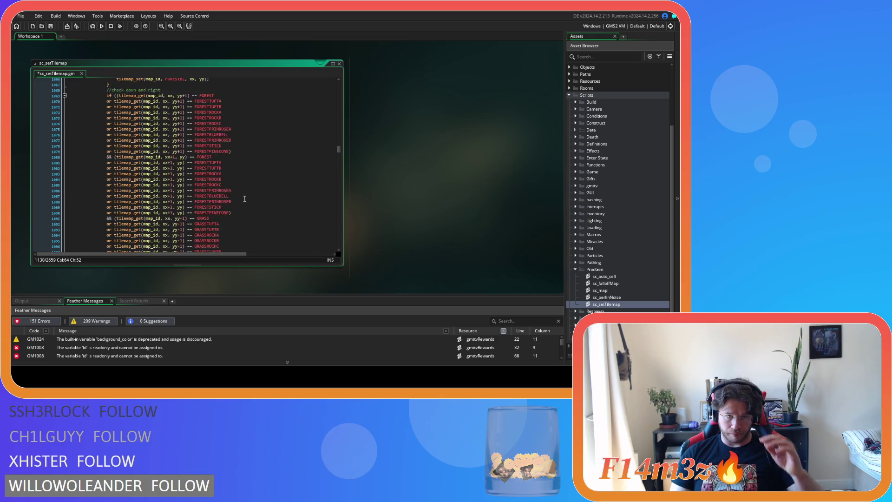
scroll(244, 198, "up", 17)
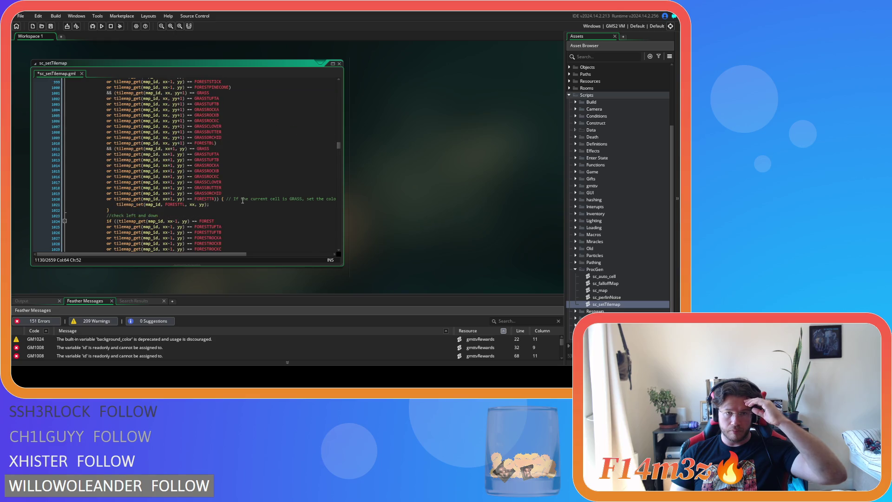
scroll(243, 201, "up", 20)
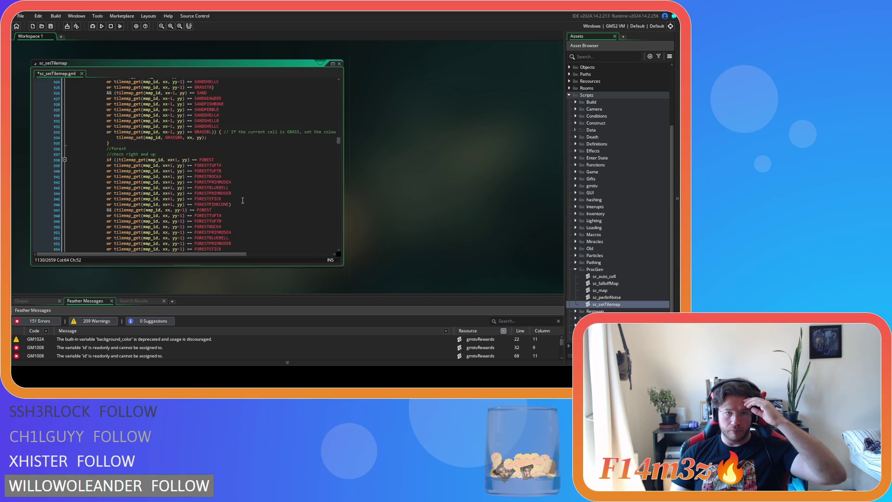
scroll(242, 201, "up", 12)
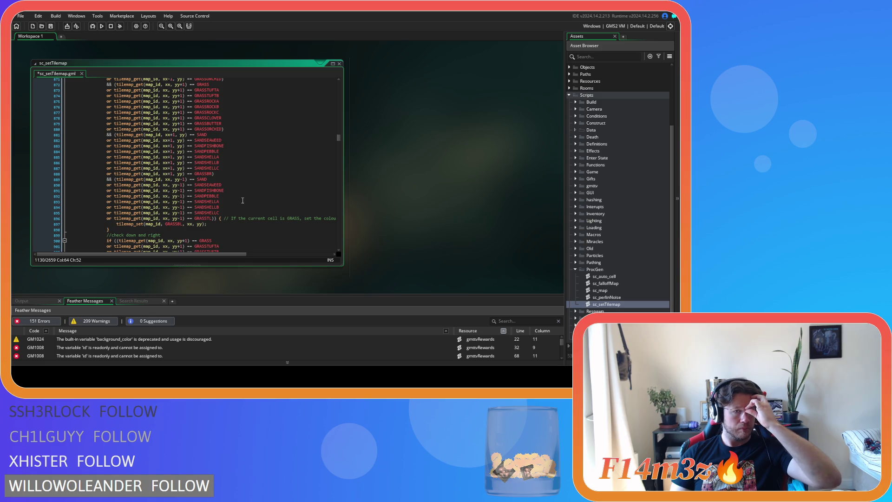
scroll(243, 200, "up", 20)
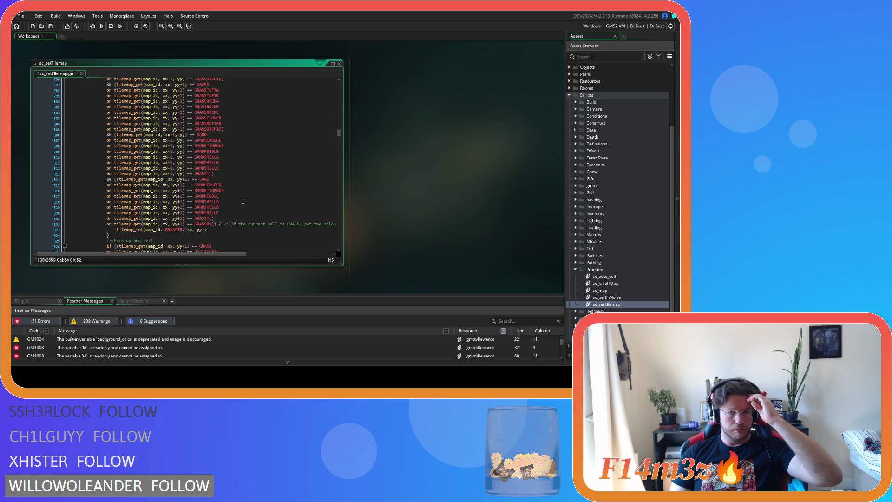
scroll(242, 201, "up", 20)
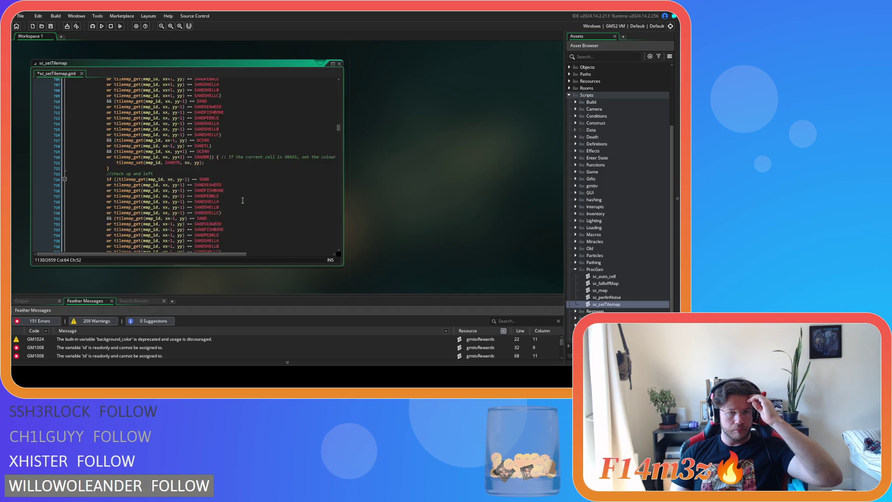
key("BackSpace")
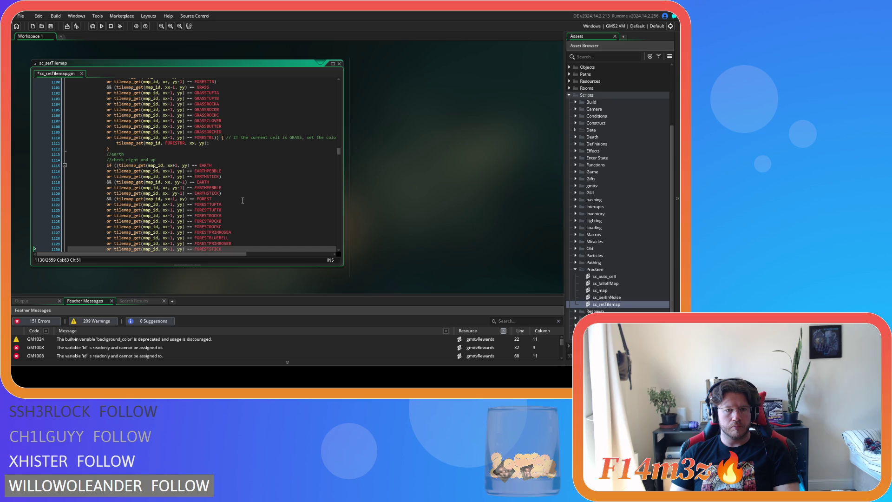
- Add an EARTHPINECONE check beneath the EARTHSTICK check on line 1117
scroll(243, 200, "down", 4)
left_click(220, 124)
left_click(220, 106)
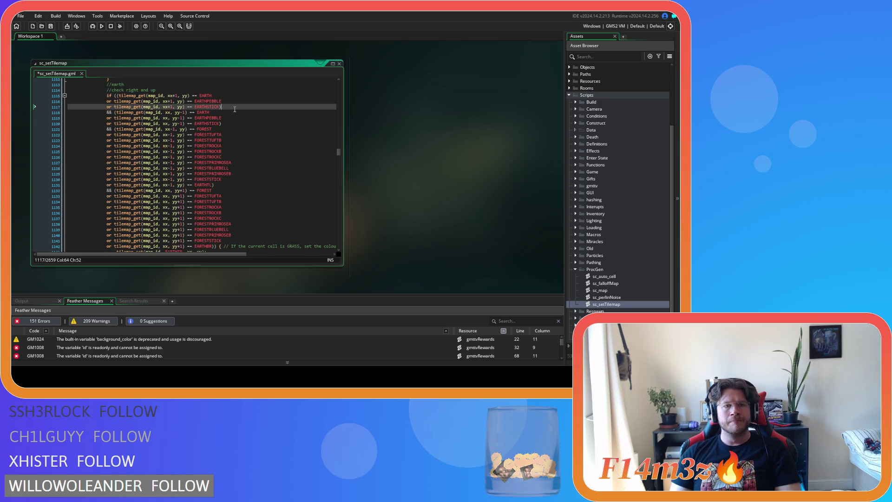
left_click_drag(220, 107, 109, 108)
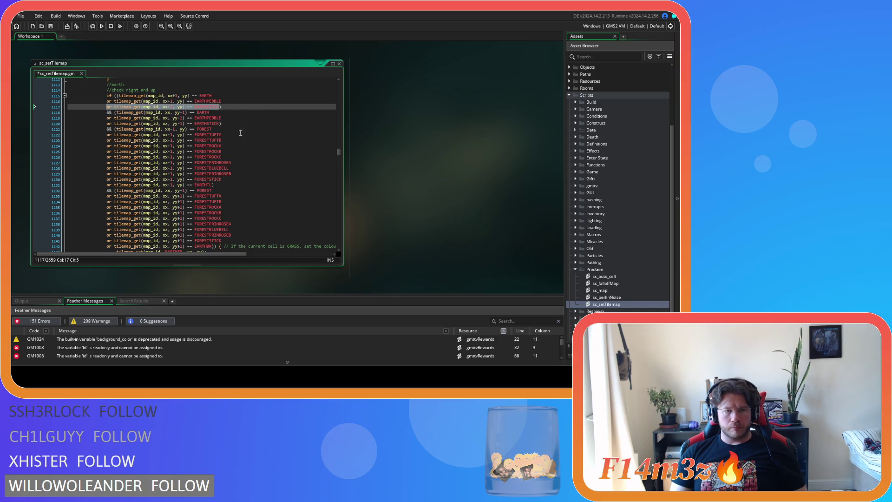
scroll(221, 139, "up", 3)
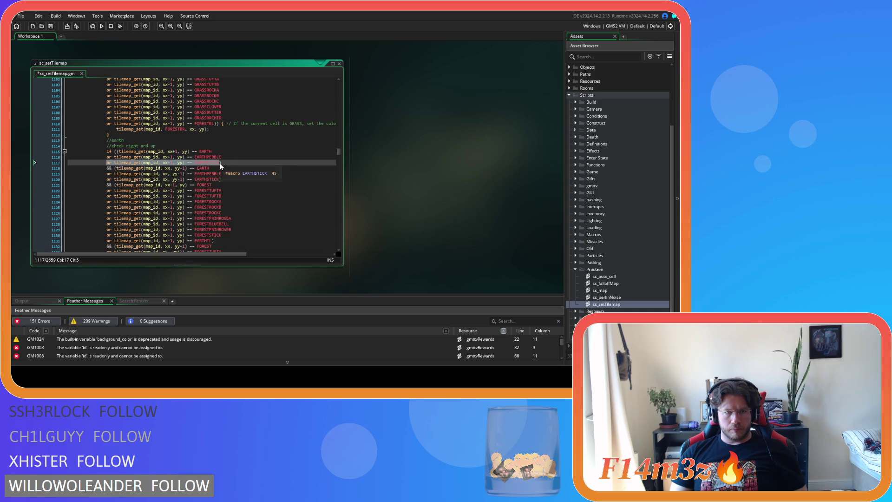
left_click(220, 163)
key("Return")
type("or tilemap_get(map_id, xx+1, yy) == EARTHSTICK")
key("BackSpace")
key("BackSpace")
key("BackSpace")
type("P")
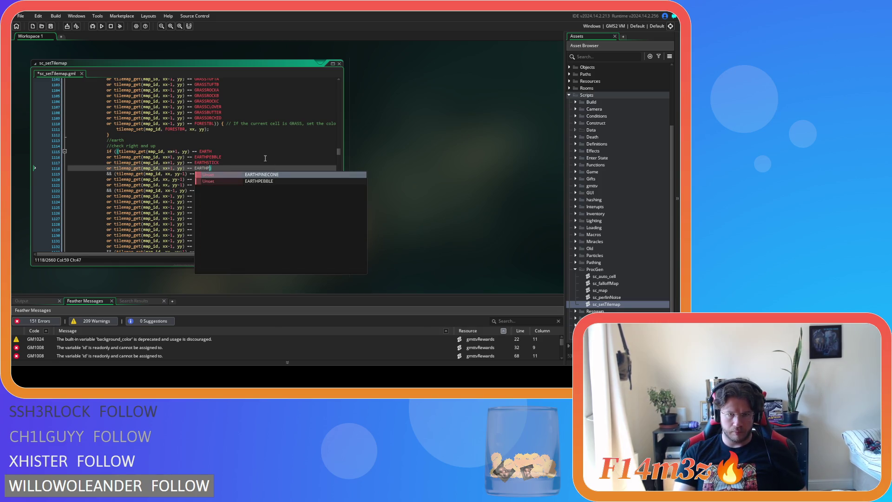
key("Return")
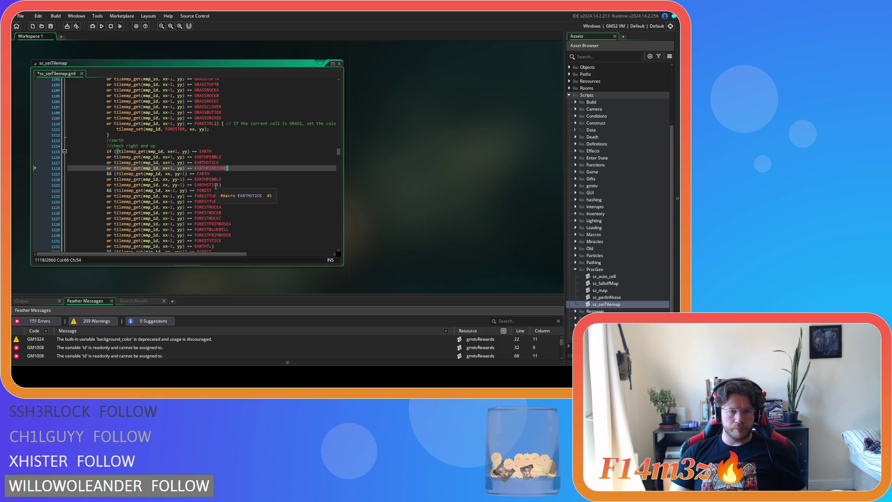
- Add an EARTHPINECONE check beneath the EARTHSTICK check on line 1121
left_click_drag(219, 185, 110, 187)
key("ctrl+c")
left_click(219, 185)
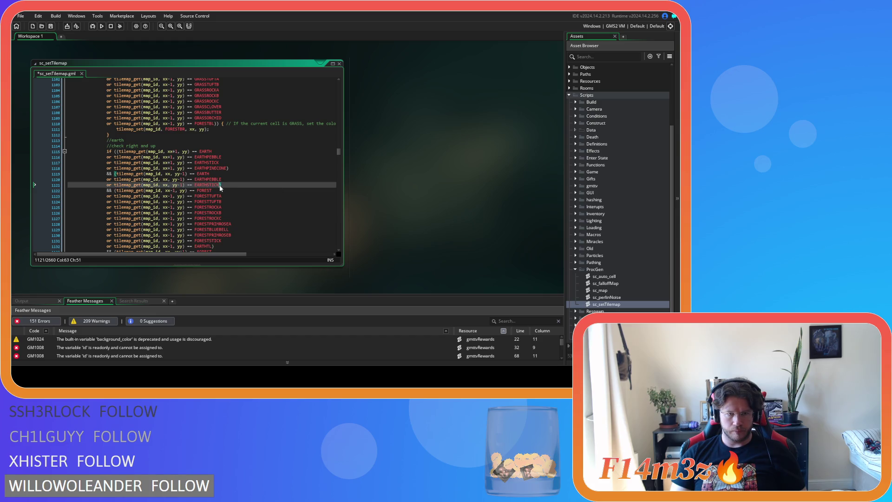
key("Return")
key("ctrl+v")
key("BackSpace")
key("BackSpace")
key("BackSpace")
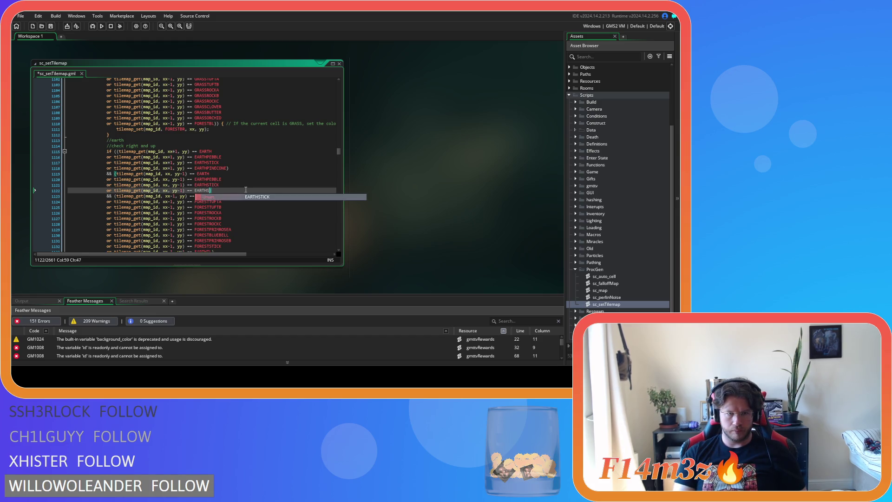
type("P")
key("Return")
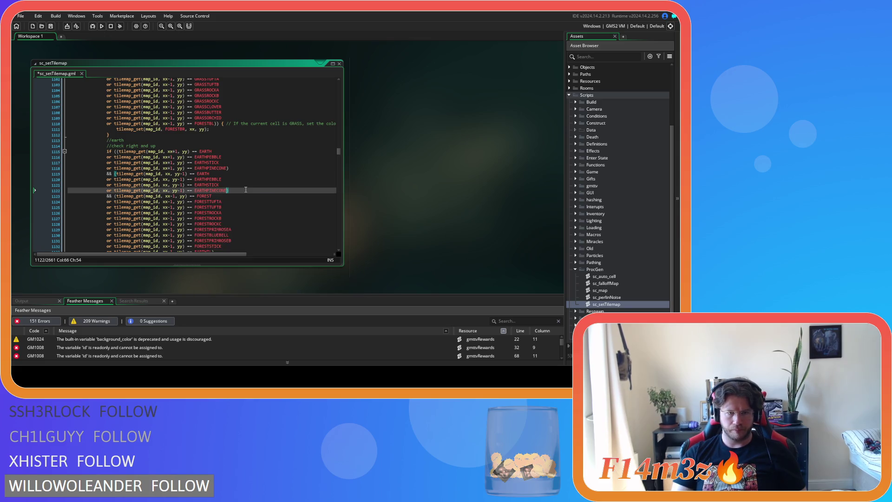
- Duplicate the FORESTSTICK checks on lines 1132 and 1144 as FORESTPINECONE checks
scroll(240, 201, "down", 3)
left_click(238, 204)
key("ctrl+d")
key("BackSpace")
key("BackSpace")
key("BackSpace")
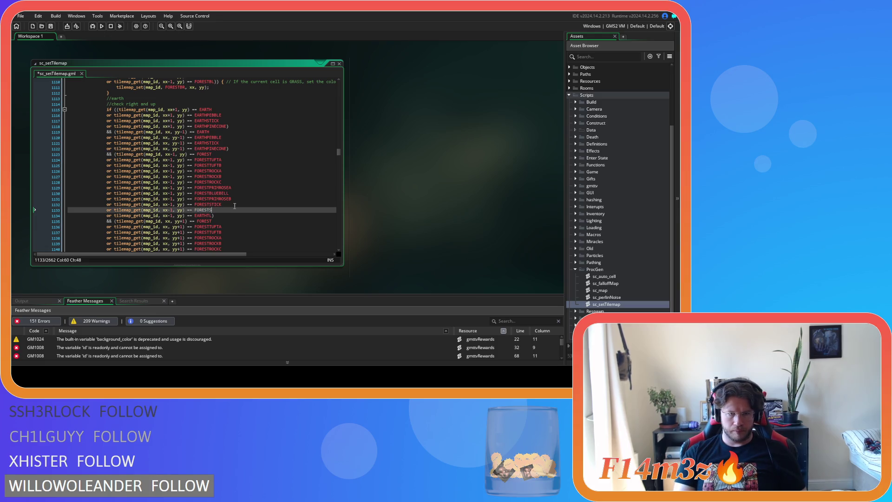
type("P")
key("Return")
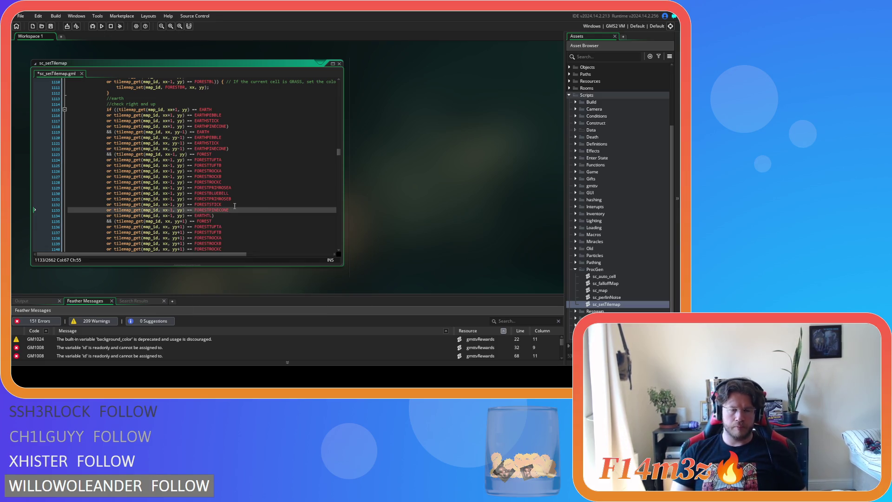
scroll(235, 206, "down", 4)
left_click(237, 201)
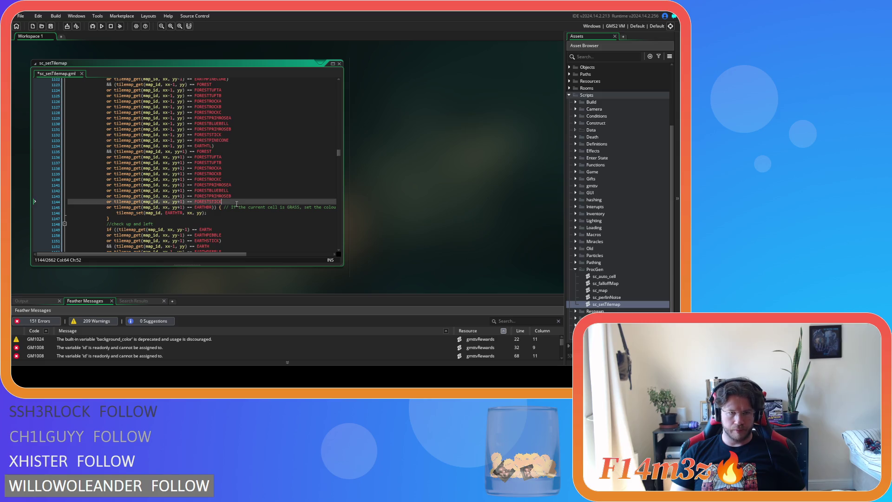
key("ctrl+d")
key("BackSpace")
key("BackSpace")
key("BackSpace")
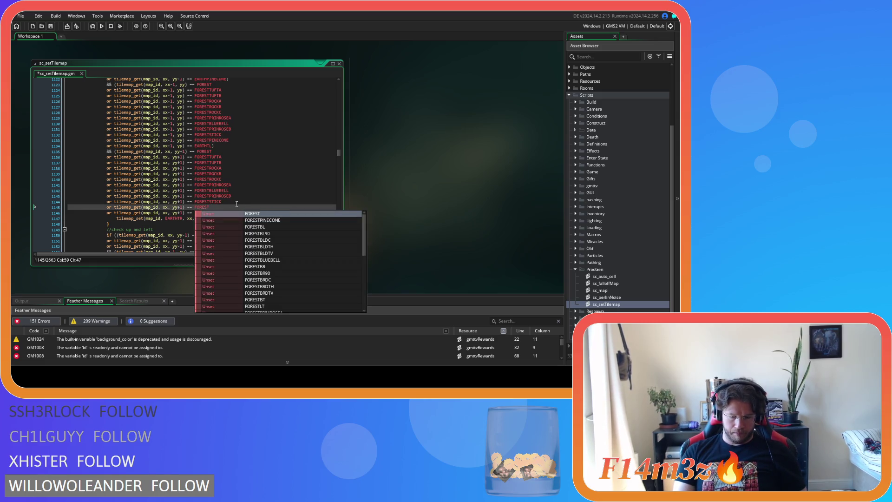
type("P")
key("Return")
- Pick up the EARTHSTICK check line in the up-and-left block
scroll(241, 205, "down", 5)
left_click(209, 163)
key("Home")
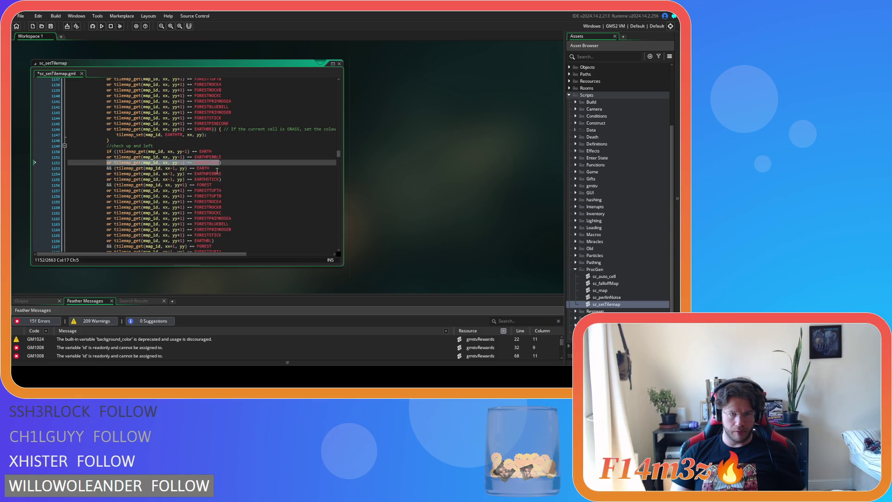
- Add an EARTHPINECONE check below the EARTHSTICK check on line 1152
left_click(220, 163)
key("ctrl+v")
type("S")
key("BackSpace")
type("PI")
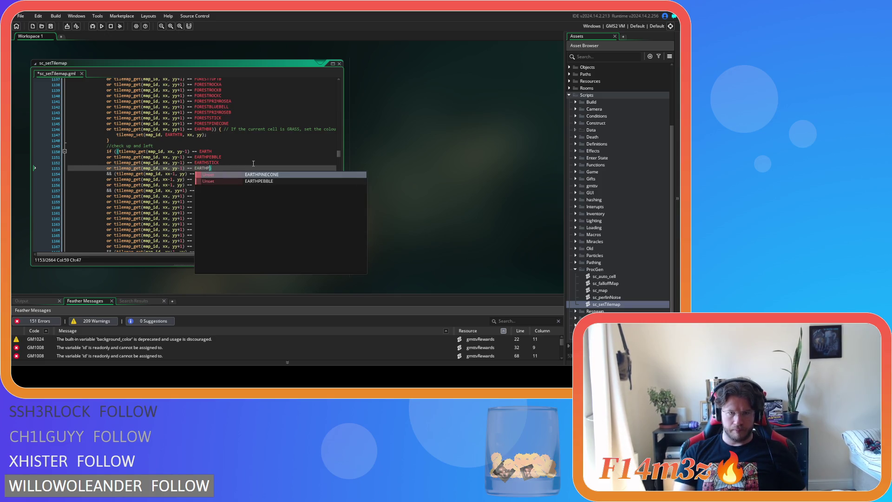
key("Return")
- Add an EARTHPINECONE check below the EARTHSTICK check on line 1156
scroll(257, 164, "up", 6)
scroll(256, 164, "down", 6)
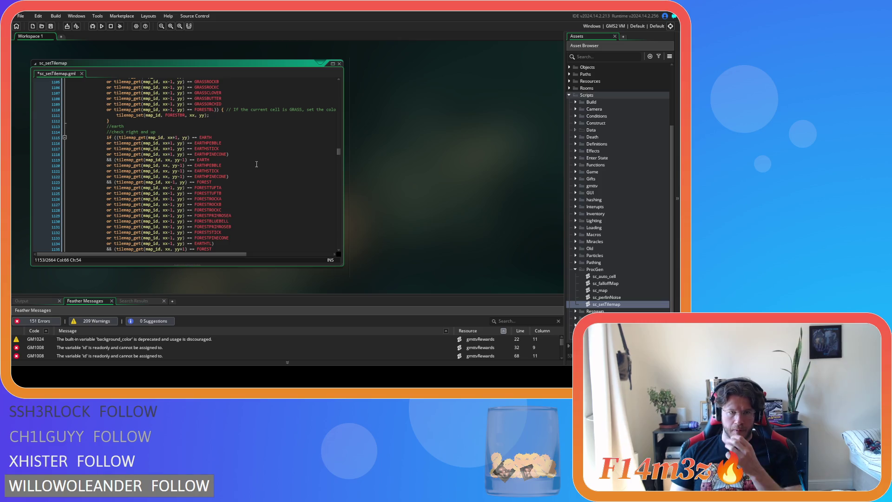
scroll(256, 164, "up", 3)
scroll(257, 164, "down", 4)
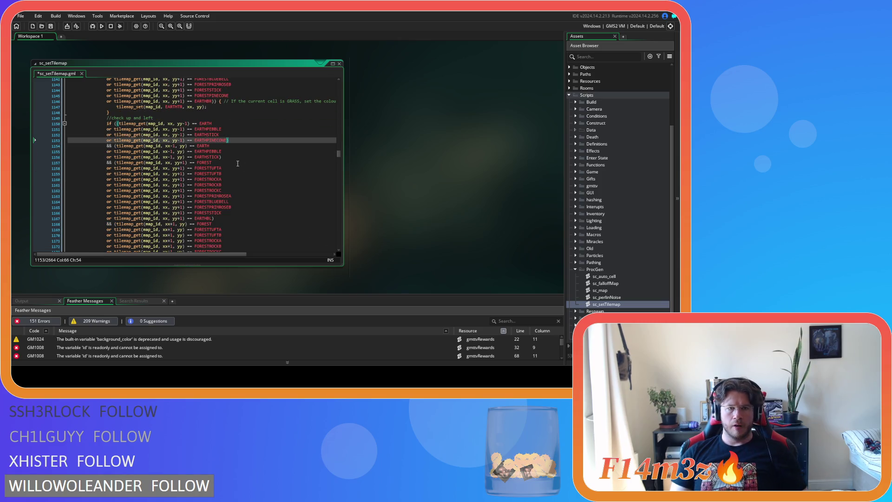
left_click_drag(221, 156, 107, 157)
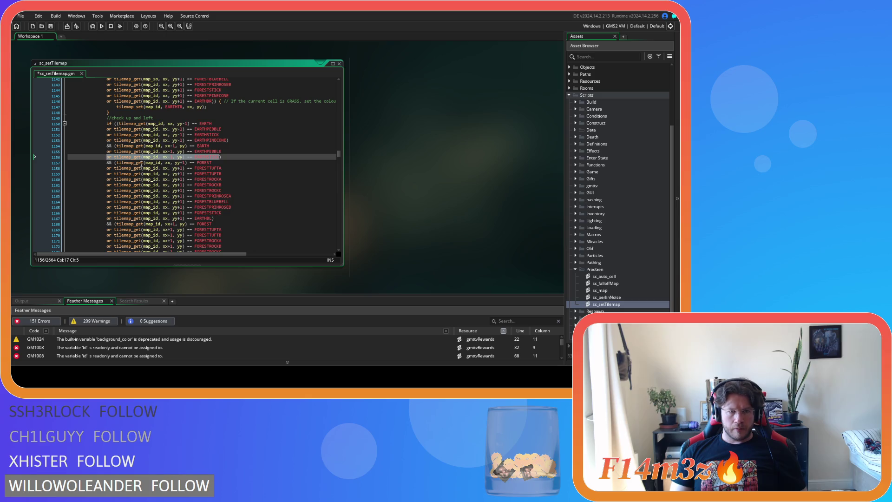
left_click(220, 158)
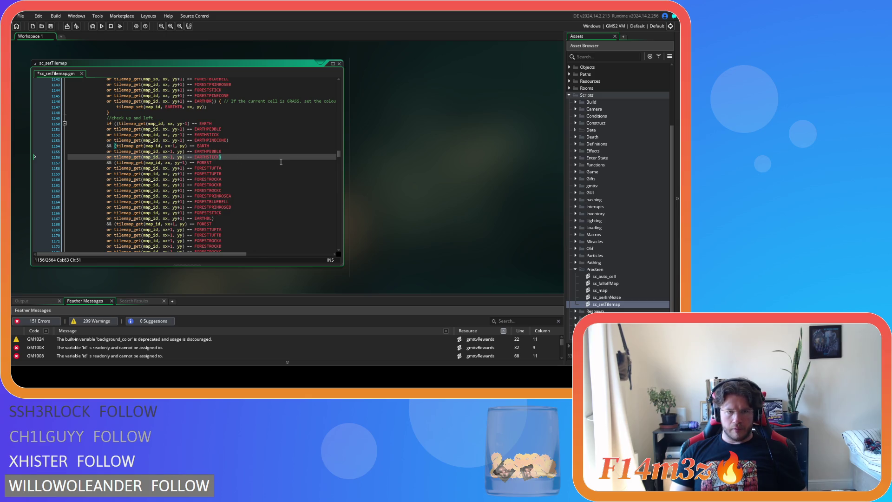
key("Return")
type("or tilemap_get(map_id, xx-1, yy) == EARTHSTICK")
key("BackSpace")
key("BackSpace")
key("BackSpace")
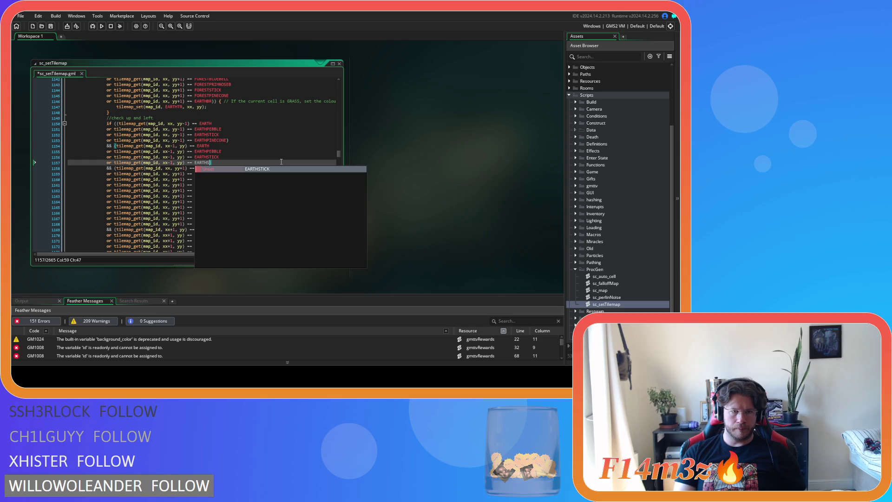
type("P")
key("Return")
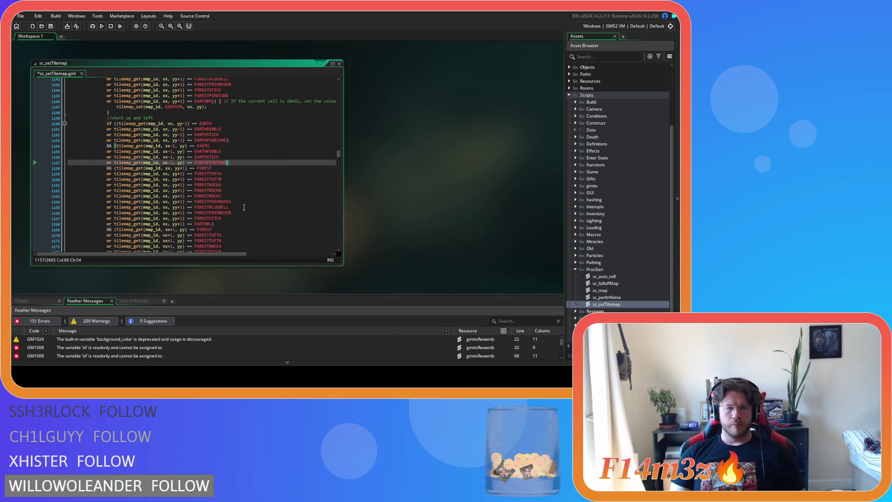
- Duplicate both FORESTSTICK checks, including the xx+1 one, as FORESTPINECONE checks
left_click(235, 220)
key("ctrl+d")
key("BackSpace")
key("BackSpace")
key("BackSpace")
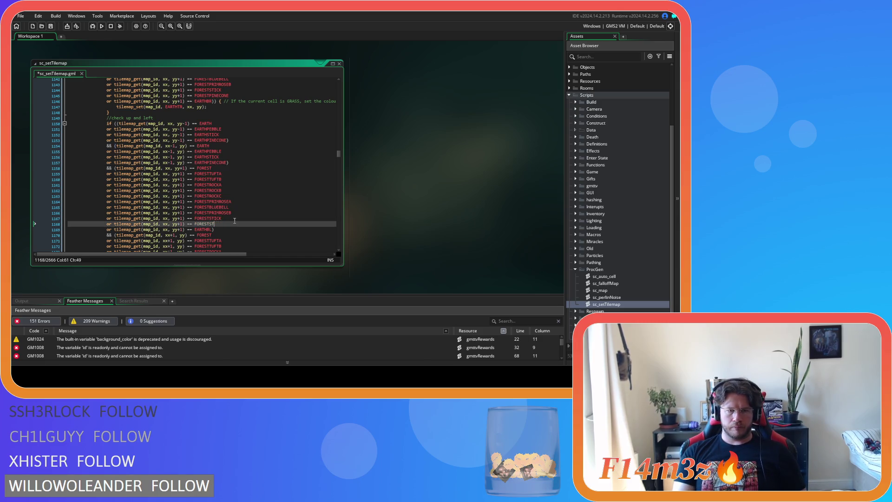
type("P")
key("Return")
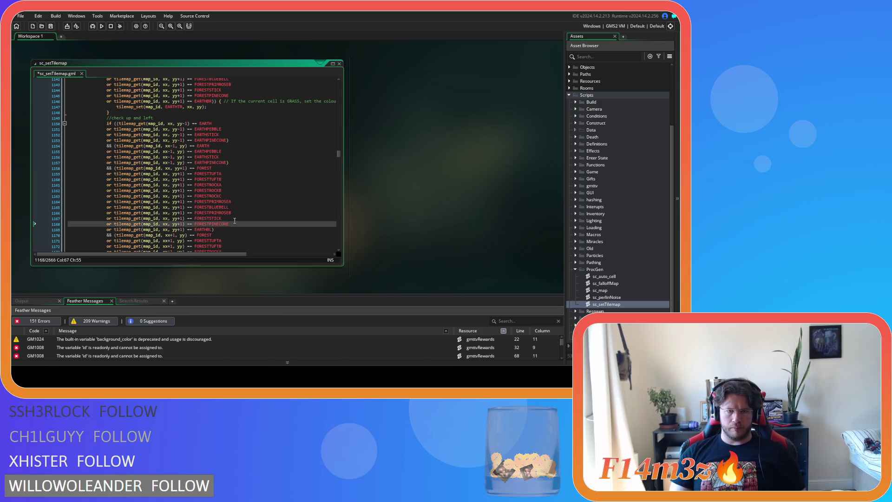
scroll(235, 220, "down", 3)
left_click(240, 214)
key("ctrl+d")
key("BackSpace")
key("BackSpace")
key("BackSpace")
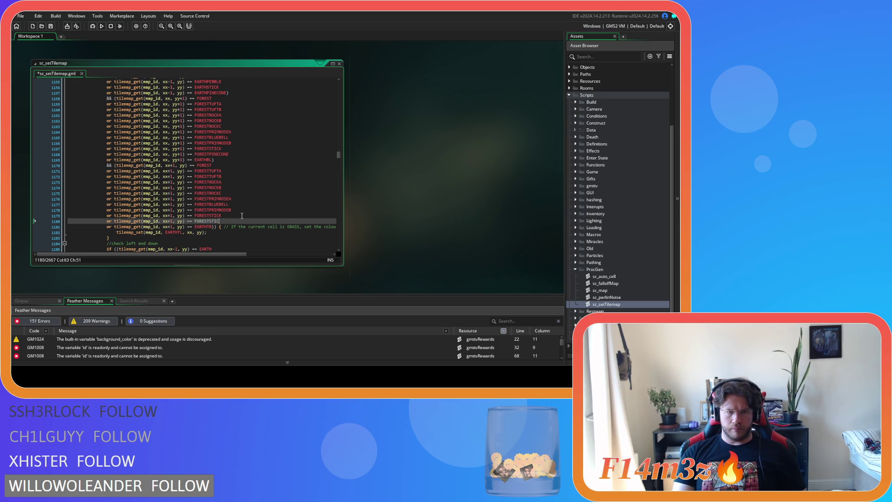
type("P")
key("Return")
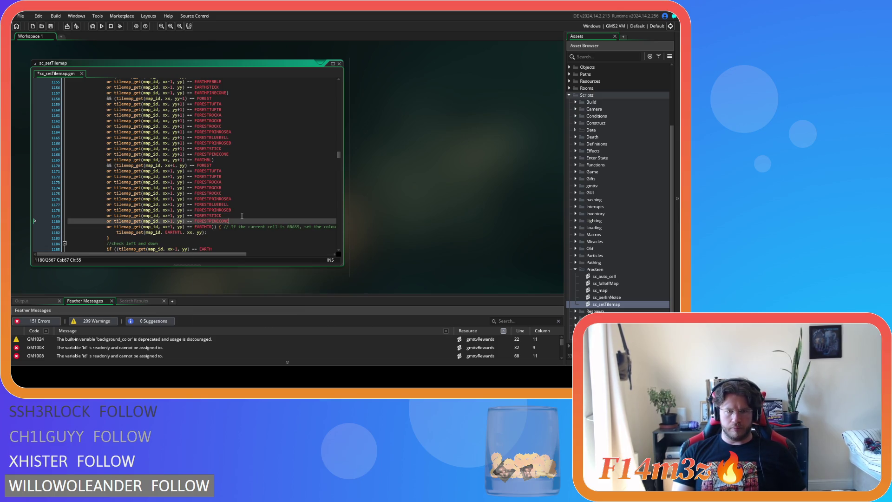
scroll(241, 215, "down", 2)
scroll(241, 216, "down", 3)
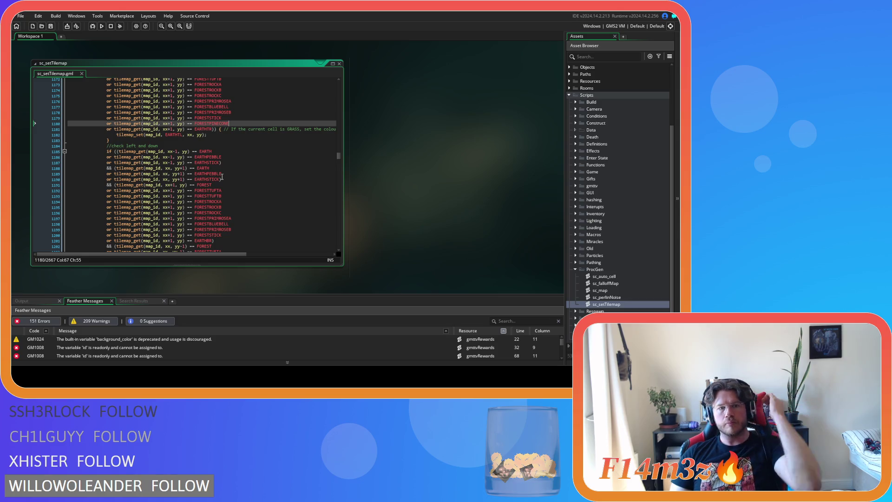
mouse_move(221, 173)
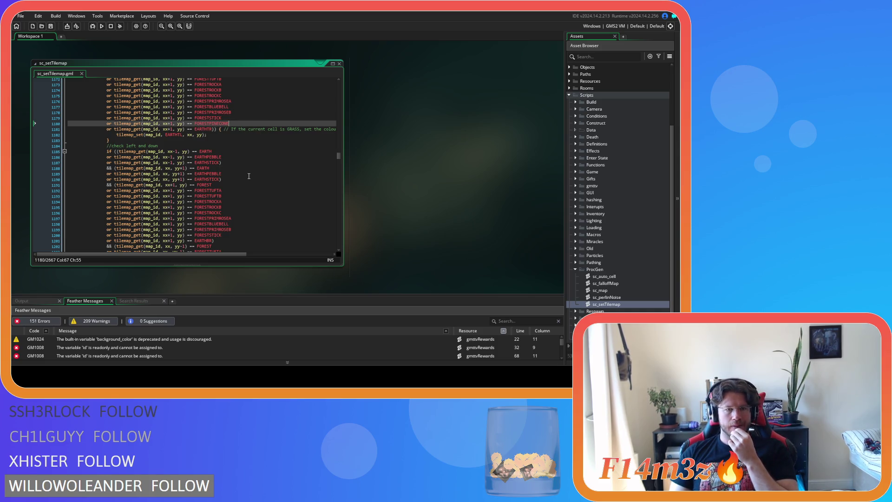
left_click_drag(221, 163, 107, 163)
key("ctrl+c")
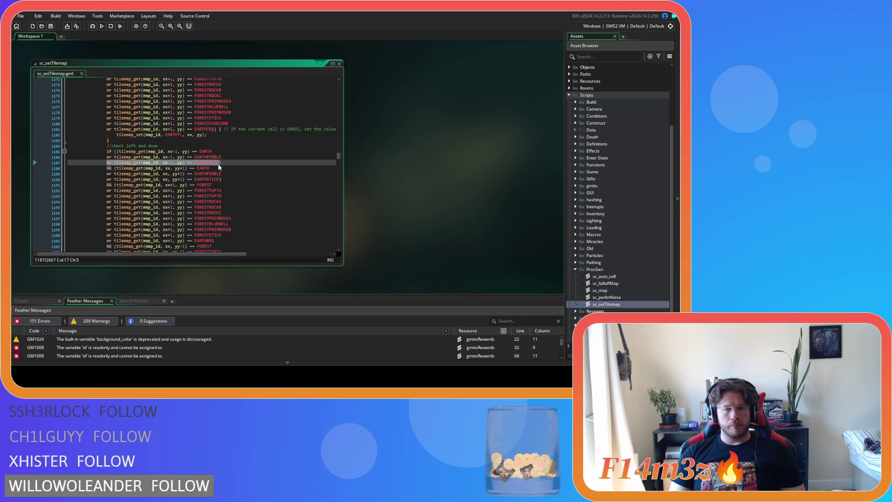
- Add an EARTHPINECONE check below the first EARTHSTICK check
left_click(271, 164)
key("Return")
key("ctrl+v")
key("BackSpace")
key("BackSpace")
key("BackSpace")
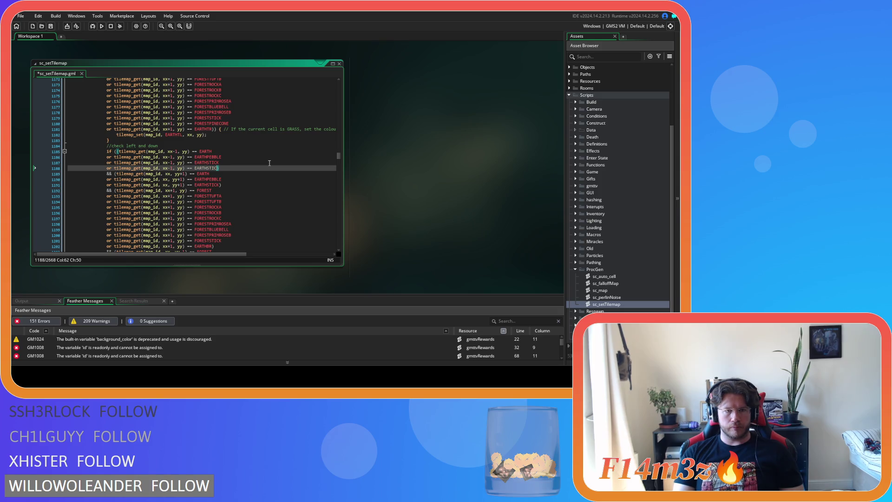
type("PI")
key("Return")
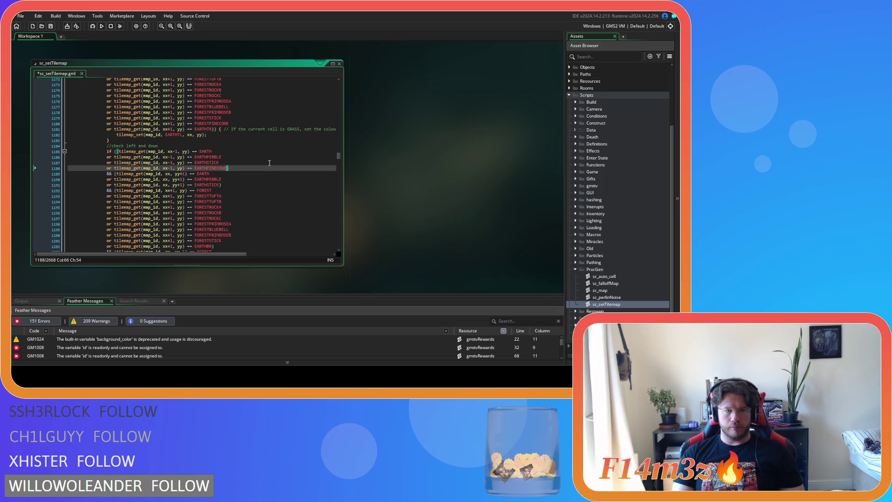
- Add an EARTHPINECONE check below the yy+1 EARTHSTICK check
left_click_drag(226, 185, 105, 187)
key("ctrl+c")
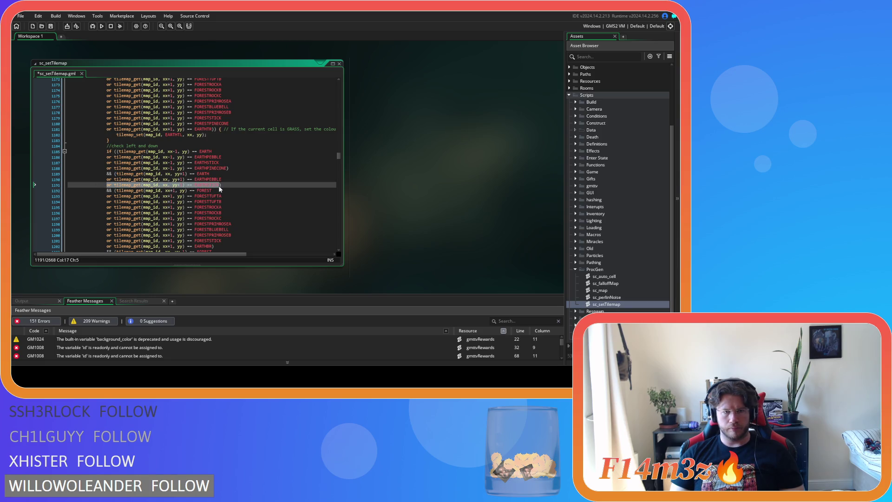
left_click(219, 185)
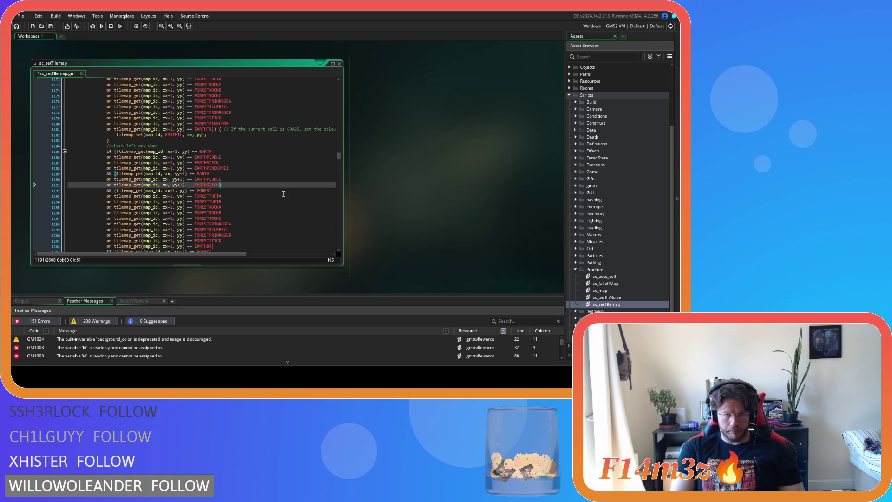
key("Return")
key("ctrl+v")
key("Left")
key("BackSpace")
key("BackSpace")
key("BackSpace")
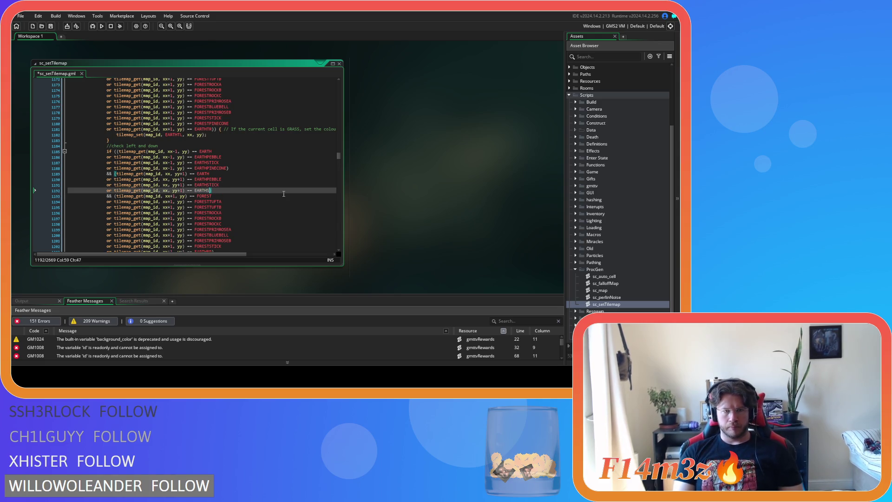
type("PI")
key("Return")
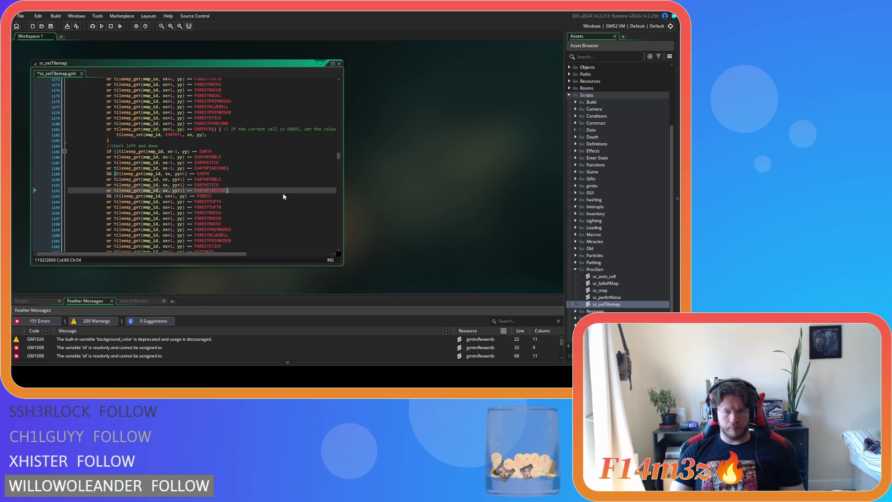
- Duplicate both FORESTSTICK checks, including yy-1, as FORESTPINECONE checks
scroll(283, 197, "down", 3)
left_click(235, 191)
key("ctrl+d")
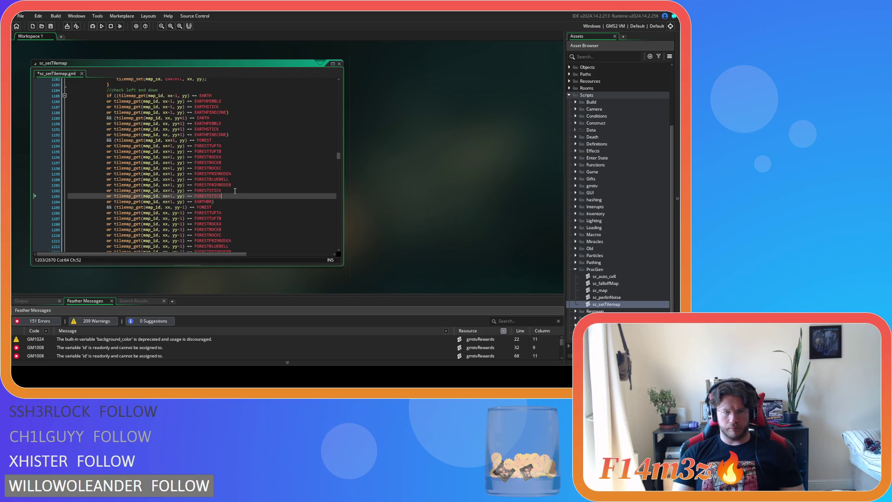
key("BackSpace")
key("BackSpace")
key("BackSpace")
type("PI")
key("Return")
scroll(235, 191, "down", 4)
left_click(227, 189)
key("ctrl+d")
key("BackSpace")
key("BackSpace")
key("BackSpace")
type("PINECONE")
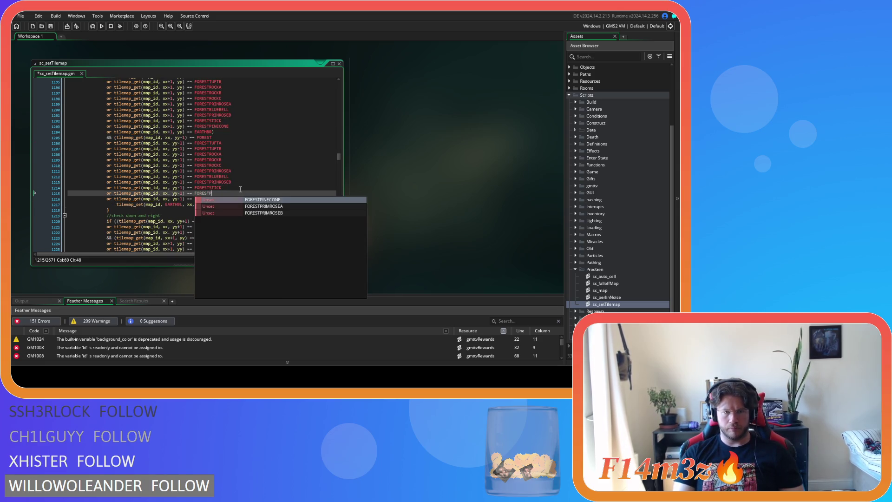
key("Return")
scroll(255, 191, "down", 5)
left_click_drag(215, 148, 106, 149)
key("ctrl+c")
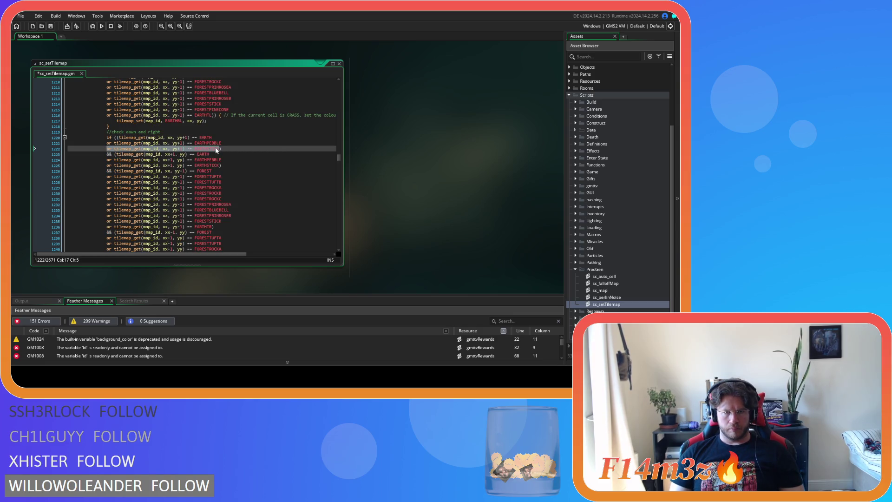
- Add an EARTHPINECONE check below the first EARTHSTICK check
left_click(220, 150)
key("Return")
key("ctrl+v")
key("BackSpace")
key("BackSpace")
key("BackSpace")
key("BackSpace")
type("PI")
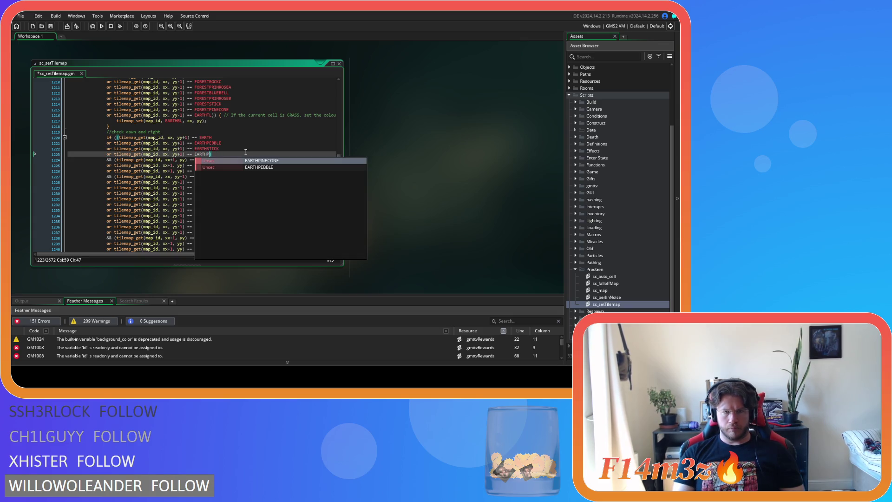
key("Return")
- Copy the xx+1 EARTHSTICK check below itself and retype it as EARTHPINECONE
left_click_drag(222, 171, 107, 172)
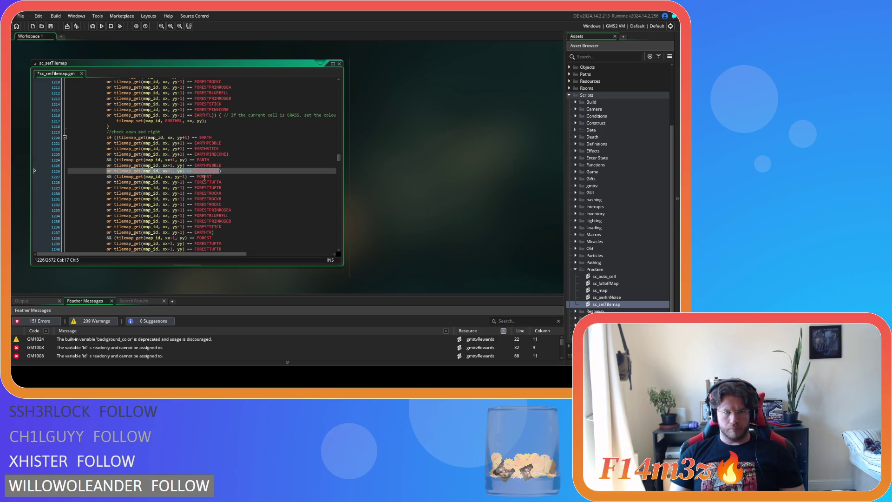
key("ctrl+c")
key("Right")
key("Return")
key("ctrl+v")
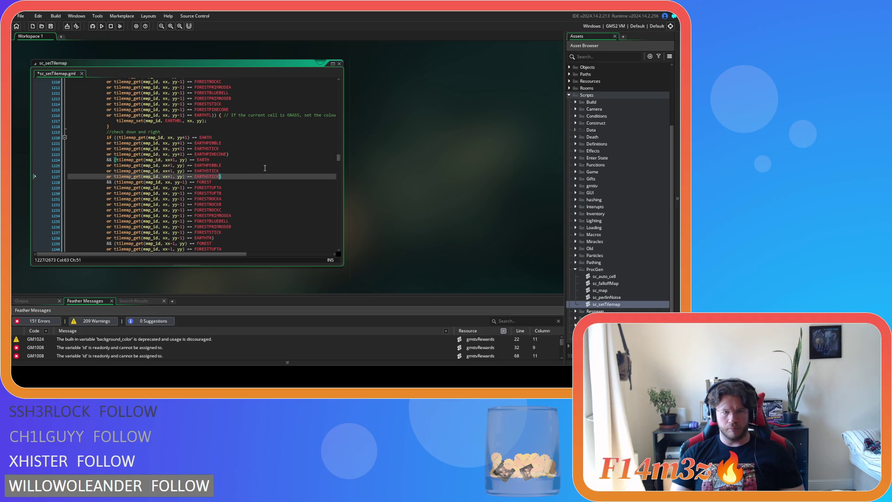
key("BackSpace")
key("BackSpace")
key("BackSpace")
key("BackSpace")
type("PINECONE")
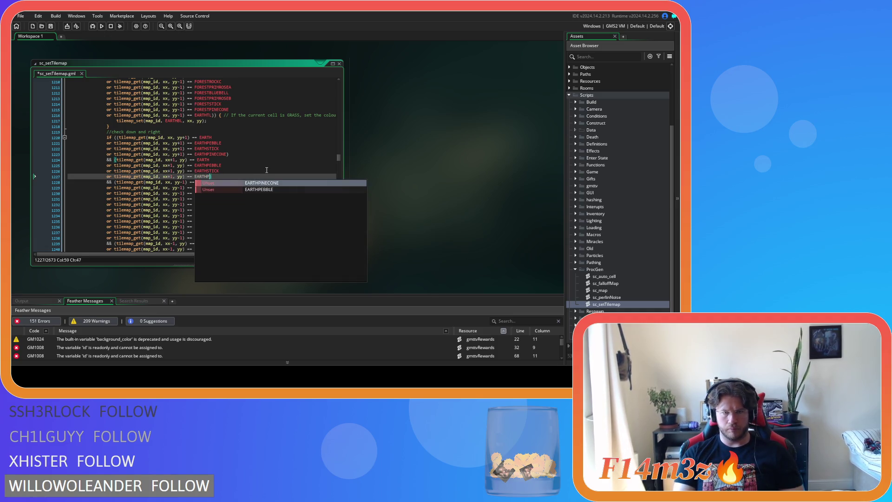
- Duplicate the yy-1 and xx-1 FORESTSTICK checks as FORESTPINECONE, then save sc_setTilemap
scroll(266, 170, "down", 4)
left_click(255, 165)
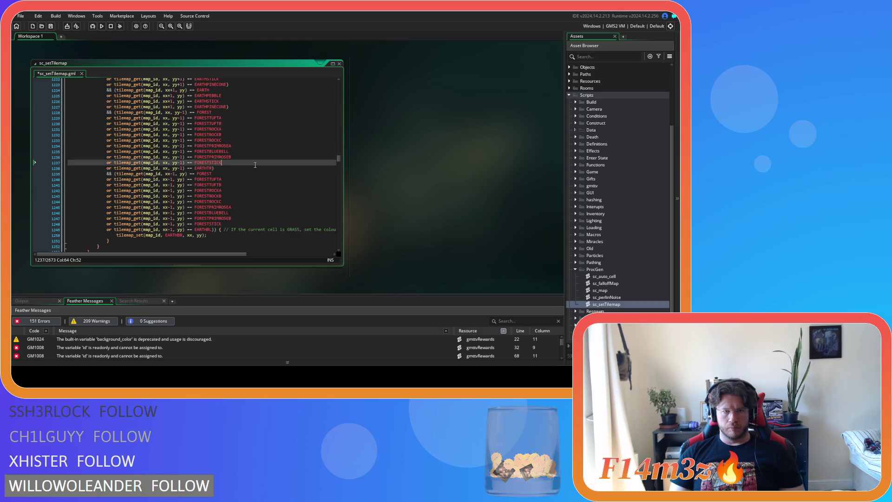
key("ctrl+d")
key("BackSpace")
key("BackSpace")
key("BackSpace")
key("BackSpace")
key("BackSpace")
type("PINECONE")
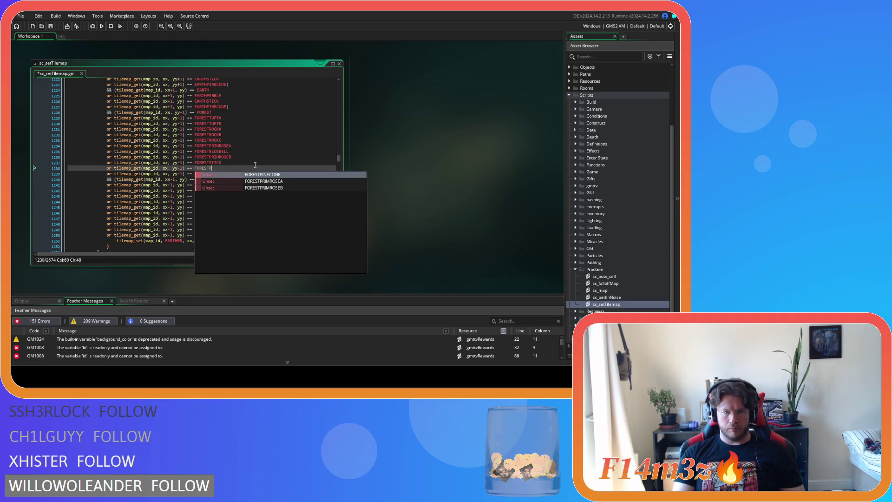
left_click(237, 229)
key("ctrl+d")
key("BackSpace")
key("BackSpace")
key("BackSpace")
type("PINECONE")
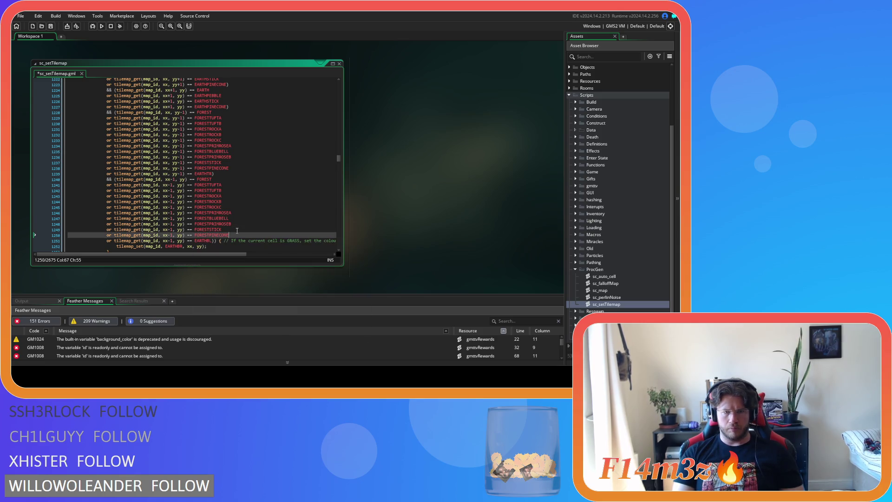
scroll(232, 227, "down", 10)
key("ctrl+s")
- Scroll to the forest 'check up and up right' block and select its FORESTSTICK check
scroll(226, 168, "down", 8)
scroll(229, 159, "down", 11)
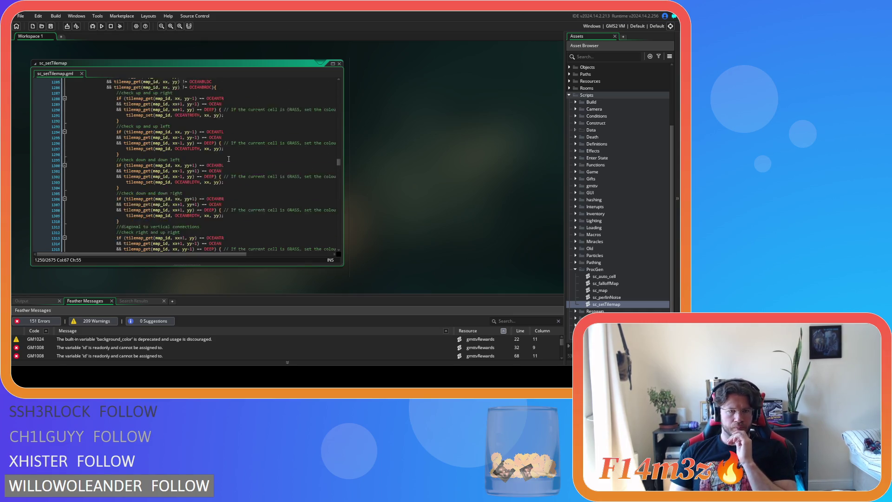
scroll(229, 159, "down", 12)
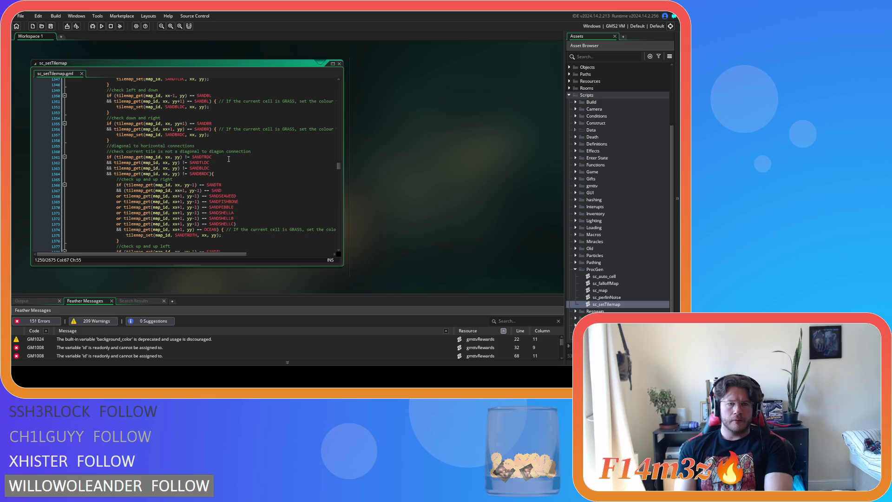
scroll(216, 161, "down", 2)
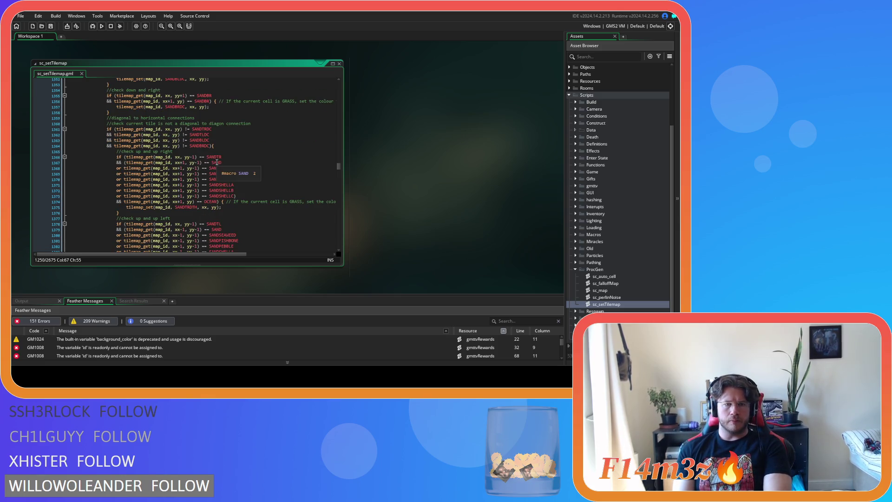
scroll(279, 161, "down", 1)
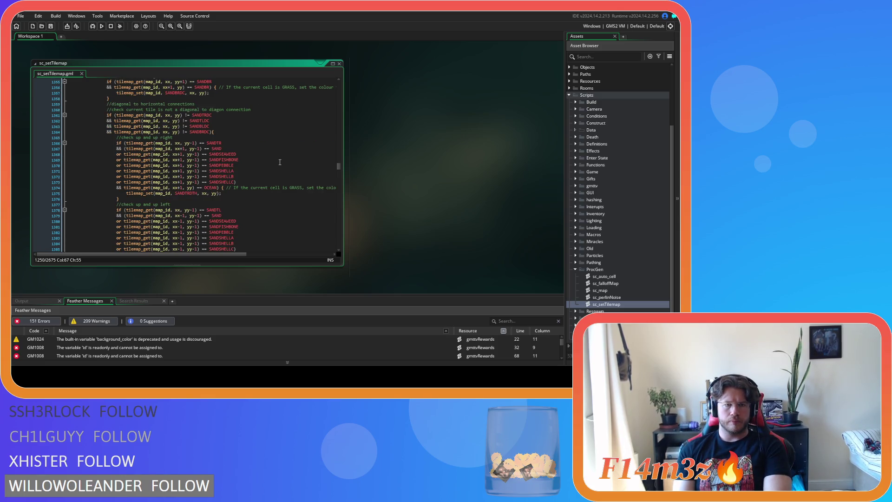
scroll(279, 161, "down", 7)
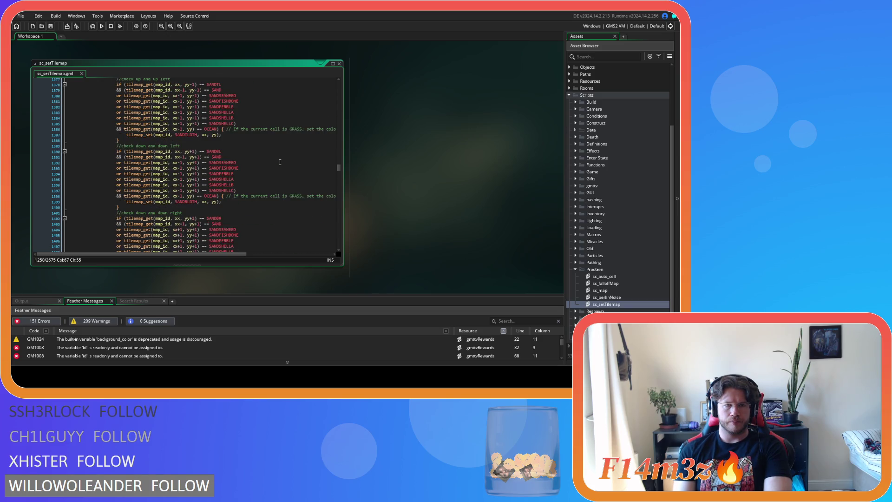
scroll(280, 162, "down", 8)
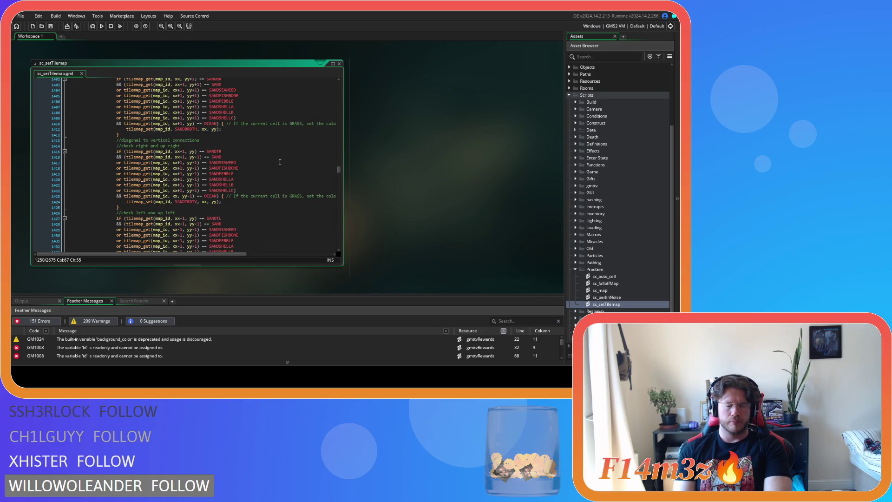
scroll(280, 162, "down", 5)
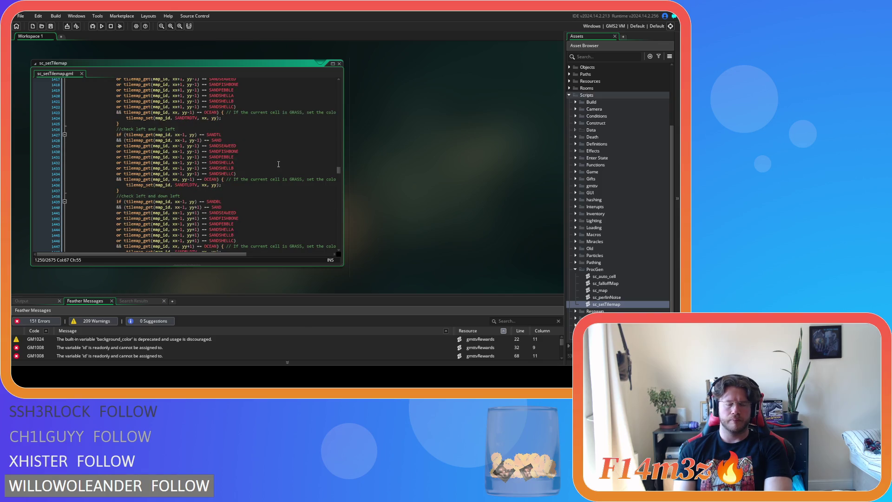
scroll(278, 164, "down", 13)
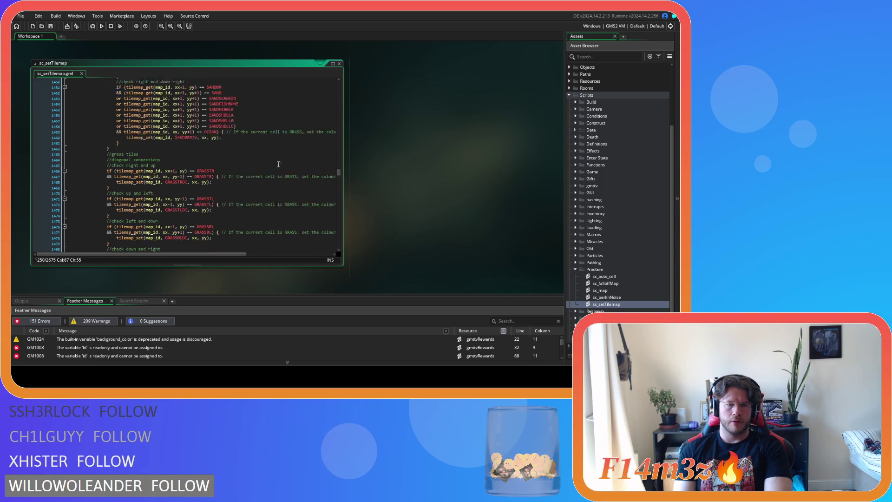
scroll(279, 164, "down", 7)
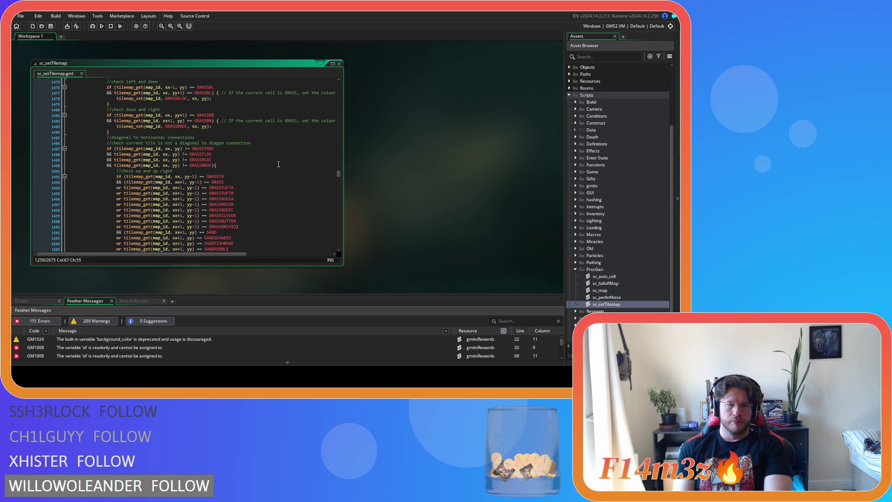
scroll(279, 164, "down", 17)
scroll(278, 164, "down", 20)
scroll(278, 164, "down", 16)
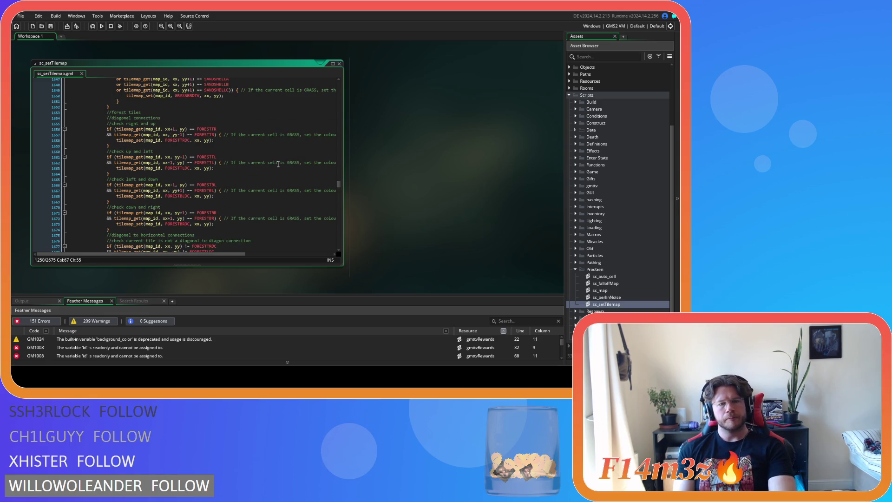
scroll(278, 164, "down", 4)
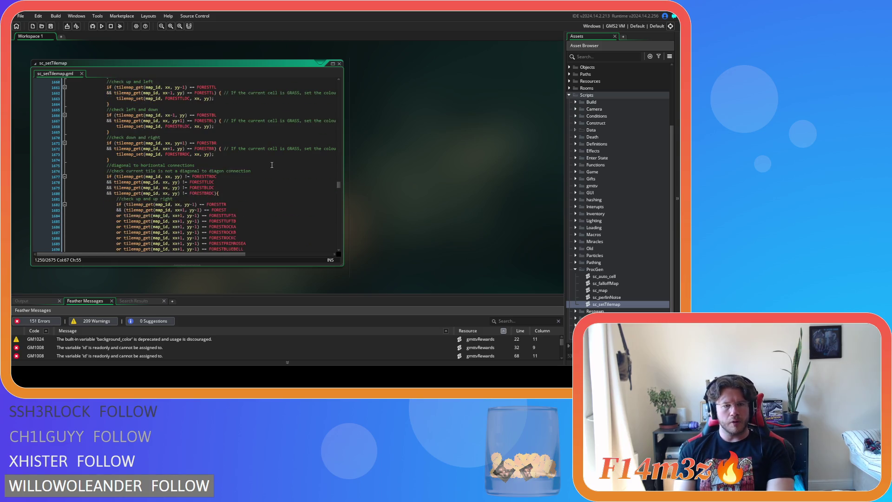
scroll(272, 165, "down", 4)
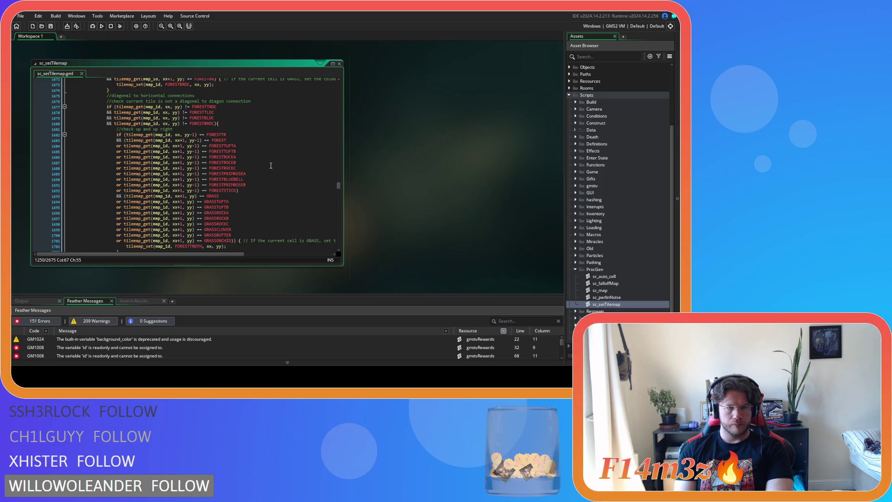
scroll(271, 165, "down", 3)
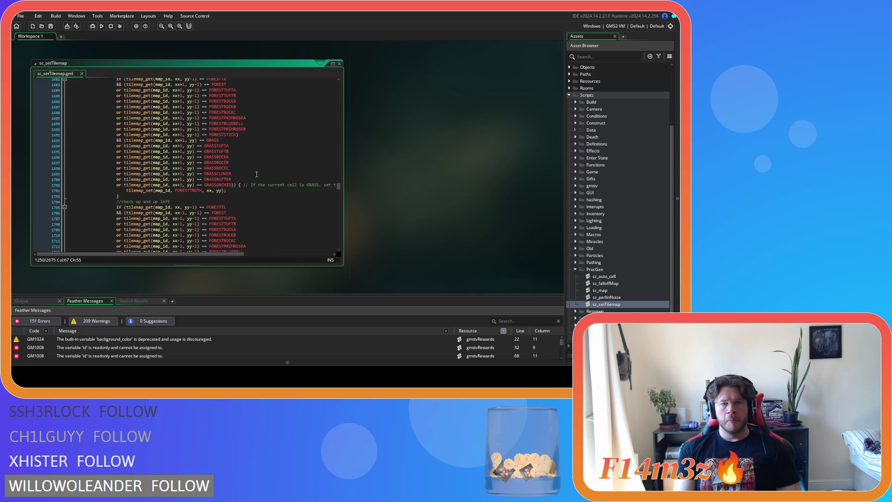
scroll(257, 174, "up", 2)
left_click_drag(238, 162, 117, 165)
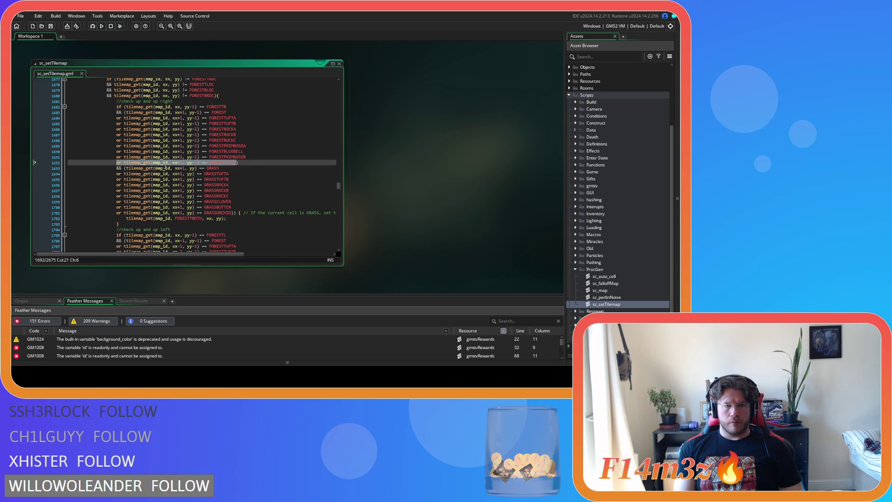
- In the up and up-right block, add a FORESTPINECONE check below the FORESTSTICK line
key("ctrl+c")
left_click(236, 164)
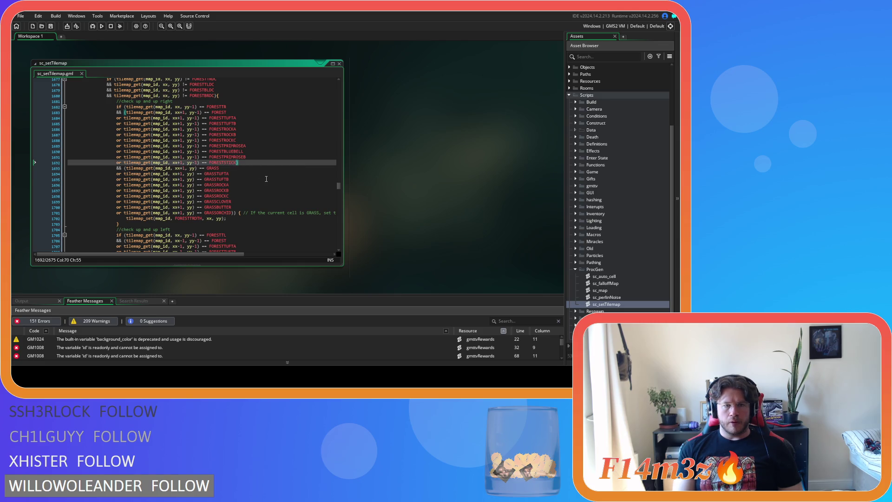
key("Return")
key("ctrl+v")
key("BackSpace")
key("BackSpace")
key("BackSpace")
key("BackSpace")
type("PI")
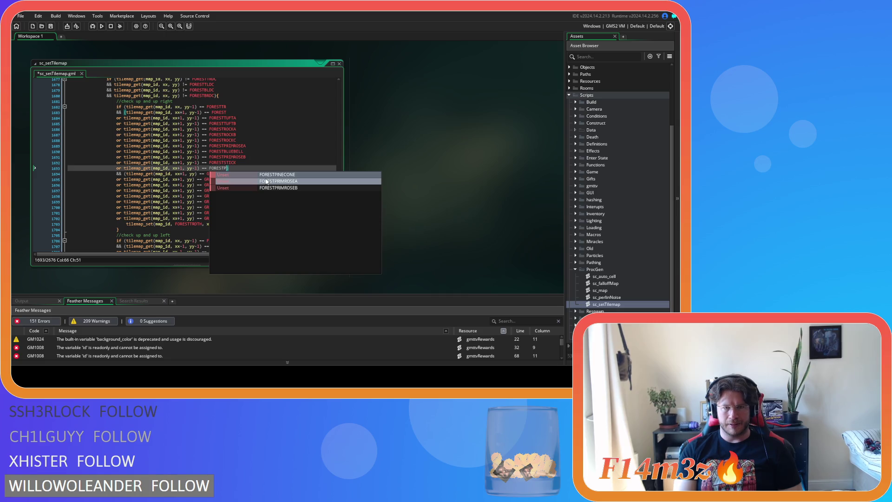
key("Return")
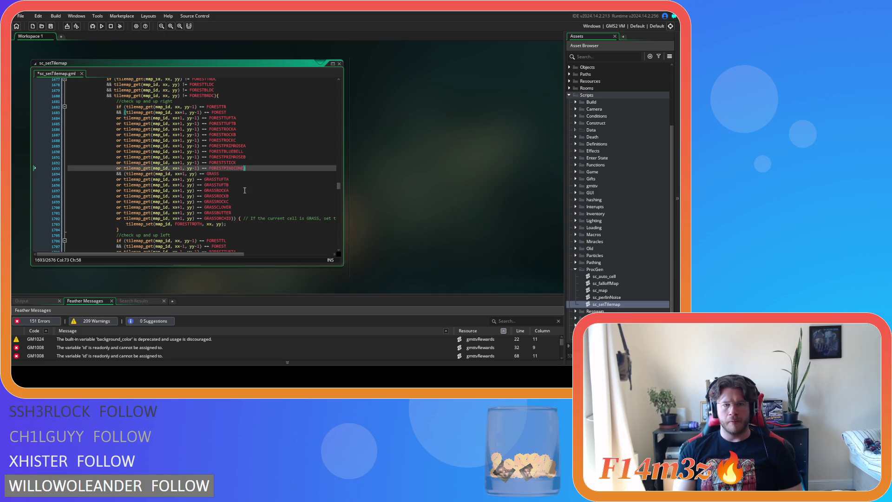
- Duplicate the up-left block's FORESTSTICK check as a FORESTPINECONE check
scroll(251, 210, "down", 7)
left_click_drag(240, 185, 117, 188)
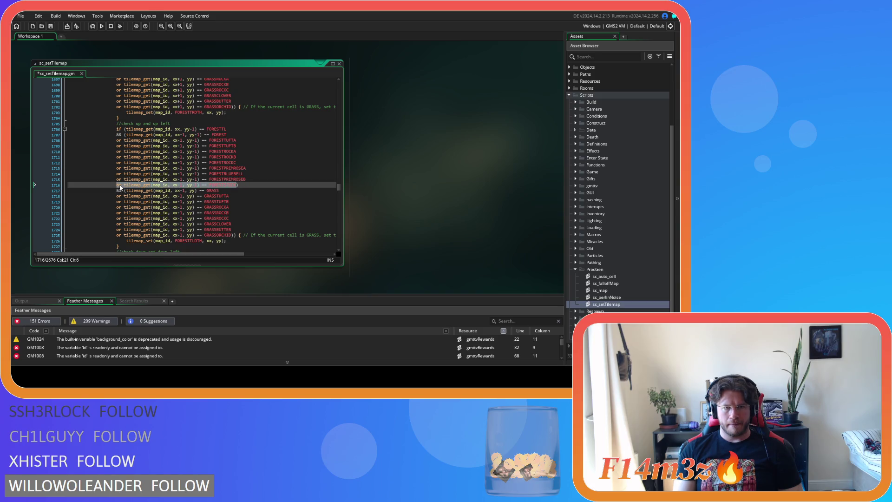
scroll(228, 188, "up", 4)
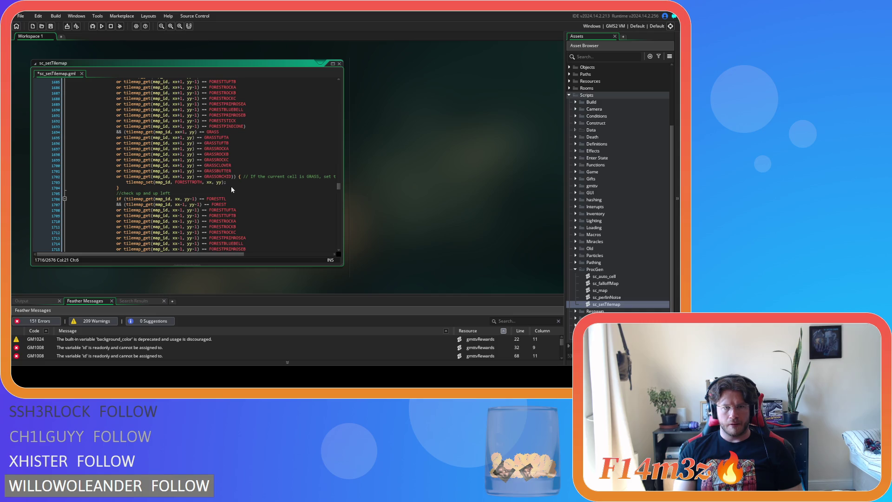
scroll(232, 189, "down", 5)
key("ctrl+c")
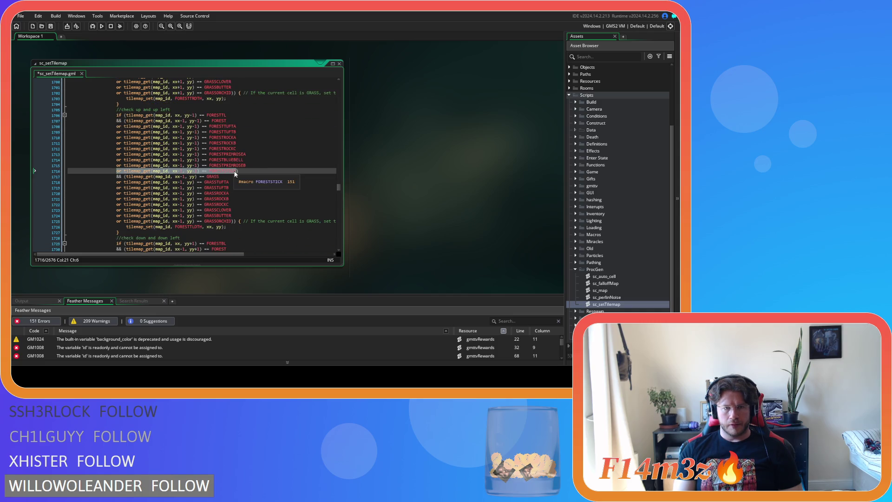
key("Right")
key("Return")
key("ctrl+v")
key("BackSpace")
key("BackSpace")
key("BackSpace")
type("P")
key("Return")
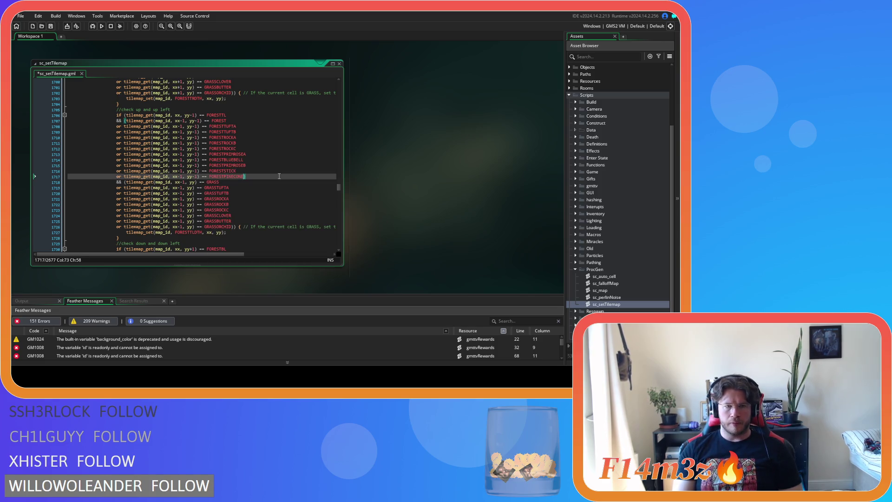
- Add a FORESTPINECONE check under FORESTSTICK in the down-left block
scroll(240, 196, "down", 6)
left_click_drag(238, 194, 116, 194)
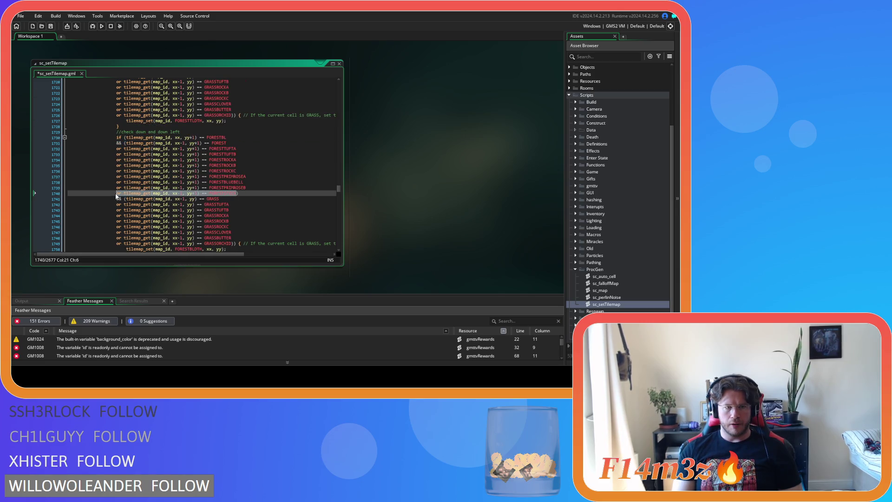
key("ctrl+c")
left_click(236, 193)
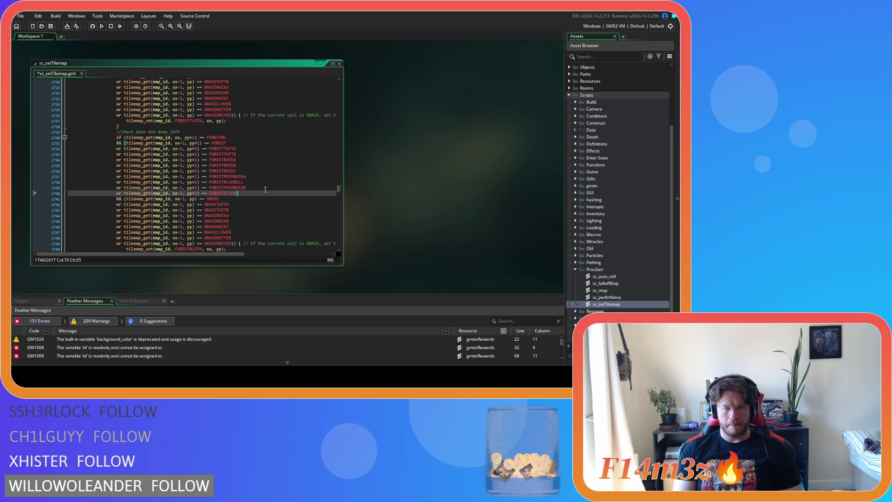
key("Return")
key("ctrl+v")
key("BackSpace")
key("BackSpace")
key("BackSpace")
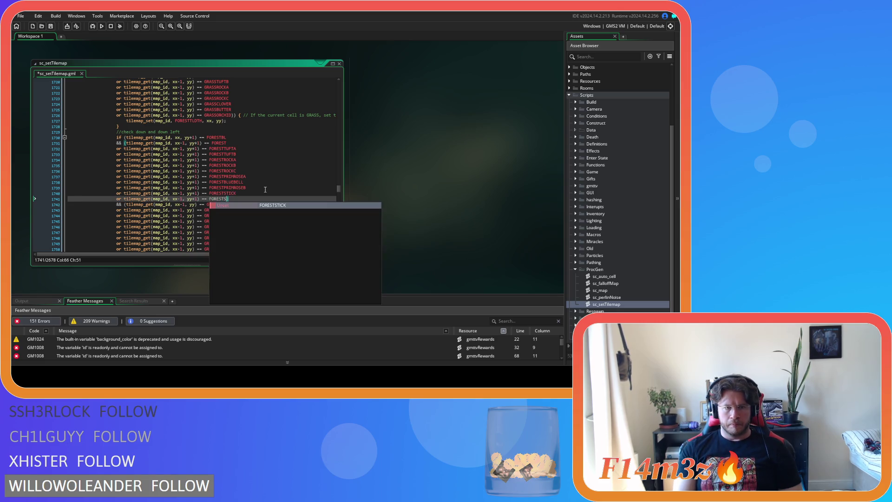
type("P")
key("Return")
- Add a FORESTPINECONE check to the down-right block and save sc_setTilemap
scroll(263, 192, "down", 3)
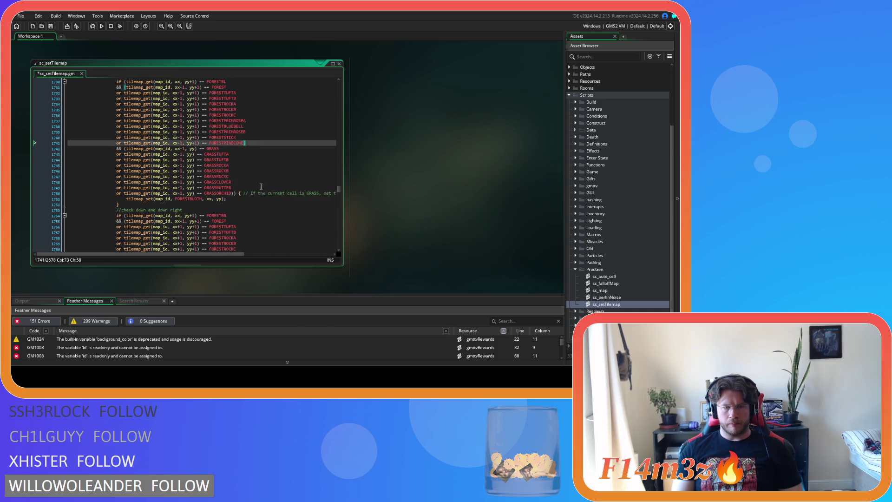
scroll(259, 196, "down", 3)
scroll(258, 196, "down", 3)
left_click_drag(241, 188, 115, 189)
left_click_drag(239, 188, 119, 190)
key("ctrl+c")
left_click(237, 188)
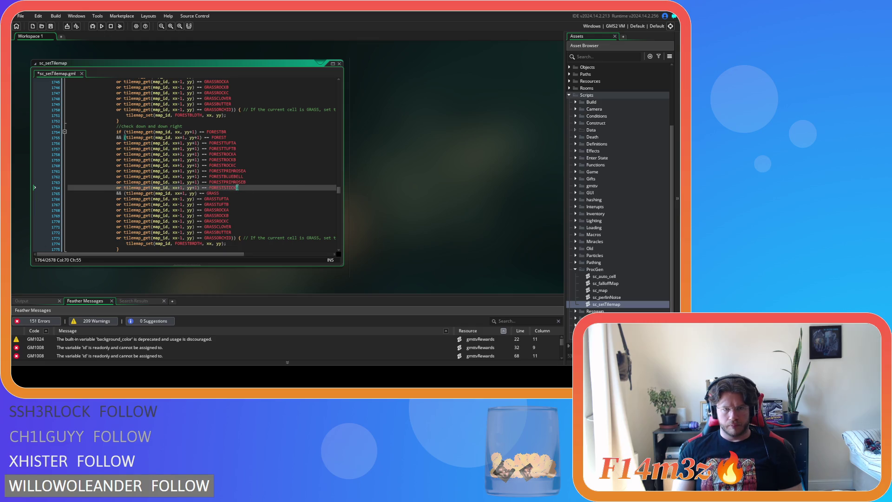
key("Return")
key("ctrl+v")
key("BackSpace")
key("BackSpace")
key("BackSpace")
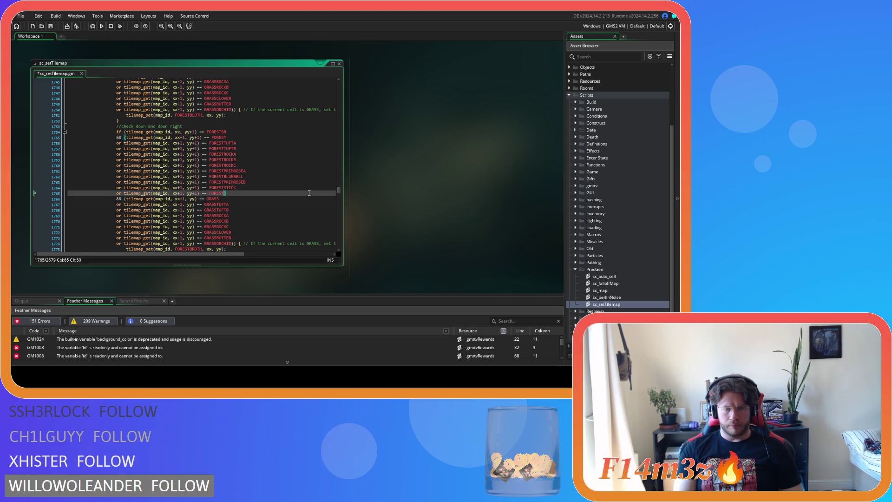
type("P")
key("Return")
key("ctrl+s")
scroll(293, 200, "down", 4)
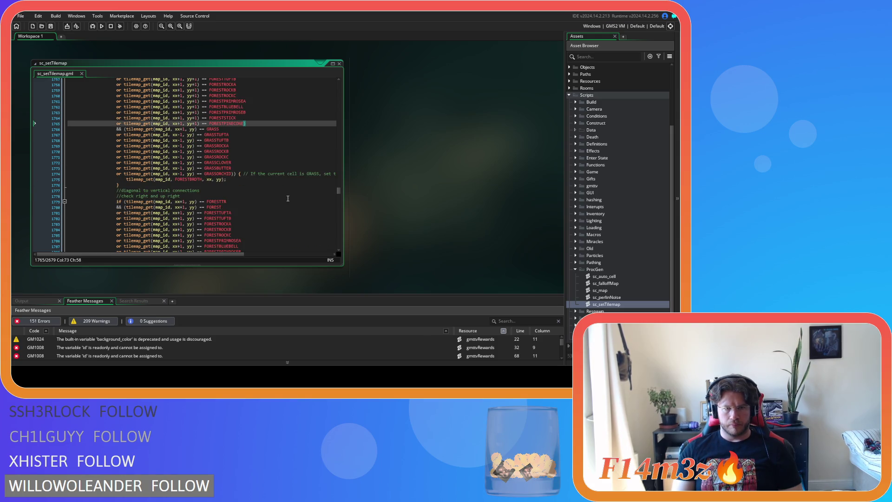
scroll(287, 198, "down", 3)
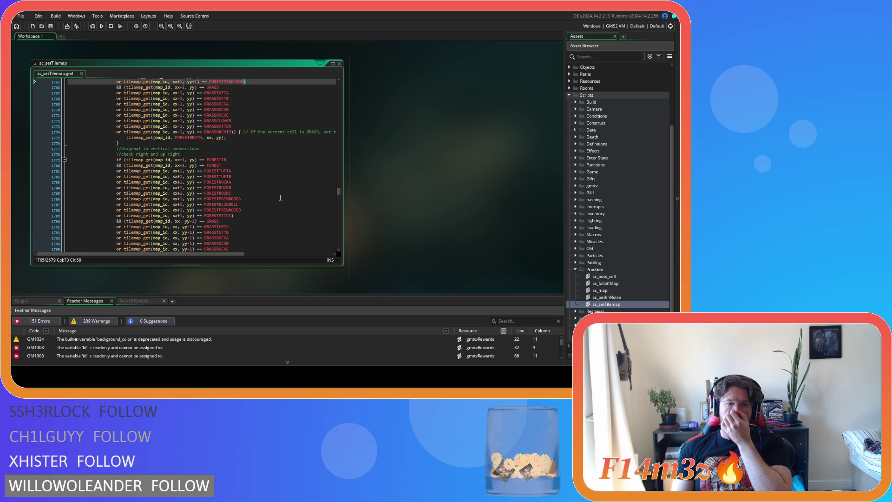
- Add a FORESTPINECONE check under FORESTSTICK in the right and up-right block
left_click_drag(234, 216, 119, 219)
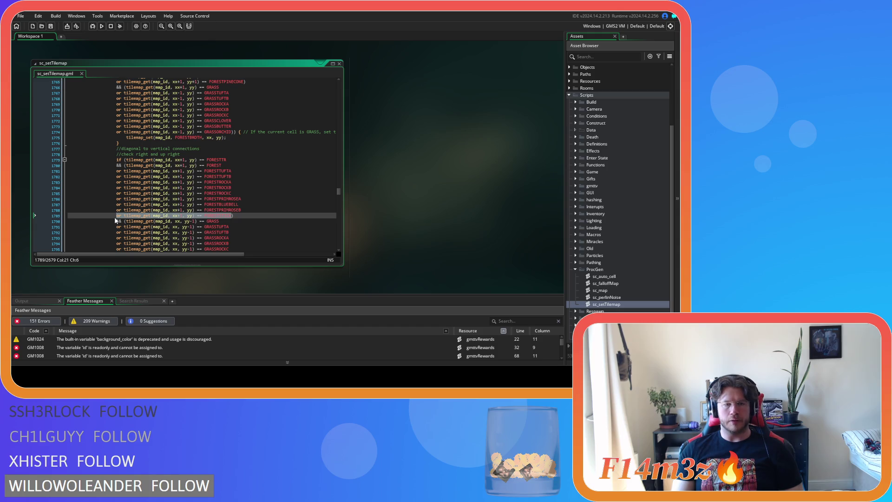
key("ctrl+v")
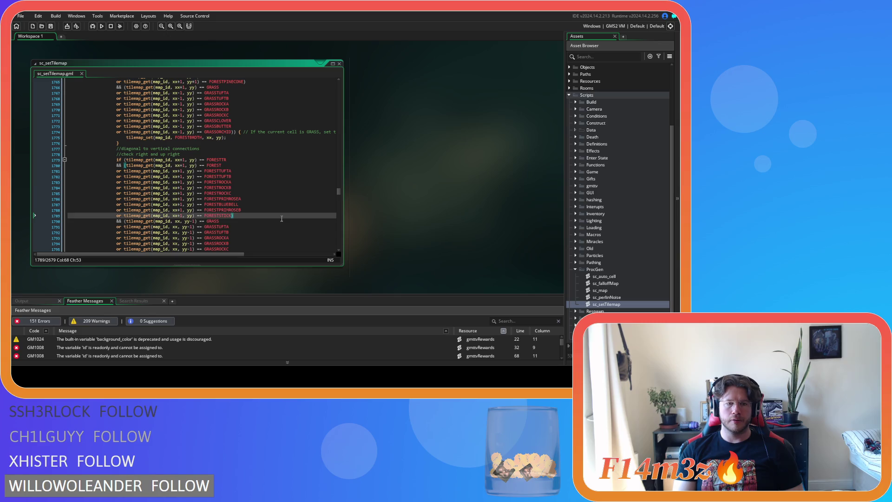
key("Left")
key("Return")
key("ctrl+v")
key("BackSpace")
key("BackSpace")
key("BackSpace")
type("P")
key("Return")
- Duplicate the left and up-left block's FORESTSTICK check as a FORESTPINECONE check
scroll(281, 218, "down", 6)
scroll(281, 219, "down", 2)
scroll(260, 212, "down", 2)
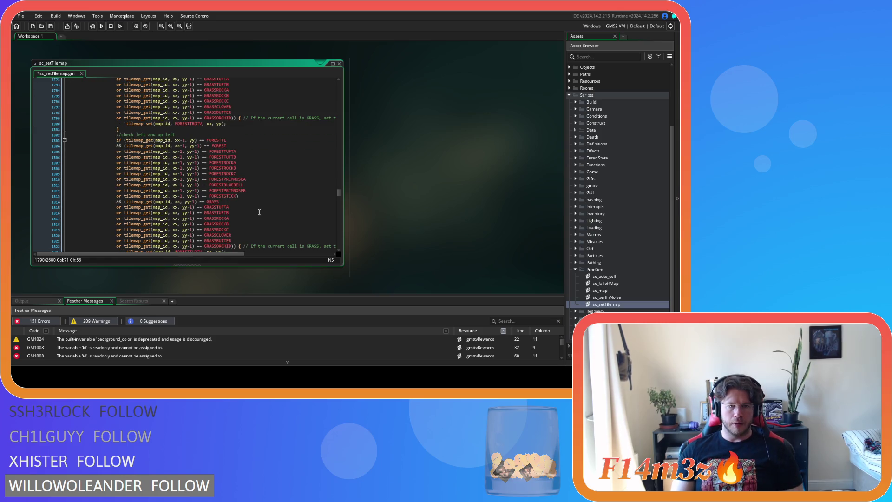
left_click(235, 196)
key("ctrl+shift+Left")
key("ctrl+shift+Left")
key("ctrl+shift+Left")
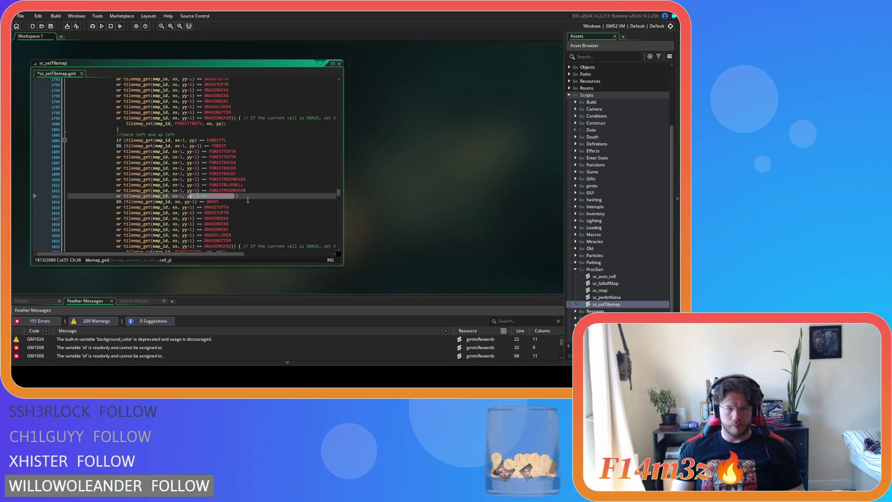
key("ctrl+shift+Left")
key("ctrl+shift+Left")
key("ctrl+shift+Left")
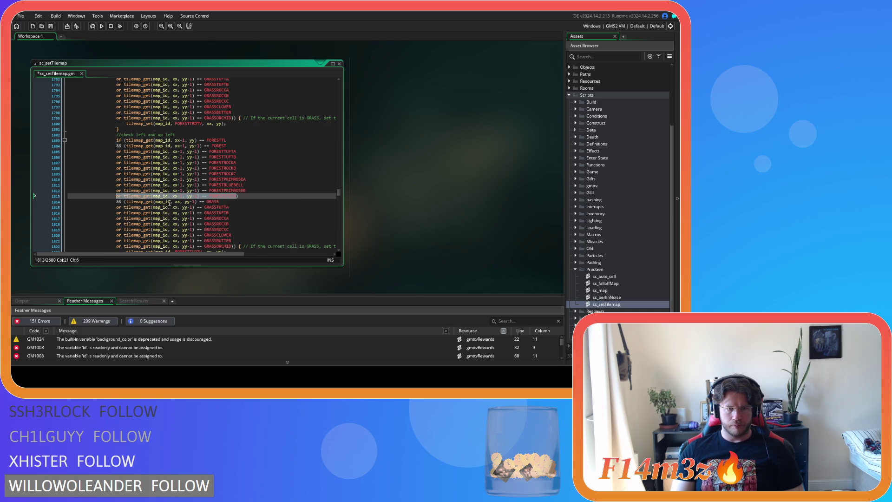
key("ctrl+c")
key("Right")
key("Return")
key("ctrl+v")
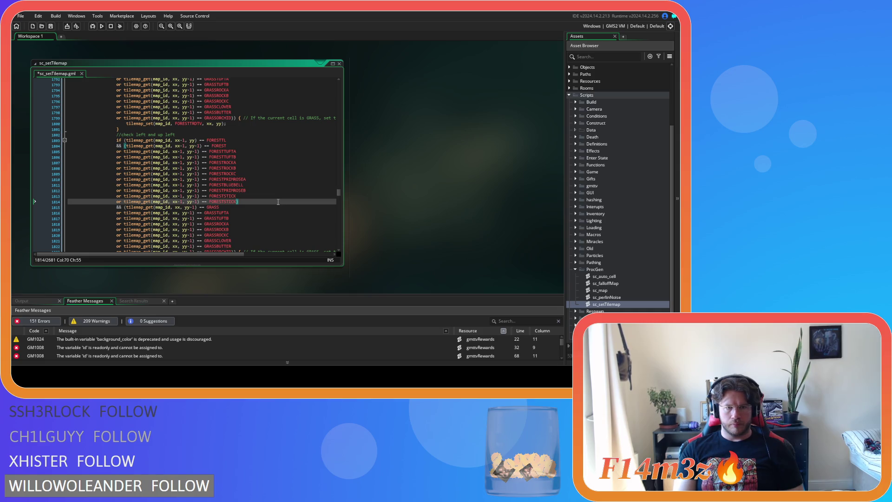
key("BackSpace")
key("BackSpace")
key("BackSpace")
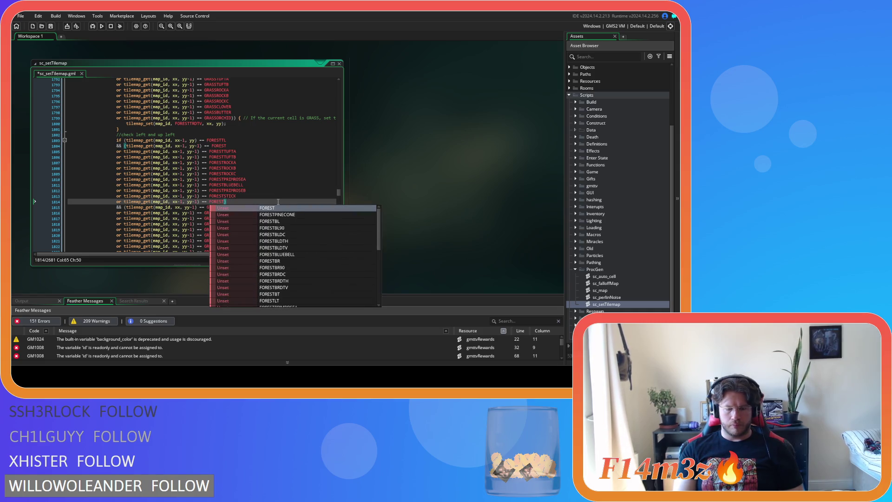
type("P")
key("Return")
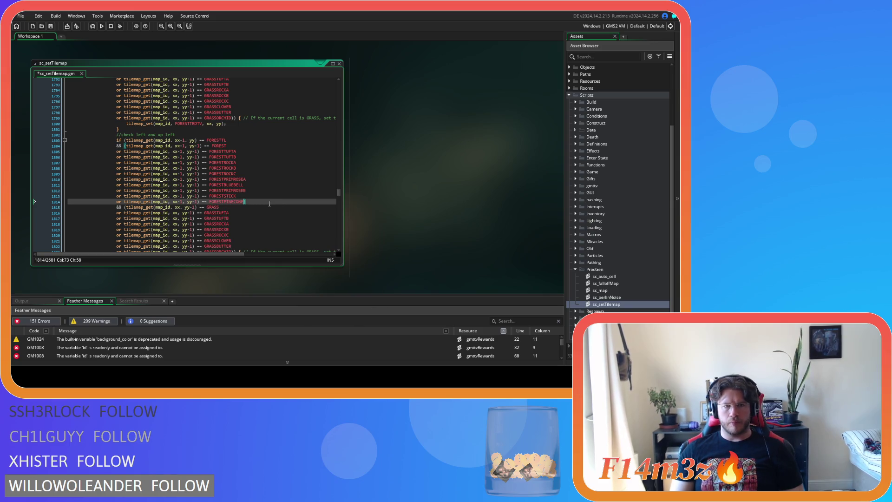
- Insert a FORESTPINECONE condition after the FORESTSTICK condition on line 1837
scroll(251, 216, "down", 2)
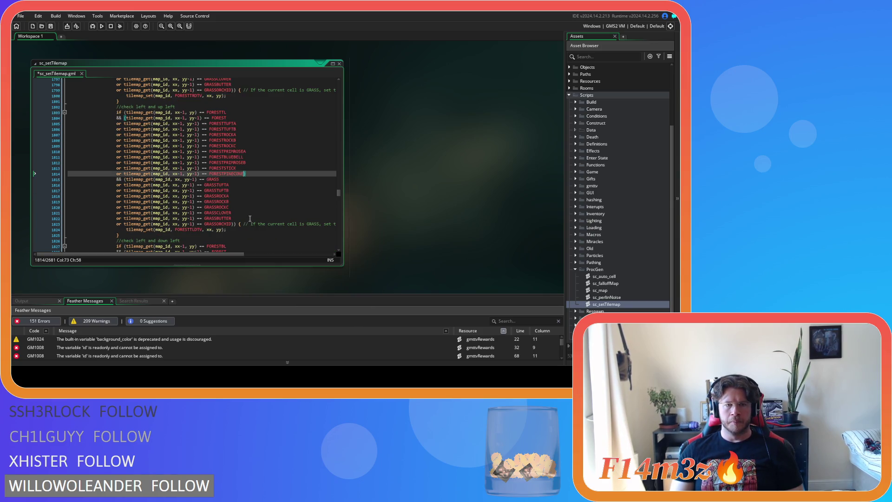
scroll(250, 218, "down", 7)
left_click_drag(237, 191, 116, 193)
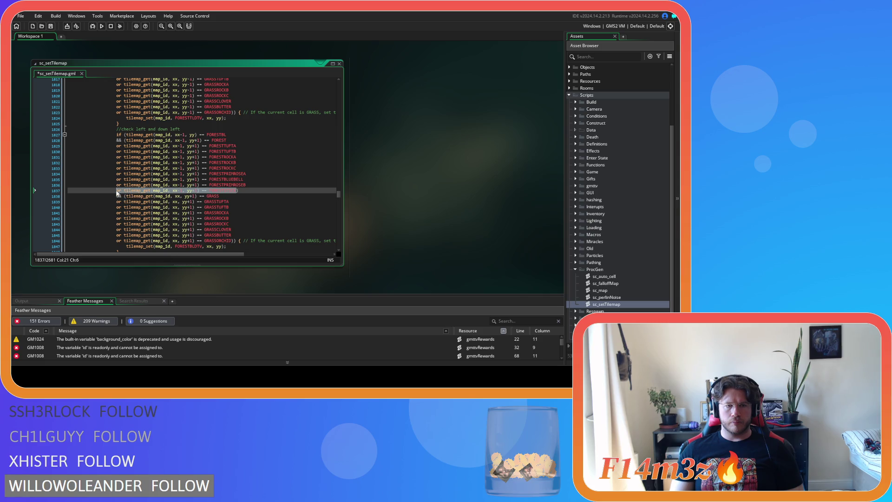
scroll(235, 202, "up", 6)
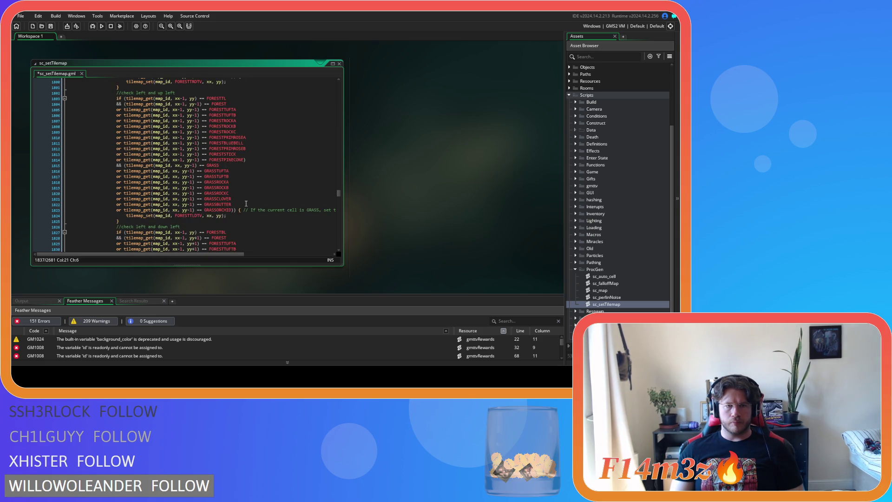
scroll(246, 204, "down", 5)
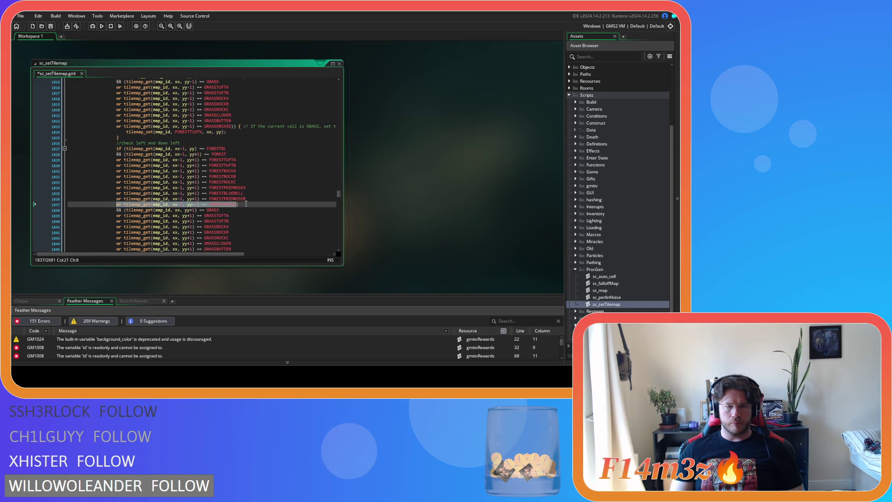
left_click(267, 205)
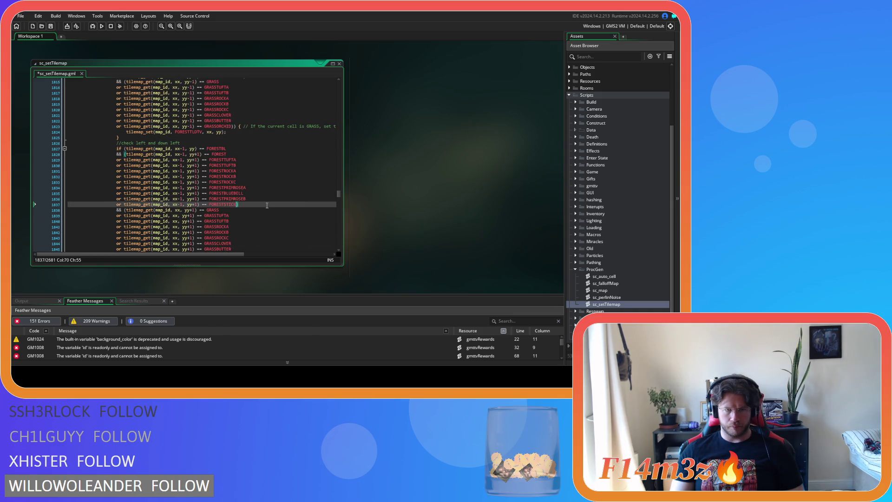
key("Return")
key("ctrl+v")
type("P")
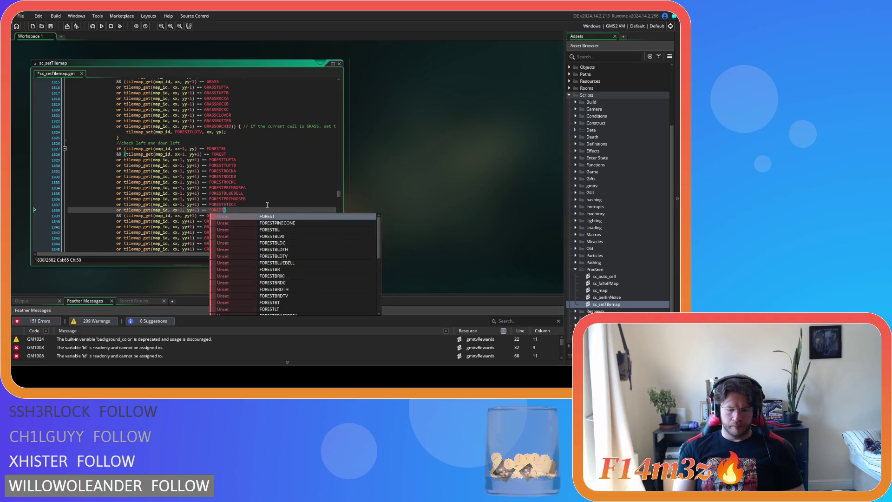
key("Return")
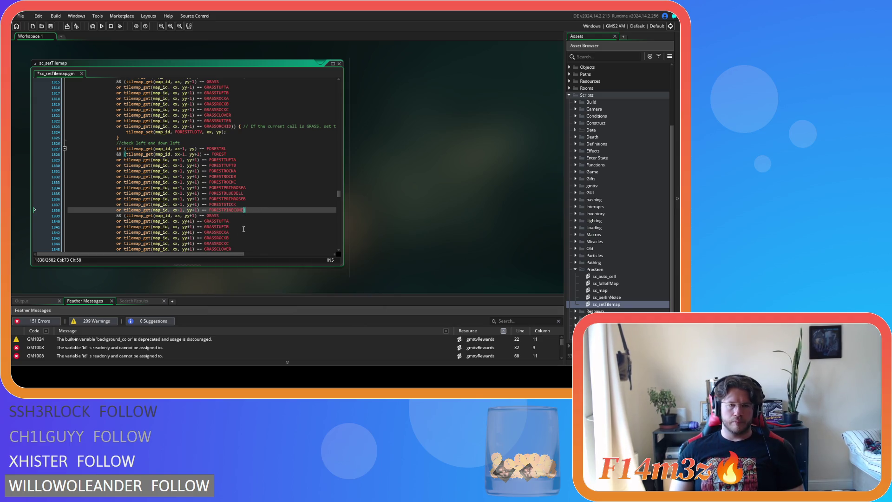
- Add a FORESTPINECONE condition below line 1861's FORESTSTICK check and save the script
scroll(237, 222, "down", 3)
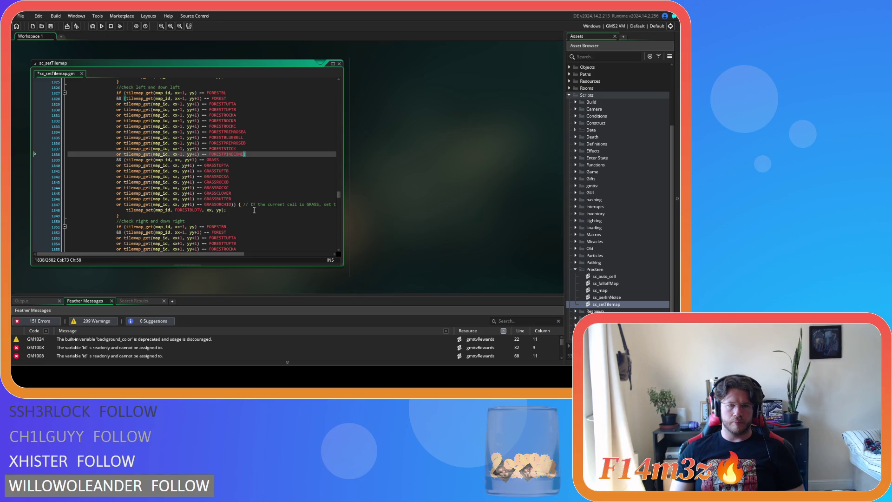
scroll(254, 210, "down", 3)
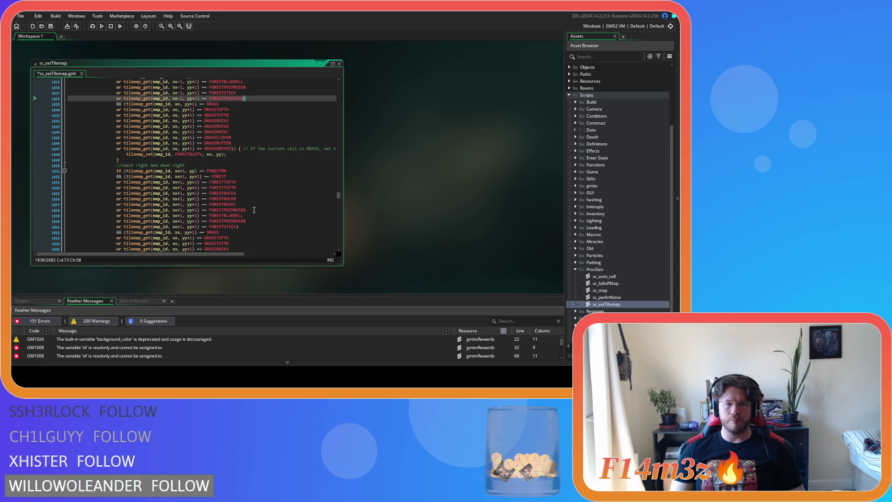
scroll(254, 210, "down", 2)
left_click(236, 200)
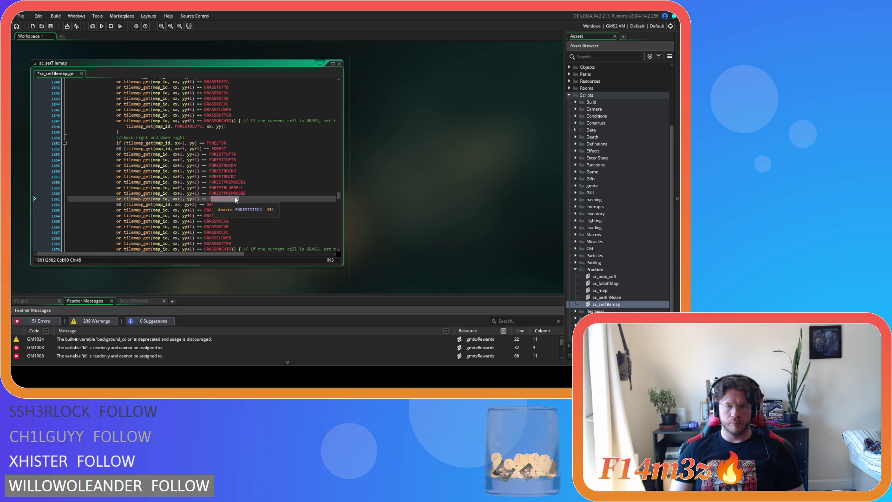
left_click_drag(236, 200, 118, 203)
key("ctrl+c")
key("Right")
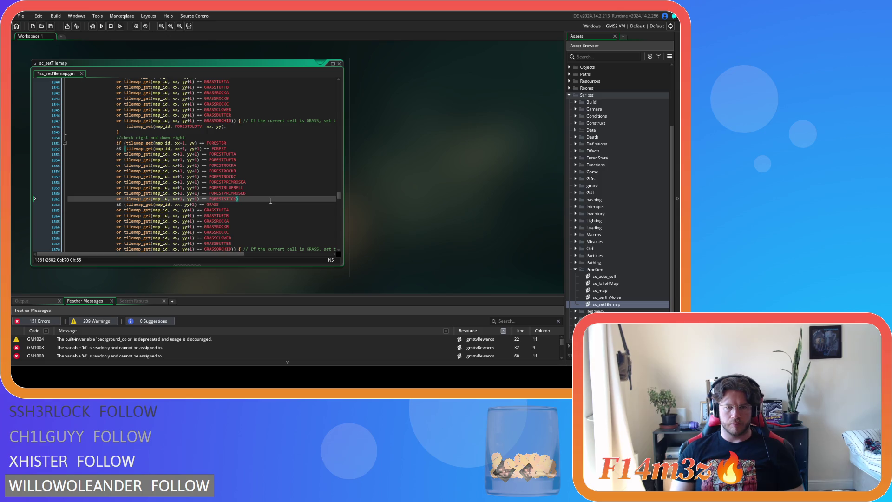
key("Return")
key("ctrl+v")
key("ctrl+shift+Left")
type("FORESTPI")
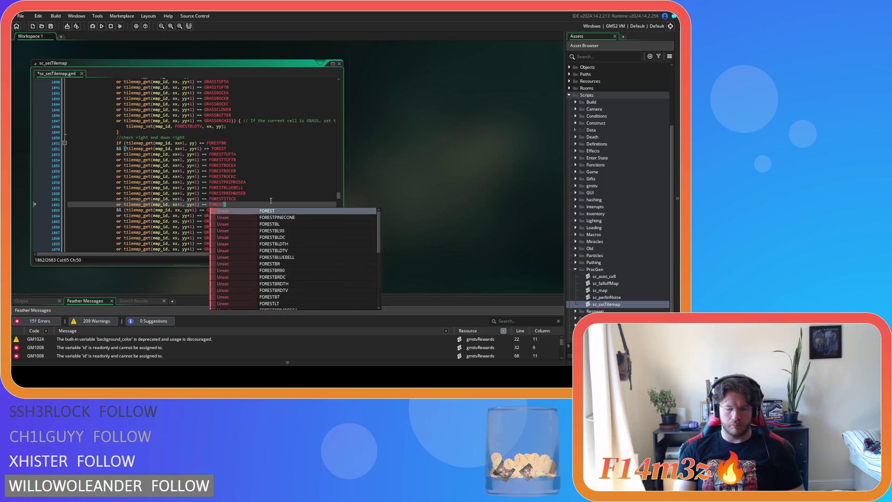
key("Return")
scroll(271, 200, "down", 3)
key("ctrl+s")
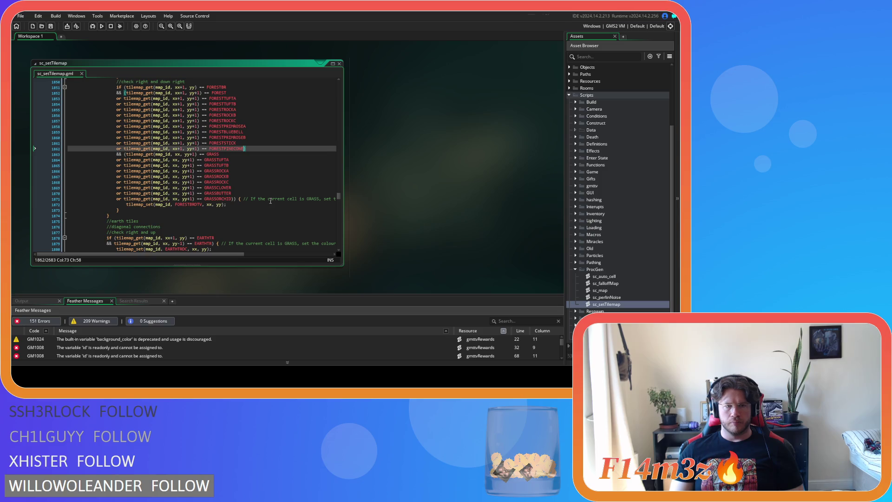
- Add a FORESTPINECONE condition after the FORESTSTICK condition on line 1915
scroll(254, 174, "down", 5)
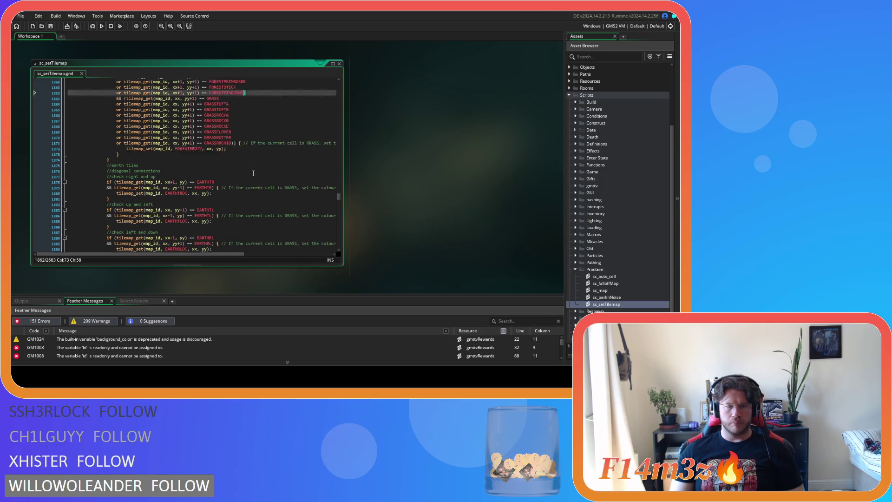
scroll(253, 173, "down", 6)
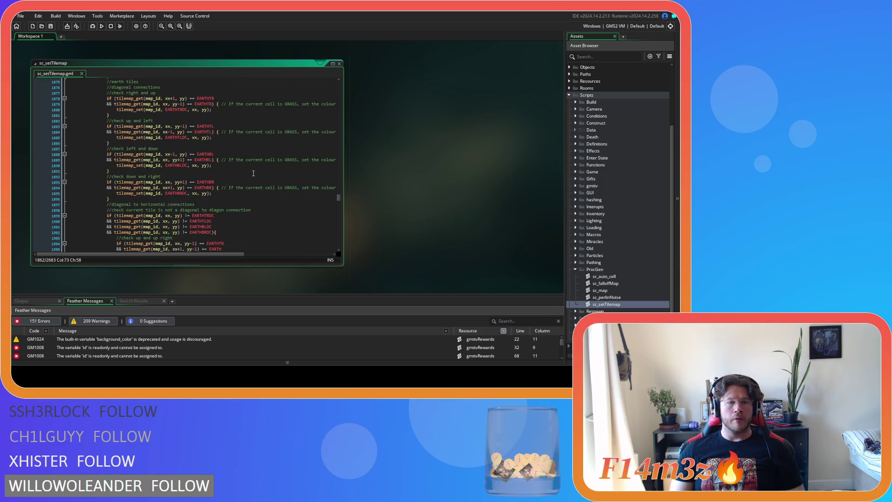
scroll(254, 173, "down", 3)
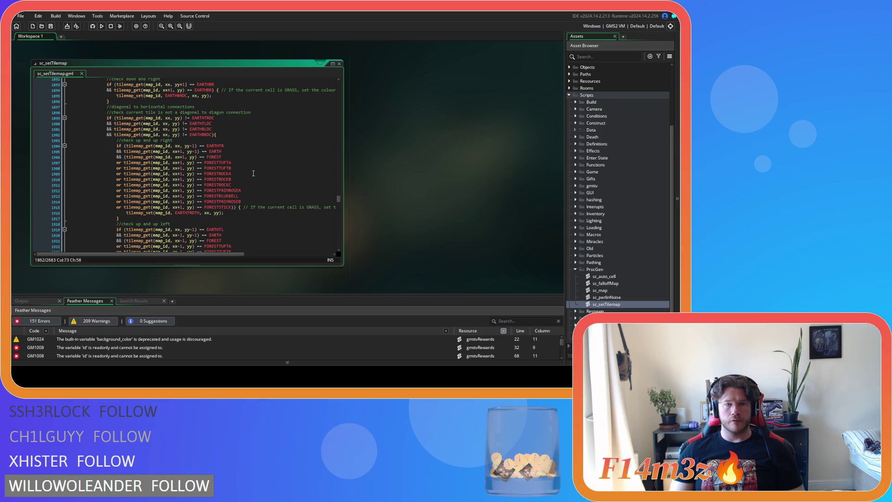
mouse_move(240, 200)
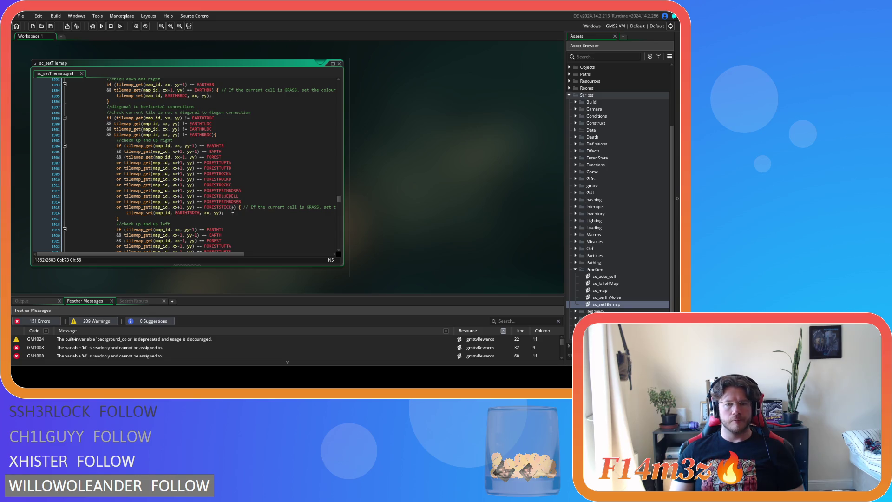
left_click_drag(232, 207, 116, 208)
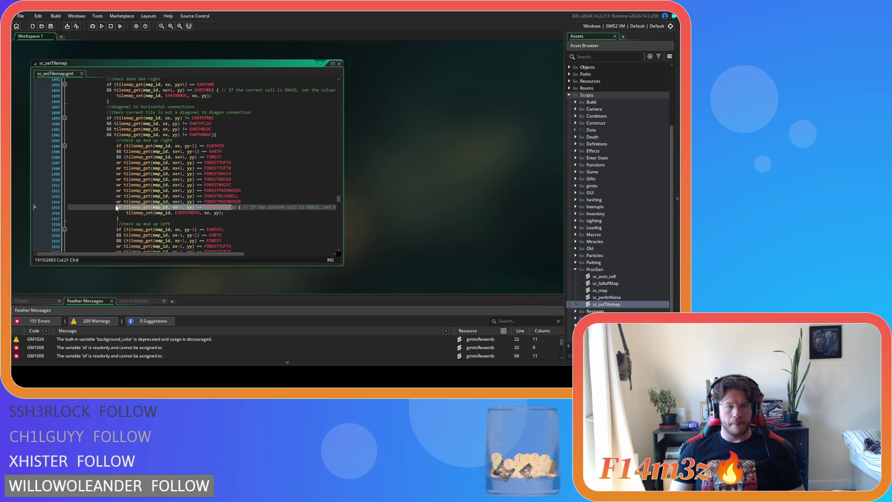
left_click(232, 207)
key("Return")
key("ctrl+v")
key("BackSpace")
key("BackSpace")
key("BackSpace")
type("P")
key("Return")
- Add a FORESTPINECONE condition after the FORESTSTICK condition on line 1931
scroll(279, 210, "down", 5)
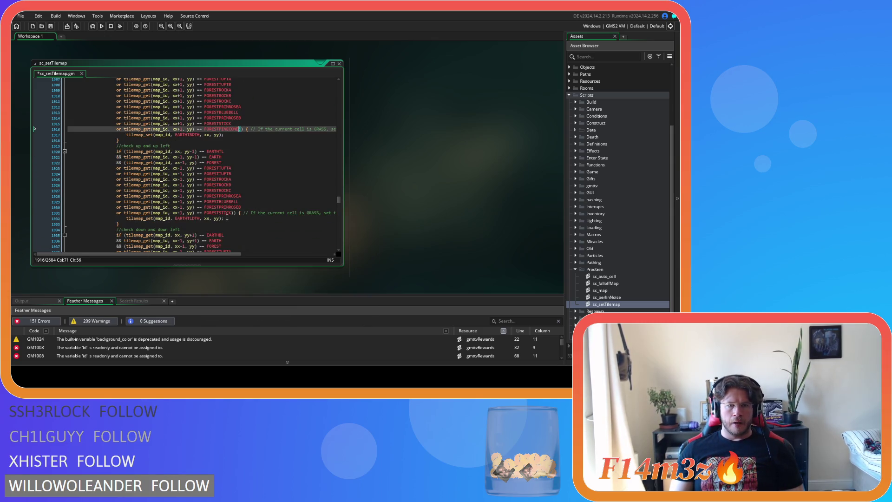
left_click_drag(232, 213, 116, 213)
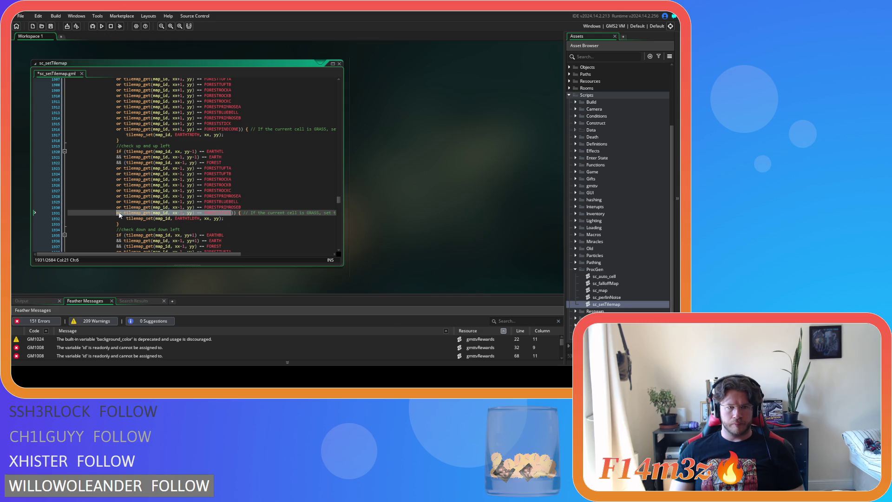
left_click(253, 213)
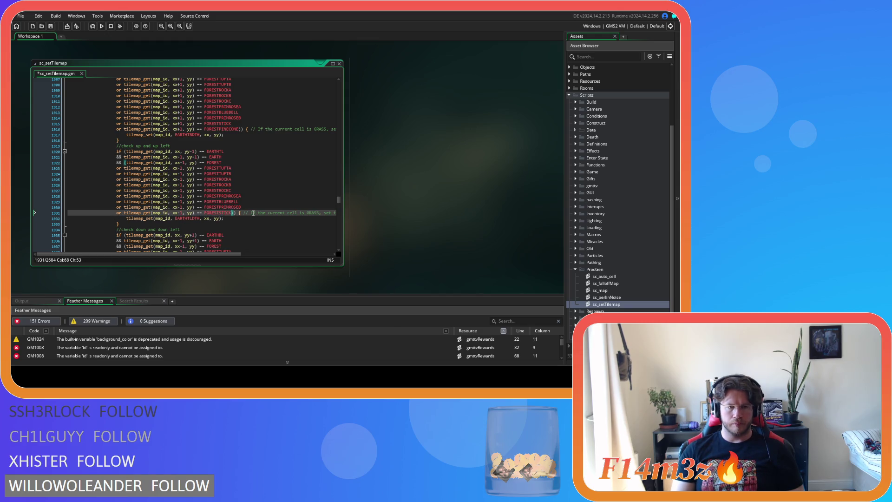
key("Return")
key("ctrl+v")
key("BackSpace")
key("BackSpace")
key("BackSpace")
key("BackSpace")
type("PINECONE")
- Add a FORESTPINECONE condition after the FORESTSTICK condition on line 1947
scroll(246, 212, "down", 5)
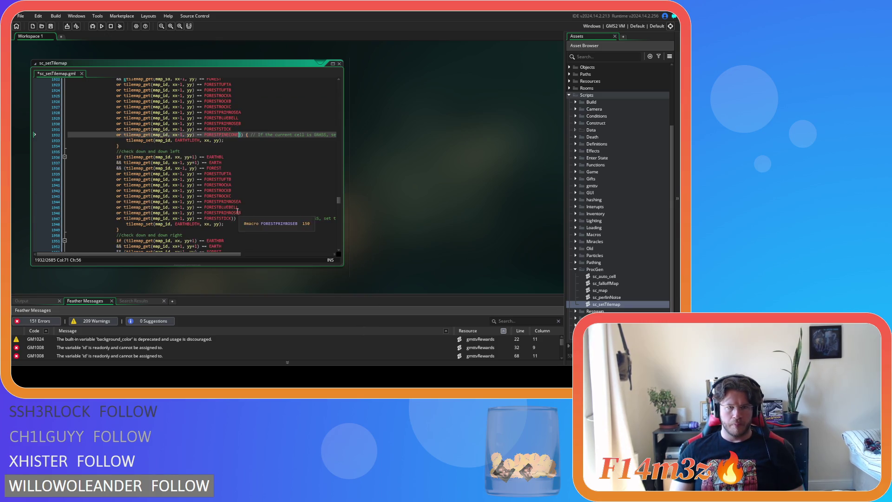
left_click_drag(235, 218, 114, 220)
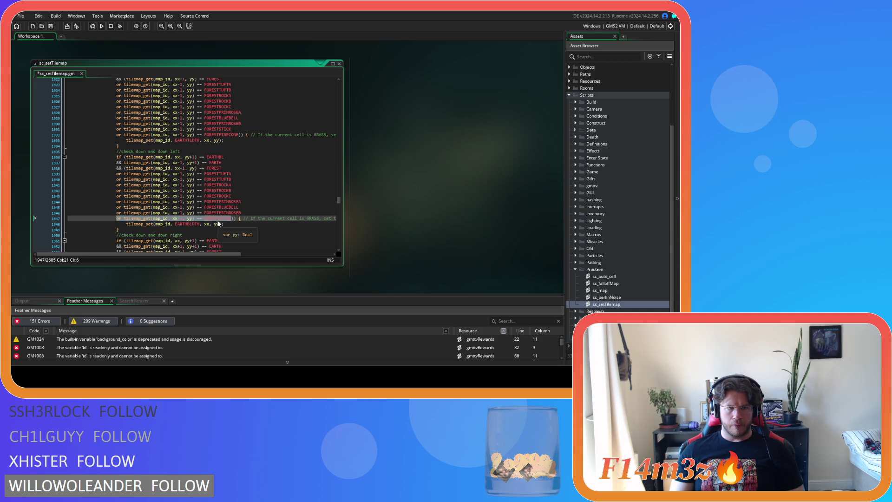
left_click(232, 219)
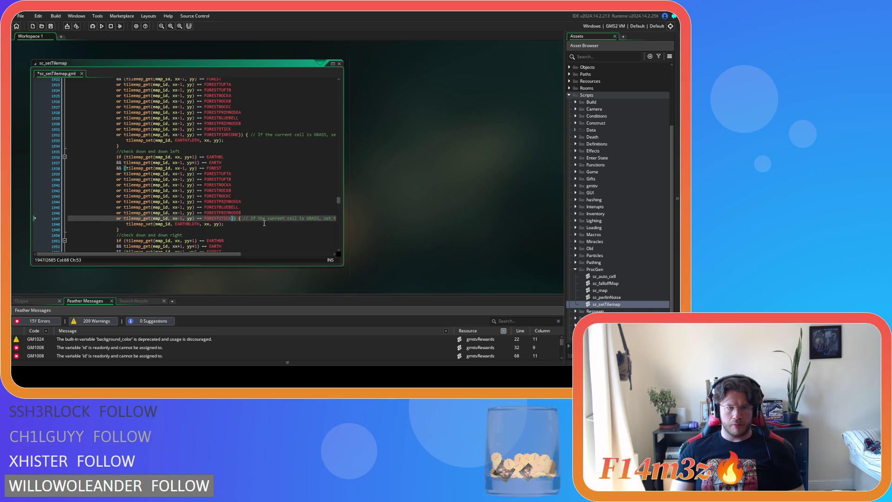
key("Return")
key("ctrl+v")
key("BackSpace")
key("BackSpace")
key("BackSpace")
type("PI")
key("Return")
- Add a FORESTPINECONE condition after the FORESTSTICK condition on line 1963
scroll(237, 221, "down", 5)
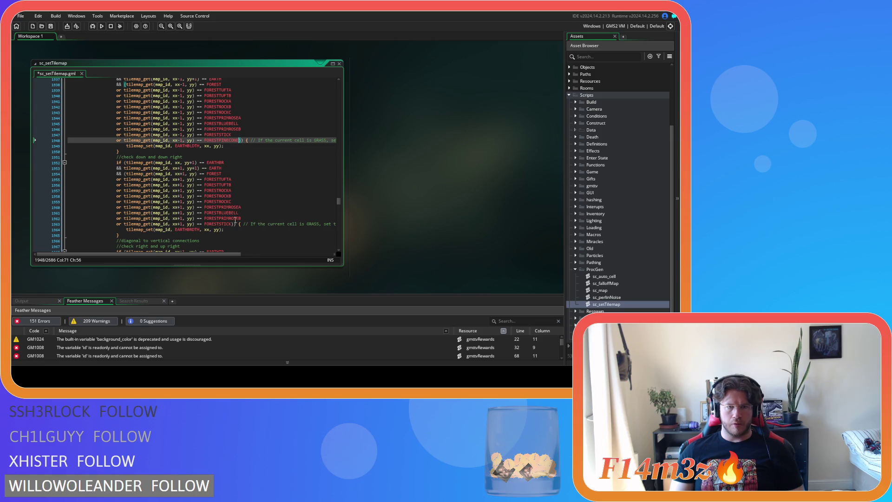
left_click_drag(235, 224, 116, 226)
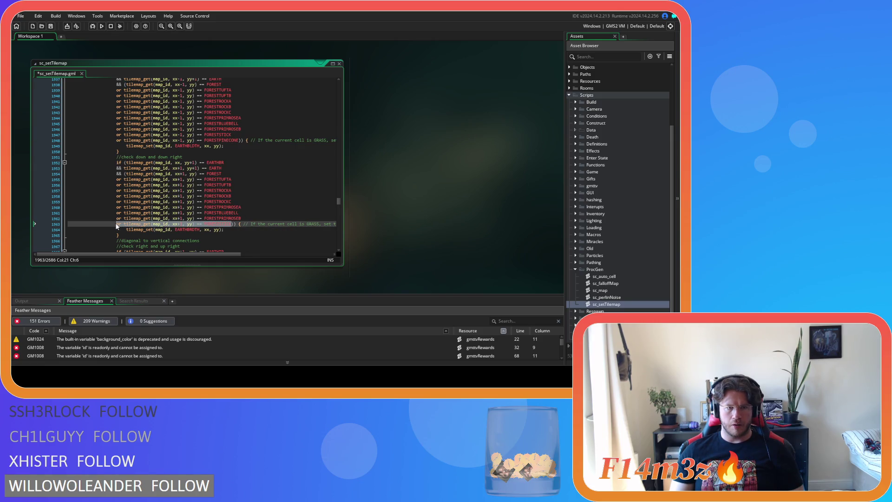
left_click(233, 224)
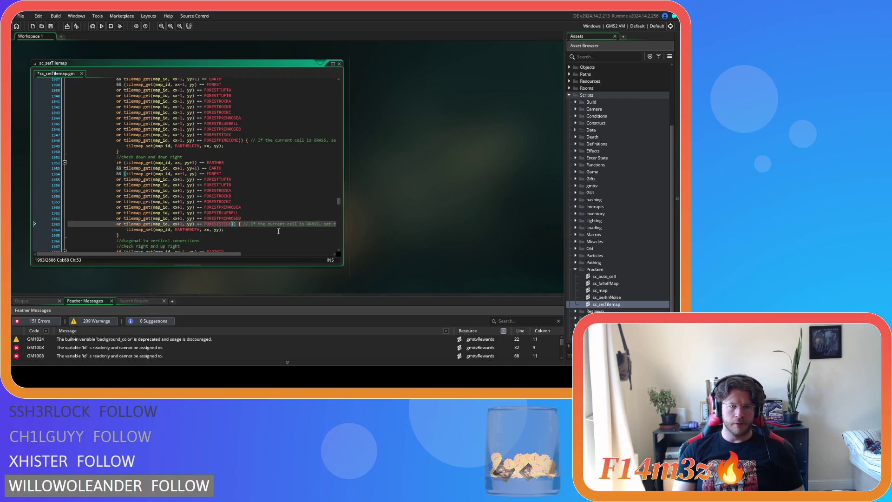
key("Return")
key("ctrl+v")
key("BackSpace")
key("BackSpace")
key("BackSpace")
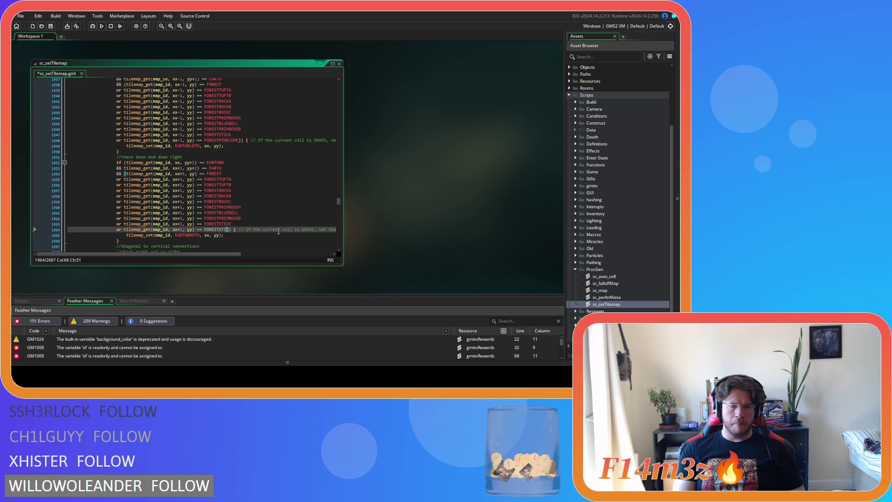
type("P")
key("Return")
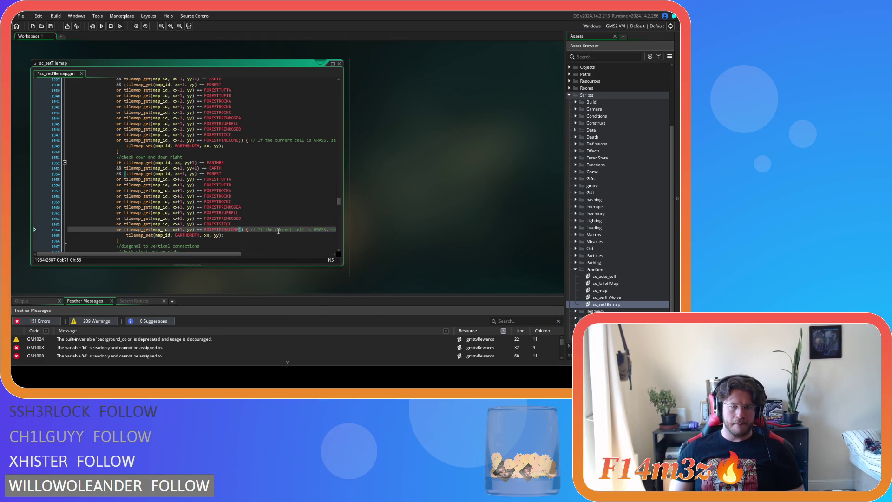
scroll(241, 231, "down", 5)
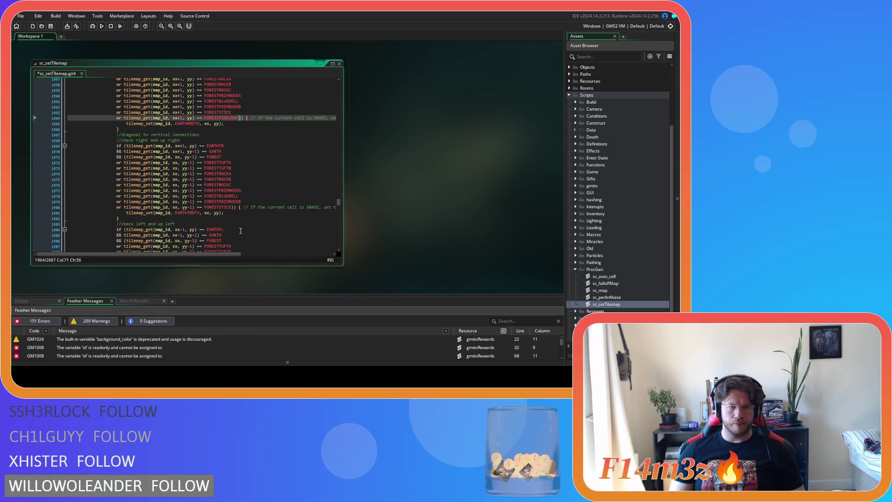
- Duplicate the FORESTSTICK condition on line 1980 as a FORESTPINECONE check below it
left_click_drag(232, 208, 118, 209)
key("ctrl+c")
left_click(232, 208)
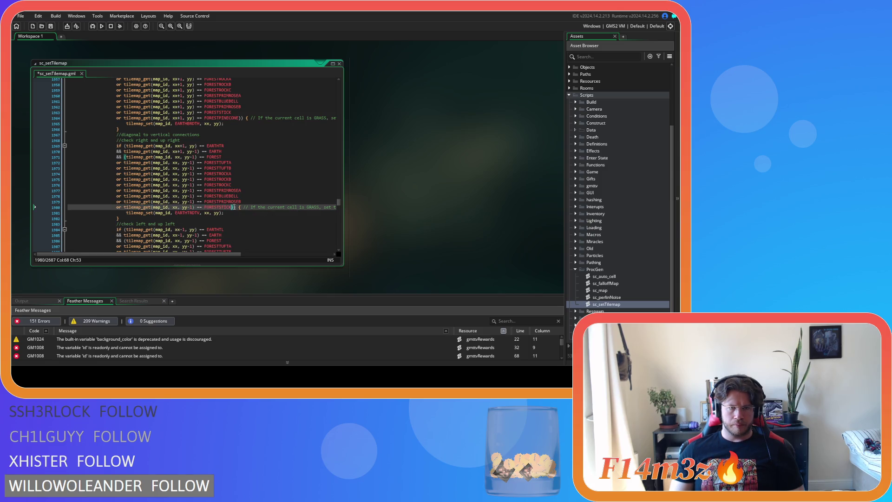
key("Return")
key("ctrl+v")
key("BackSpace")
key("BackSpace")
key("BackSpace")
key("BackSpace")
key("BackSpace")
type("P")
key("Return")
- Add a FORESTPINECONE condition under the FORESTSTICK check on line 1996
scroll(269, 209, "down", 4)
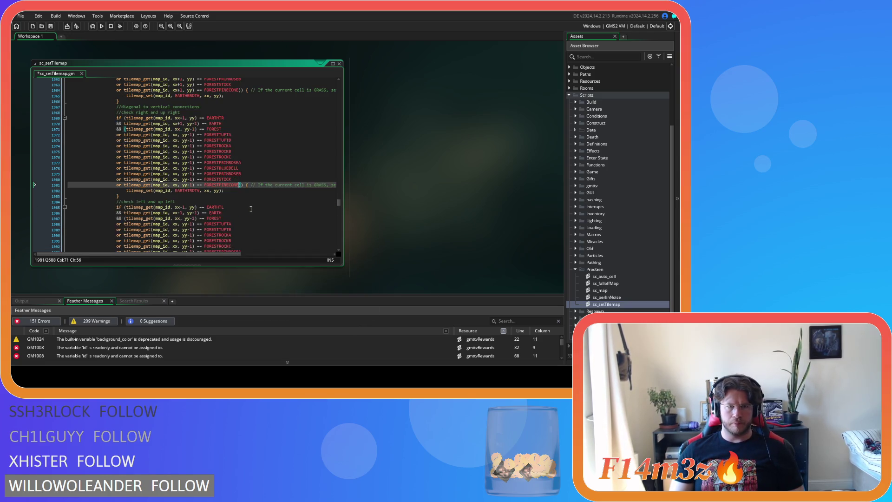
scroll(251, 209, "down", 2)
left_click_drag(232, 199, 117, 199)
key("ctrl+c")
key("Right")
key("Return")
key("ctrl+v")
key("BackSpace")
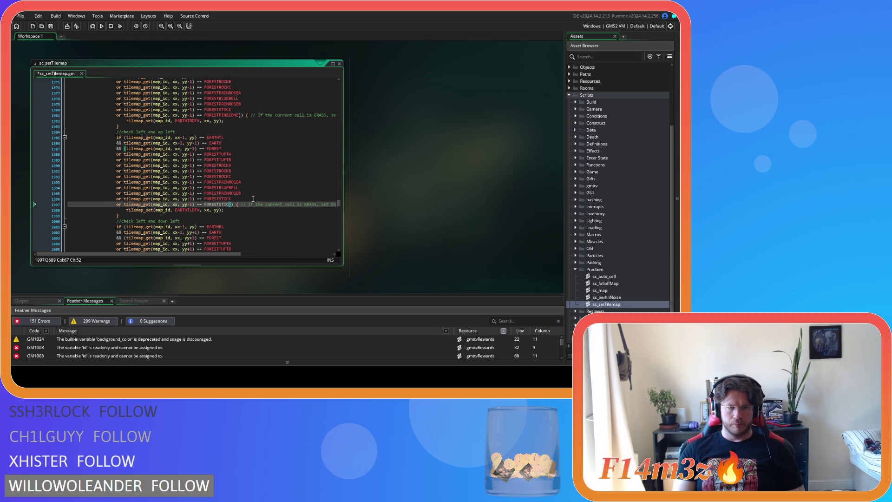
key("BackSpace")
key("BackSpace")
key("BackSpace")
type("P")
key("Return")
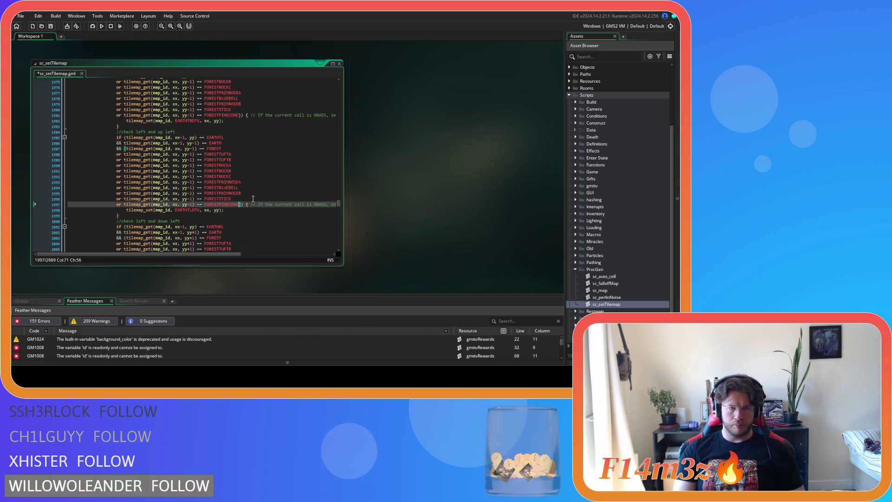
- Insert a FORESTPINECONE copy of the FORESTSTICK condition on line 2012
scroll(253, 199, "down", 5)
mouse_move(231, 205)
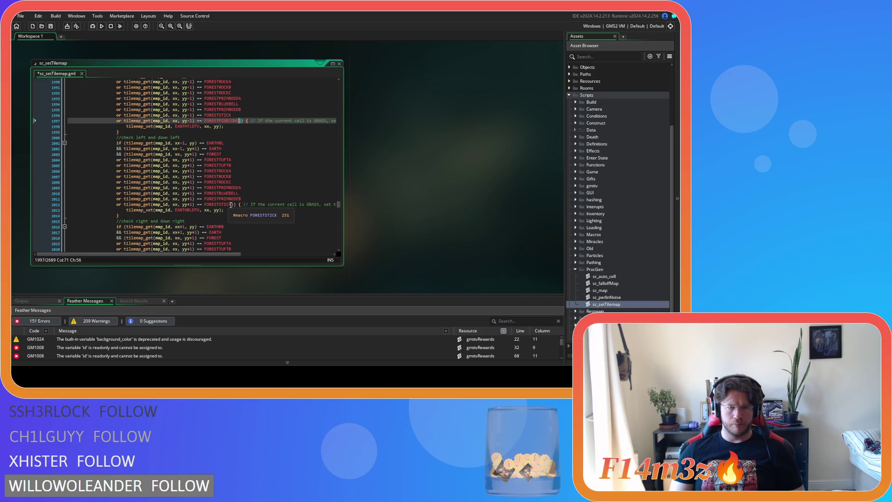
left_click_drag(231, 204, 117, 205)
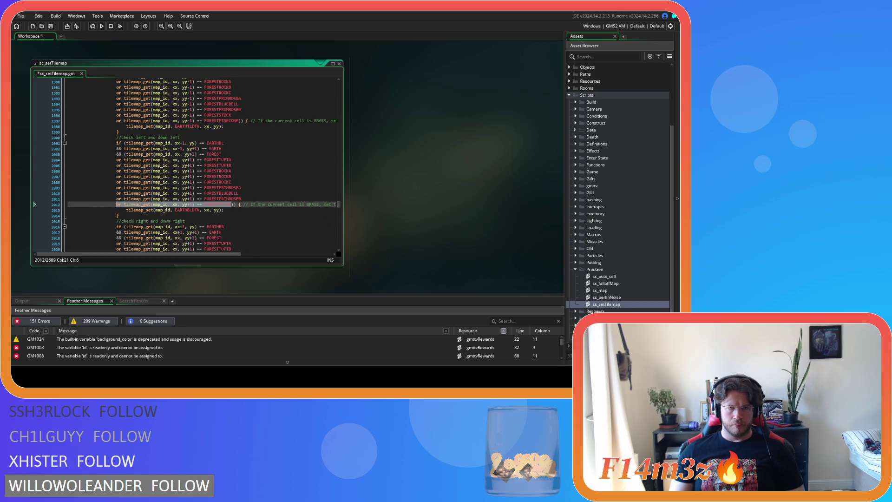
key("ctrl+c")
left_click(234, 207)
key("Return")
key("ctrl+v")
key("BackSpace")
key("BackSpace")
key("BackSpace")
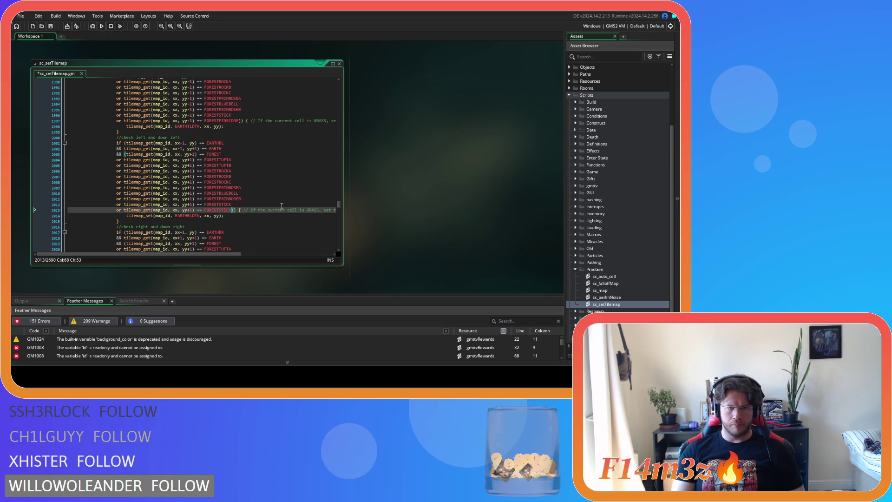
key("BackSpace")
key("BackSpace")
type("P")
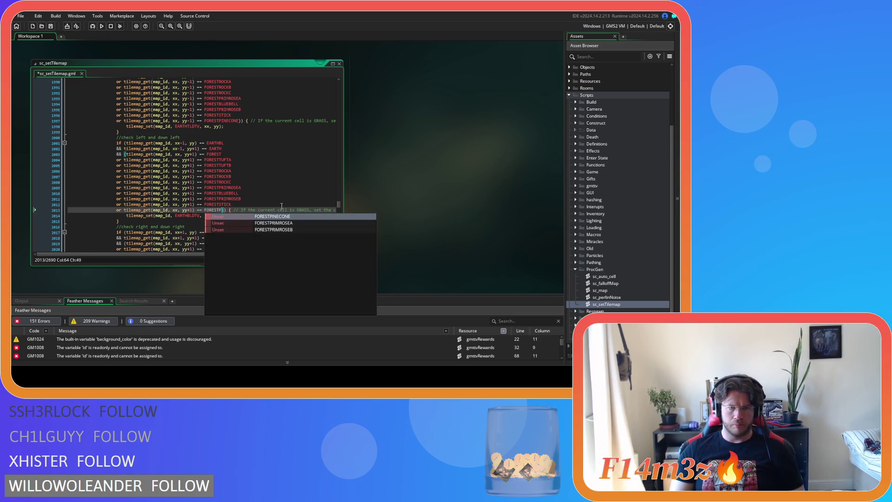
key("Return")
- Add a FORESTPINECONE line beneath the FORESTSTICK condition on line 2028
scroll(280, 206, "down", 3)
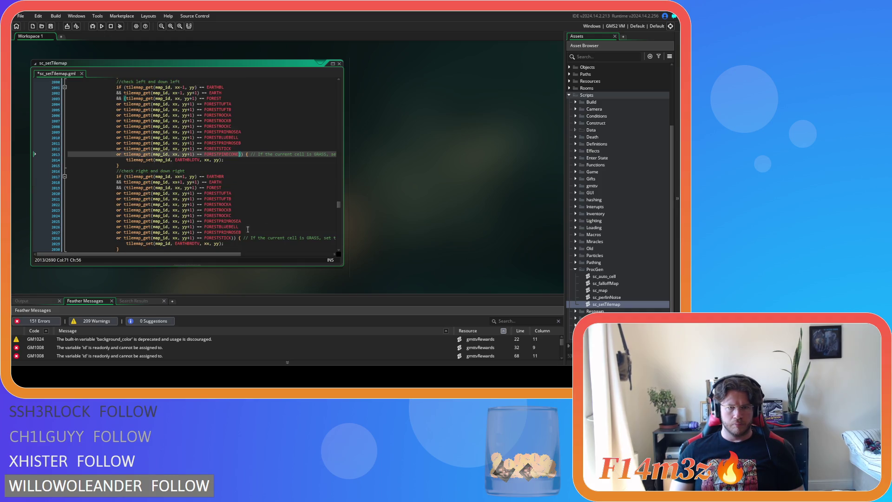
scroll(229, 234, "down", 1)
mouse_move(231, 225)
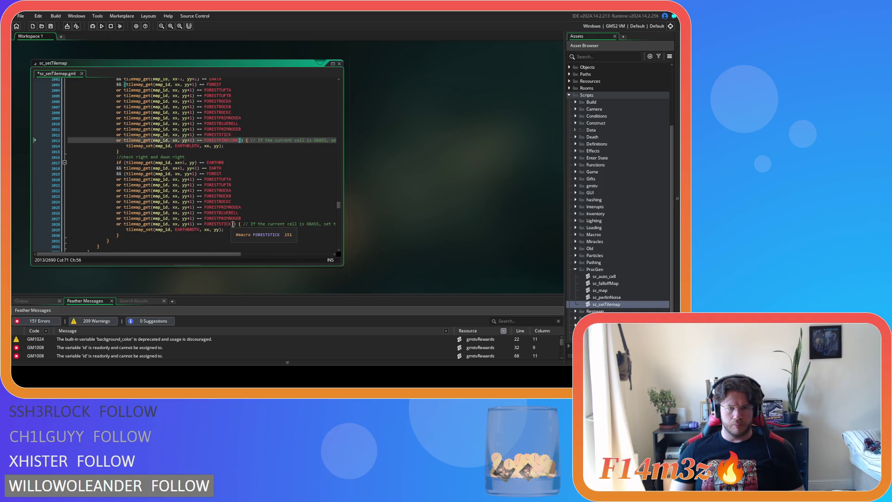
left_click_drag(232, 224, 115, 224)
key("ctrl+c")
key("Right")
key("Return")
key("ctrl+v")
key("BackSpace")
key("BackSpace")
key("BackSpace")
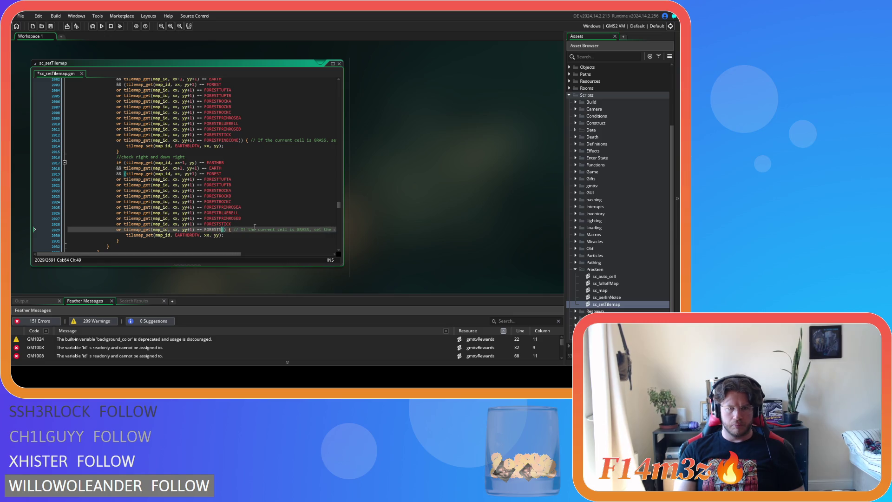
key("BackSpace")
type("PI")
key("Return")
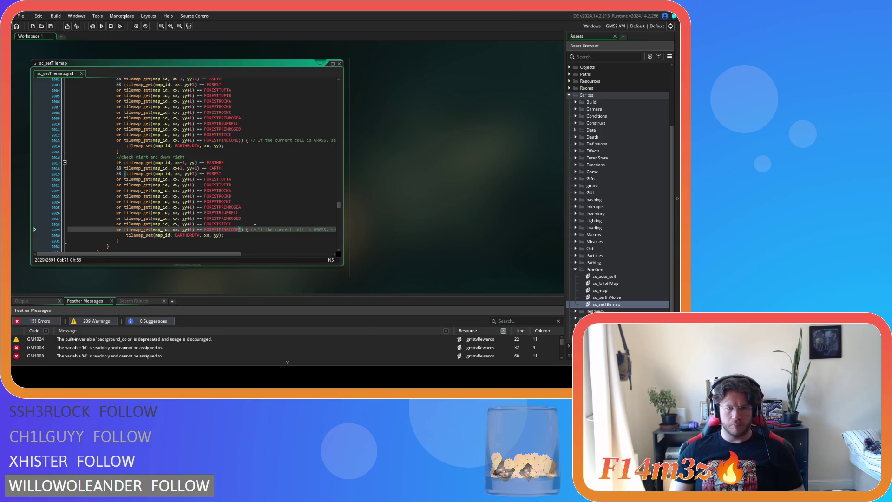
scroll(255, 227, "down", 4)
scroll(255, 227, "down", 4)
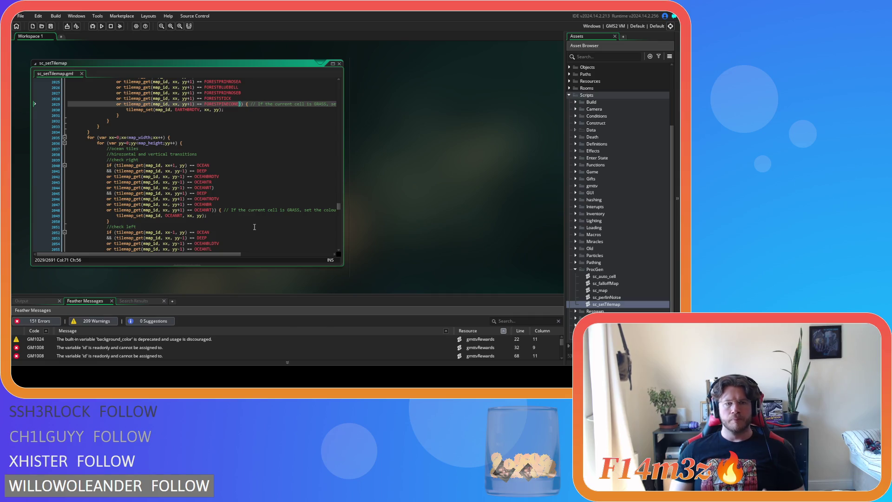
scroll(255, 227, "down", 15)
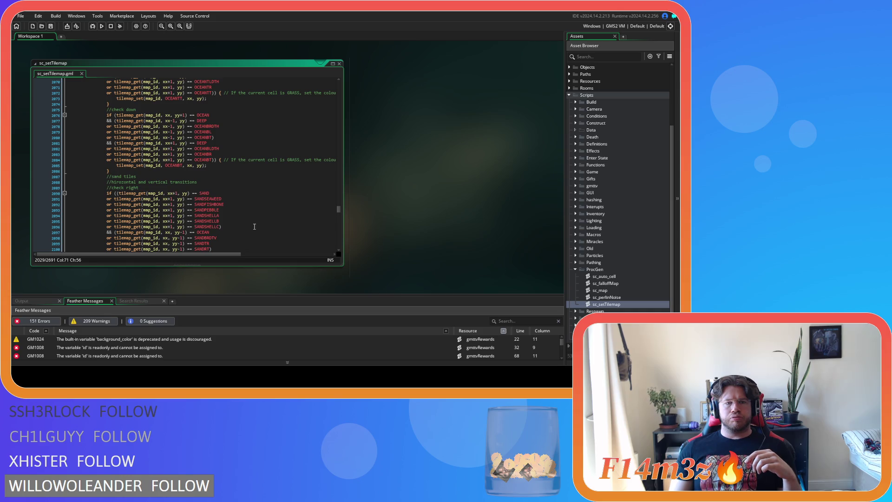
scroll(255, 227, "up", 10)
scroll(255, 227, "down", 15)
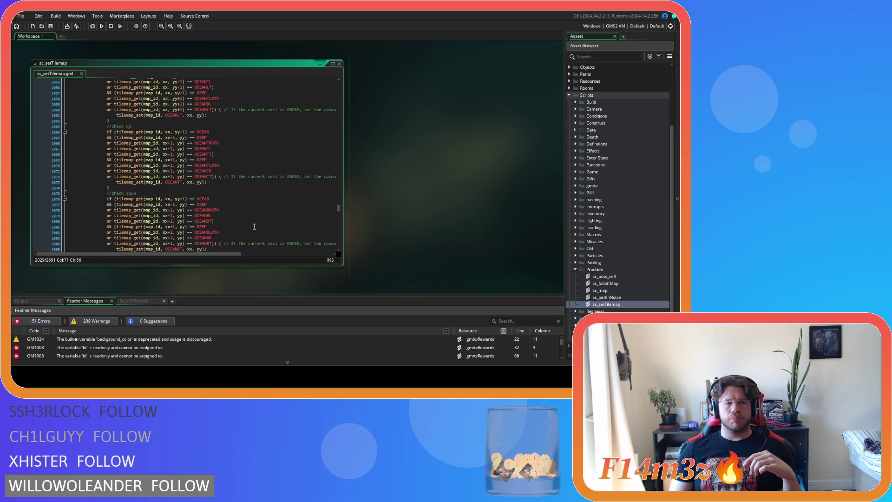
scroll(254, 227, "down", 3)
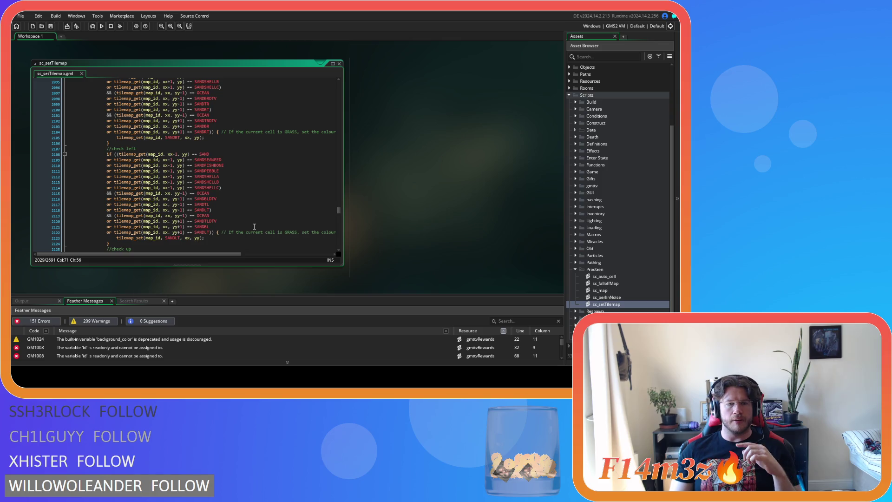
scroll(255, 227, "up", 5)
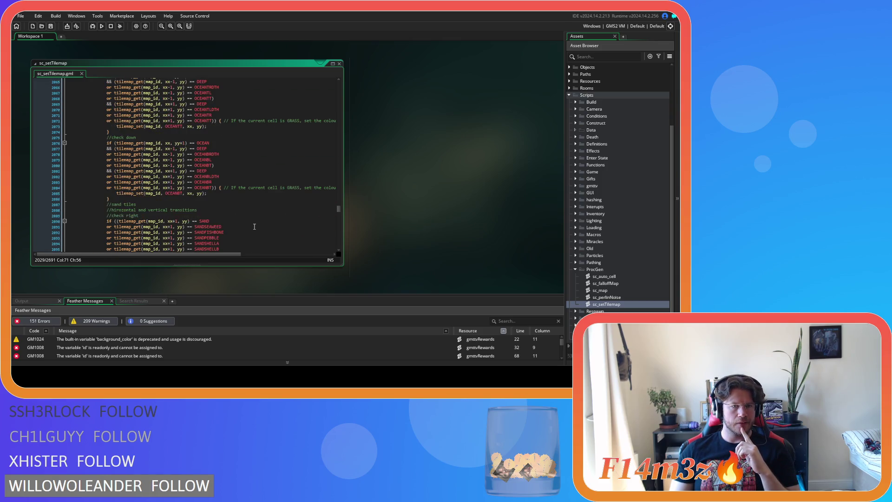
scroll(254, 227, "down", 5)
scroll(254, 226, "up", 20)
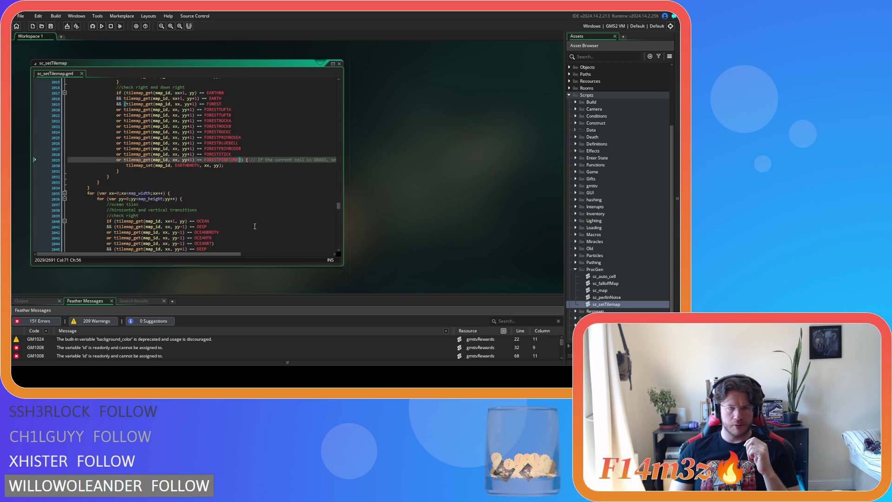
scroll(255, 226, "up", 4)
left_click(236, 168)
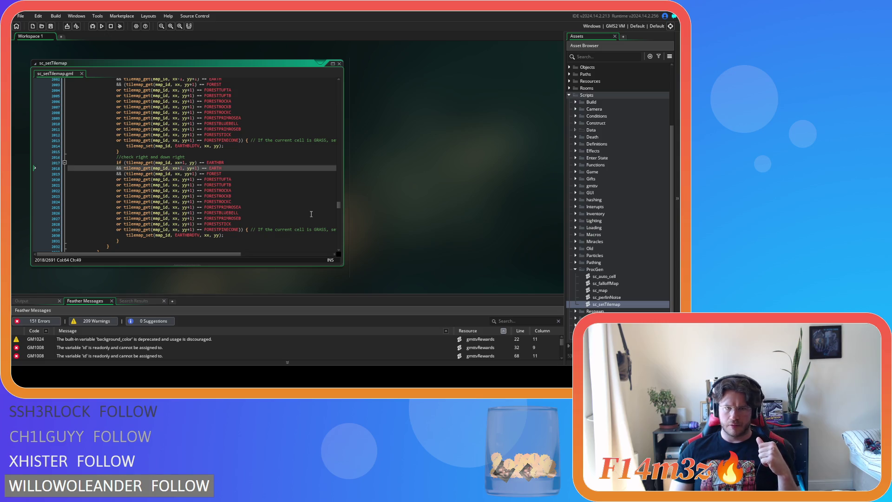
scroll(312, 213, "up", 15)
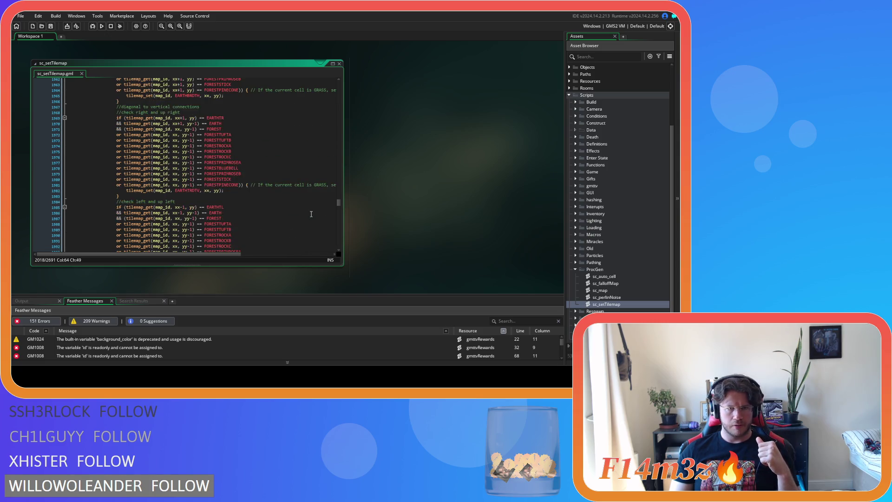
scroll(312, 214, "up", 20)
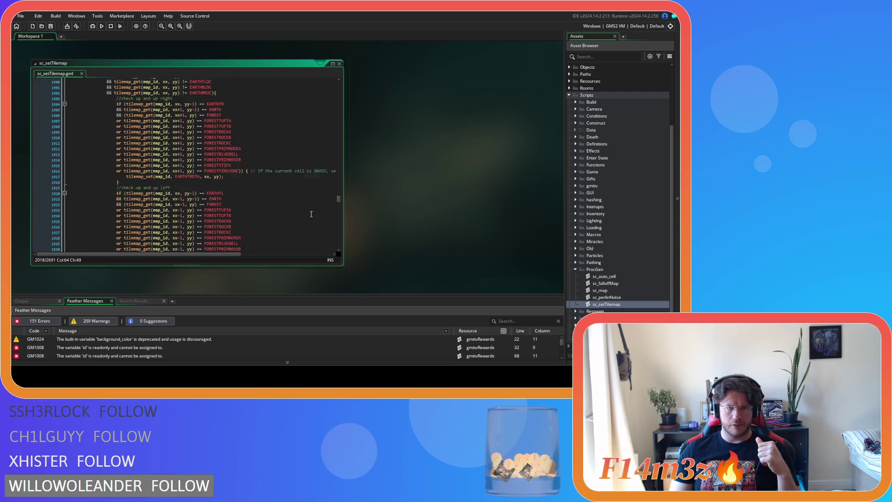
scroll(311, 214, "up", 12)
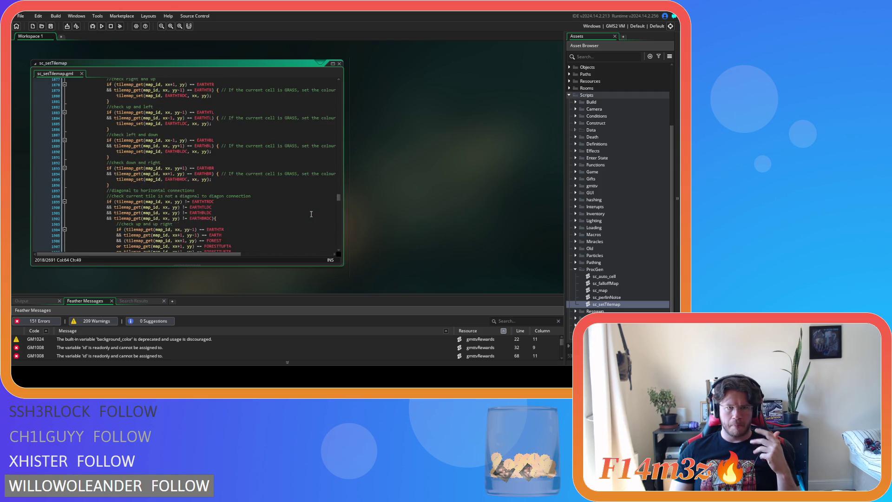
scroll(312, 214, "down", 12)
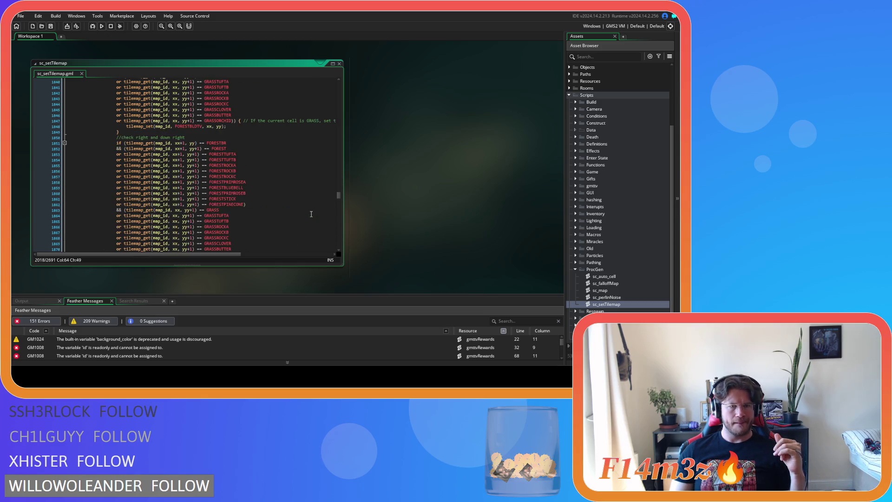
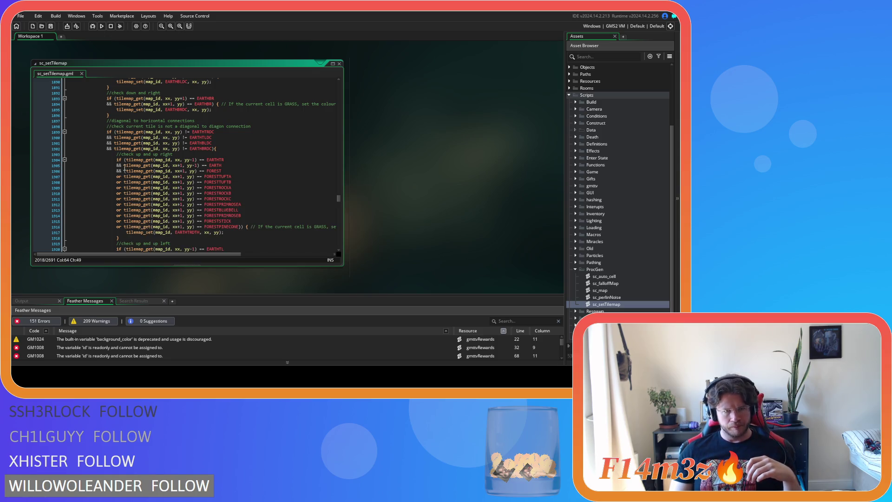
- Wrap the up-right EARTH check in parentheses and add an 'or' line testing EARTHSTICK
left_click(133, 166)
mouse_move(136, 193)
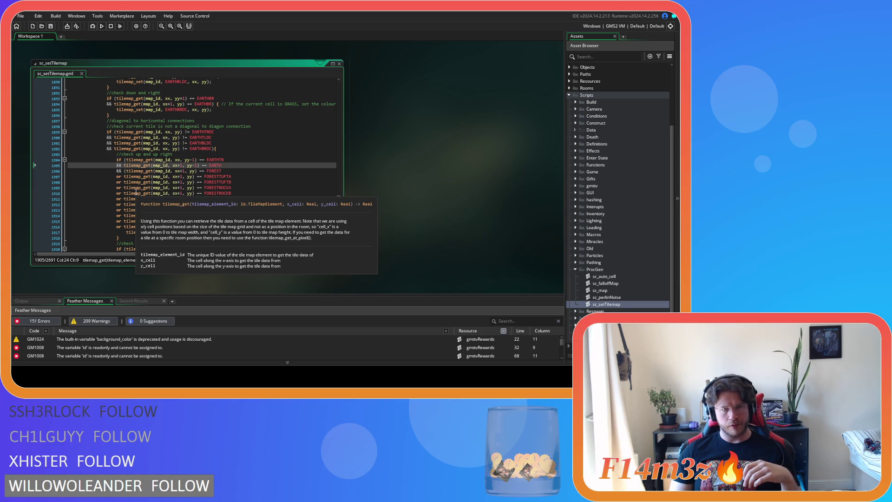
type("(")
key("End")
key("Return")
type("or tilemap_get(map_id, xx+1, yy-1) == EARTH)")
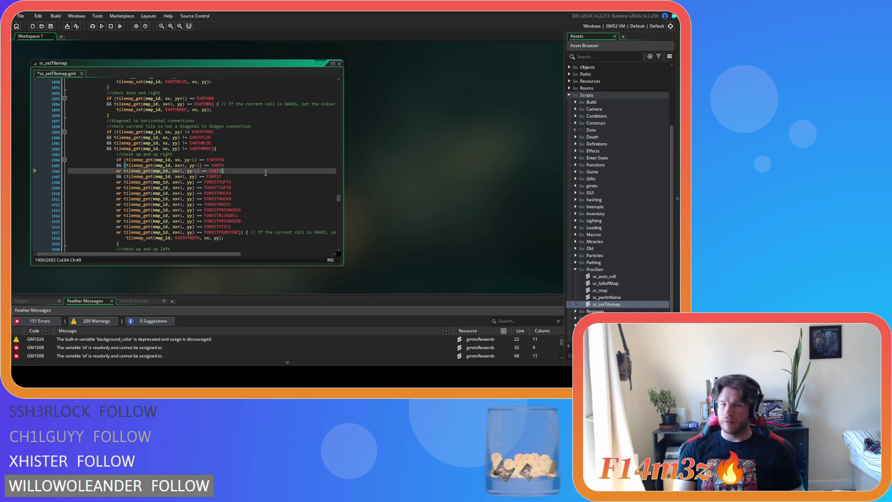
type("St")
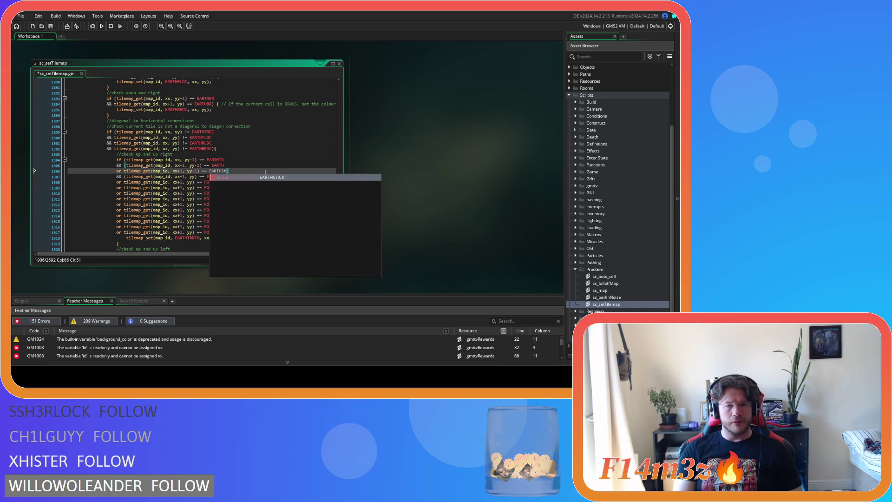
key("Return")
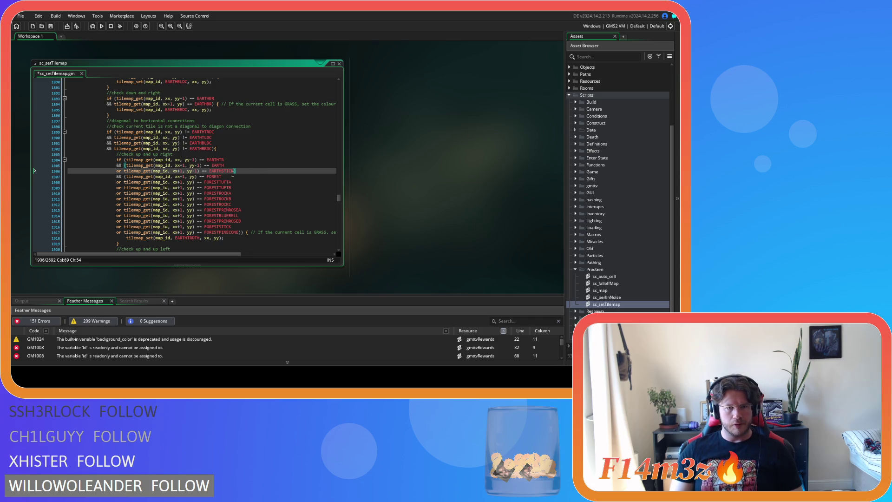
- Duplicate the EARTHSTICK condition as new 'or' lines and set one to EARTHPEBBLE
left_click_drag(236, 171, 148, 171)
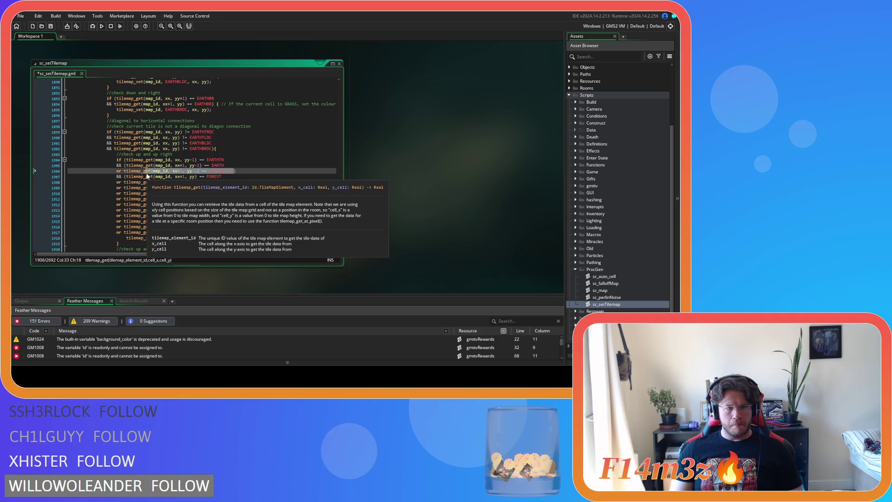
left_click(234, 171)
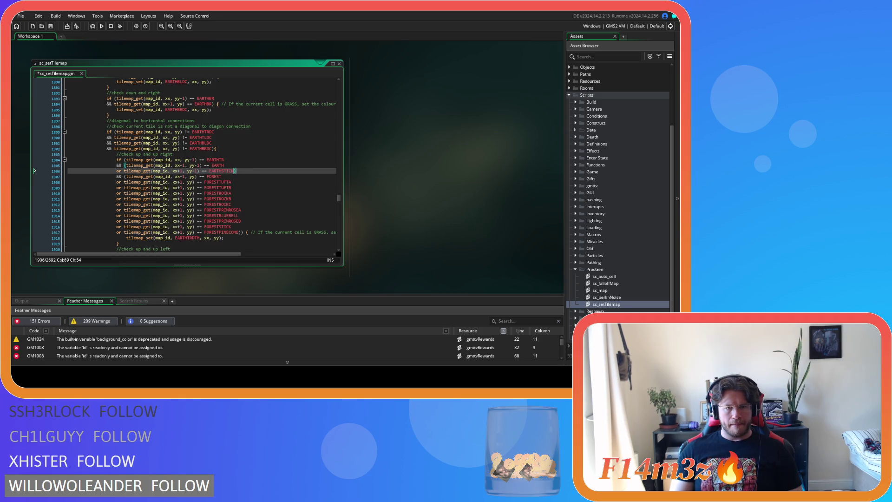
key("Return")
type("or")
key("Return")
key("ctrl+v")
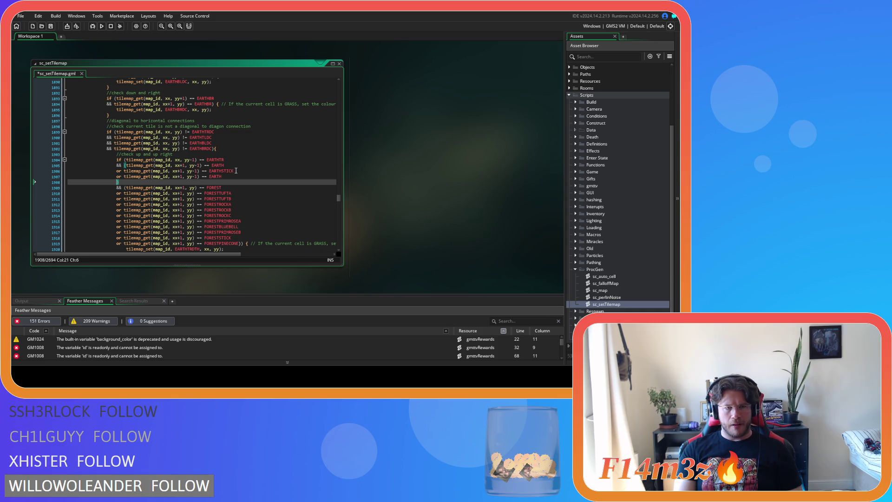
left_click(236, 177)
type("PEB")
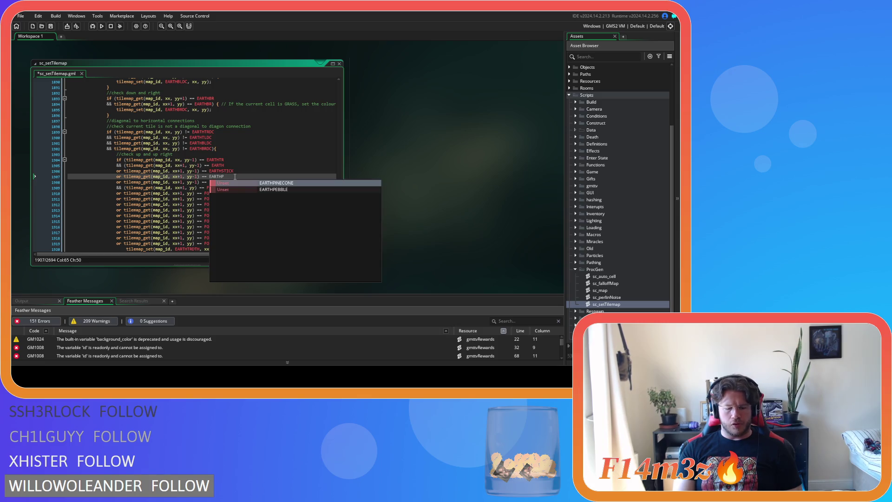
key("Return")
- Set the last line to EARTHPINECONE and copy the three detail-tile conditions
key("Down")
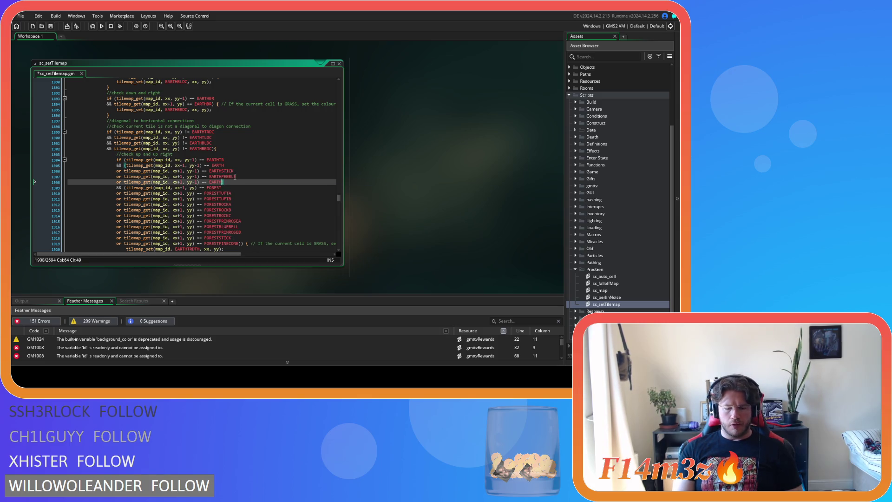
type("PIN")
key("Return")
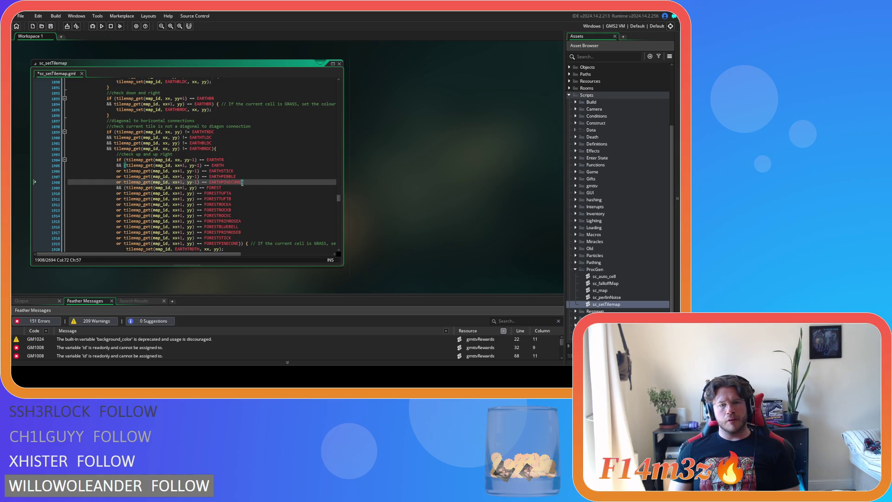
left_click_drag(242, 183, 115, 172)
key("ctrl+c")
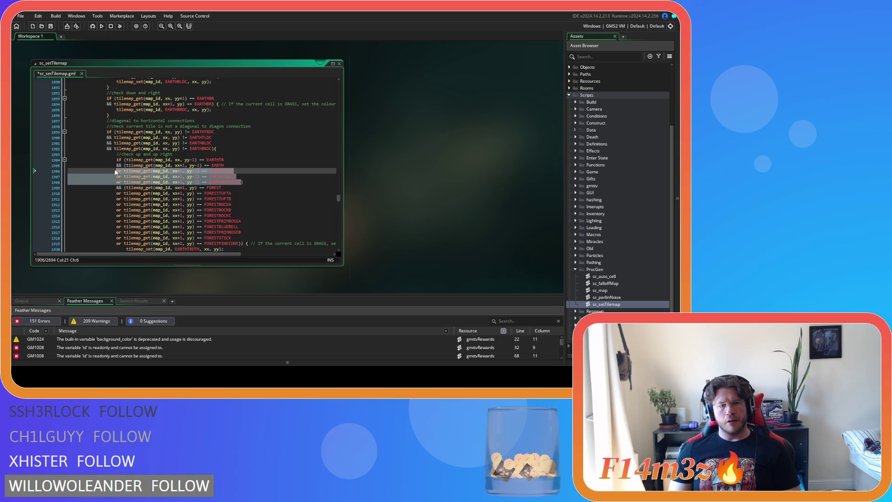
scroll(264, 176, "down", 4)
- Parenthesize the up-left EARTH check and paste the three detail-tile conditions below it
scroll(265, 179, "down", 4)
left_click(126, 132)
type("(")
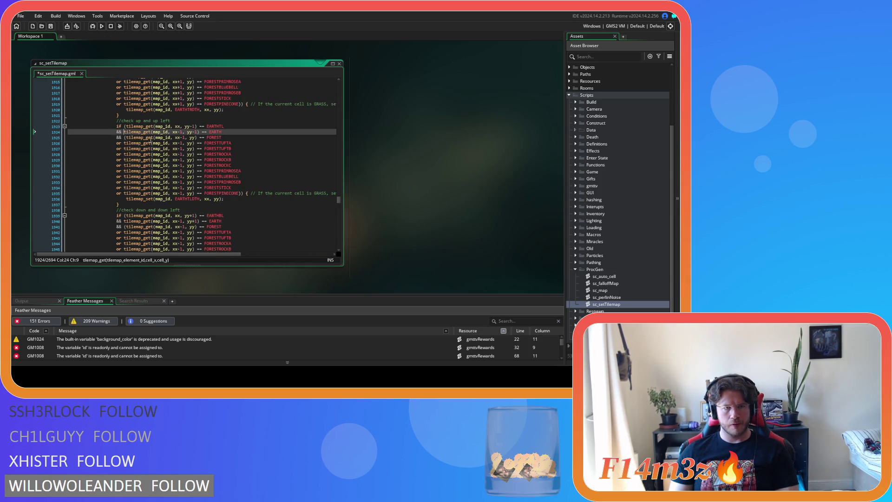
left_click(234, 132)
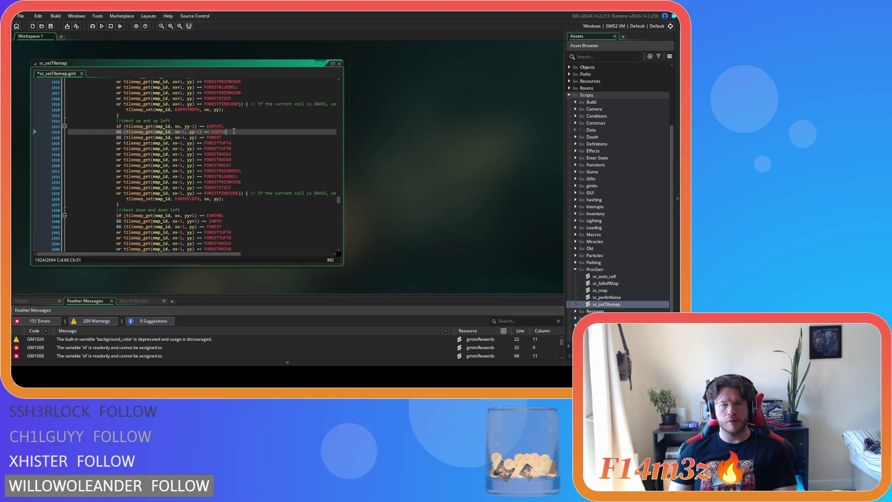
key("Return")
key("ctrl+v")
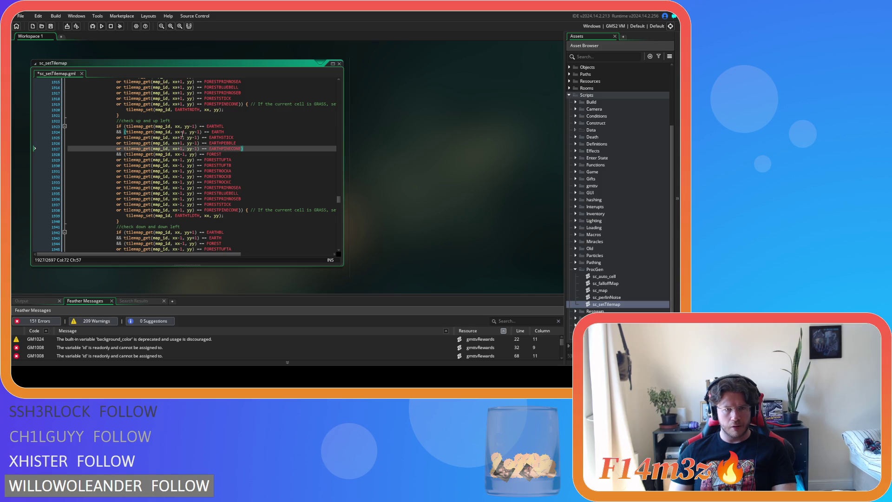
- Change the pasted up-left conditions' x offset from xx+1 to xx-1 and save
left_click(181, 137)
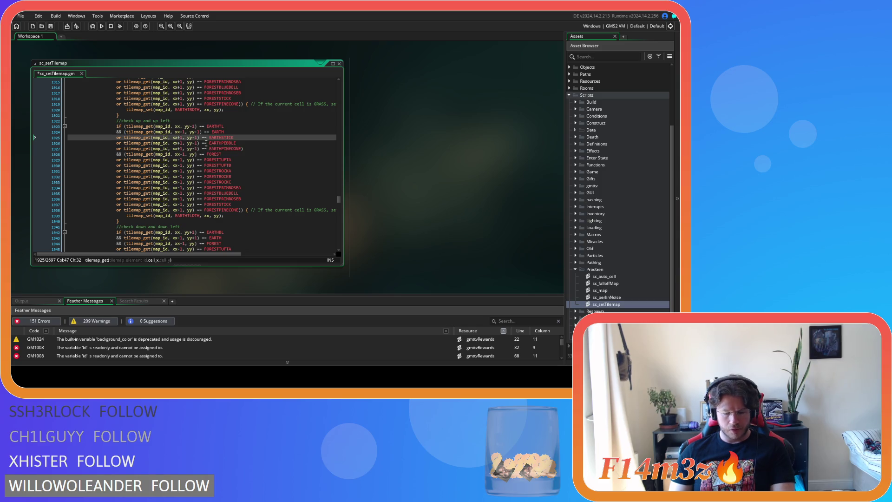
key("BackSpace")
type("-")
left_click(181, 143)
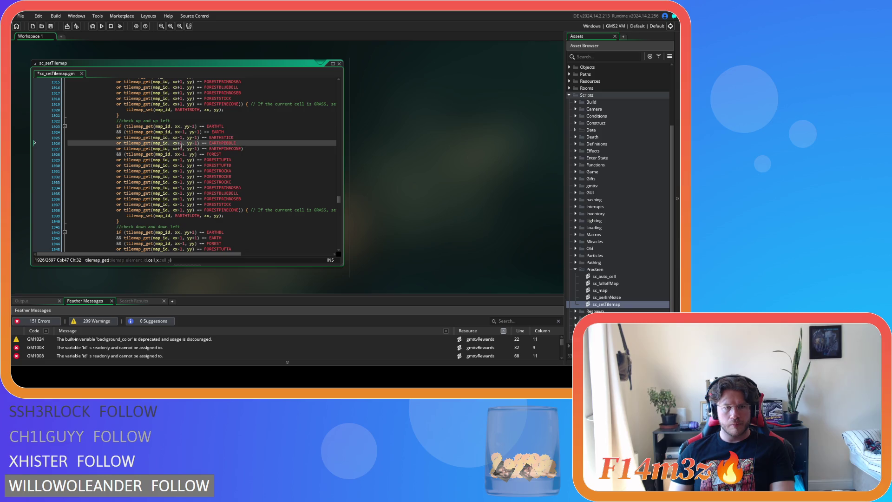
key("BackSpace")
type("-")
key("Down")
key("BackSpace")
type("-")
left_click(209, 143)
key("ctrl+s")
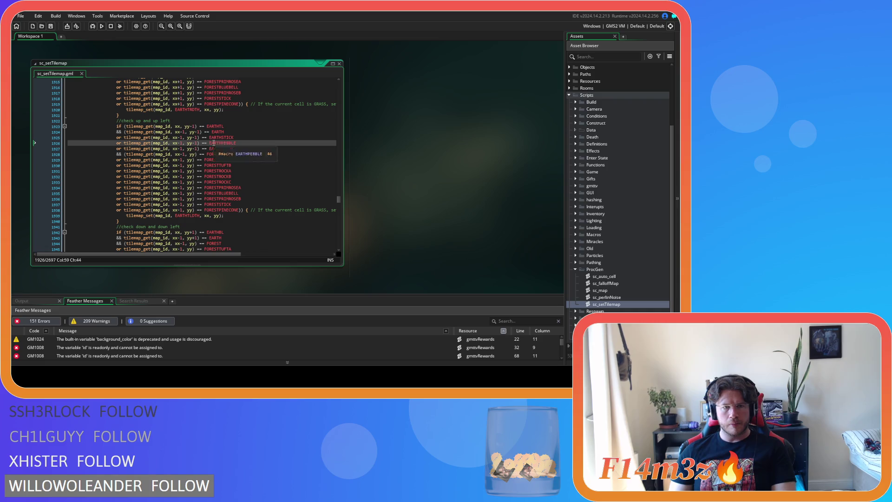
left_click(211, 143)
- Parenthesize the down-left EARTH check and paste the three detail-tile conditions below it
scroll(240, 157, "down", 5)
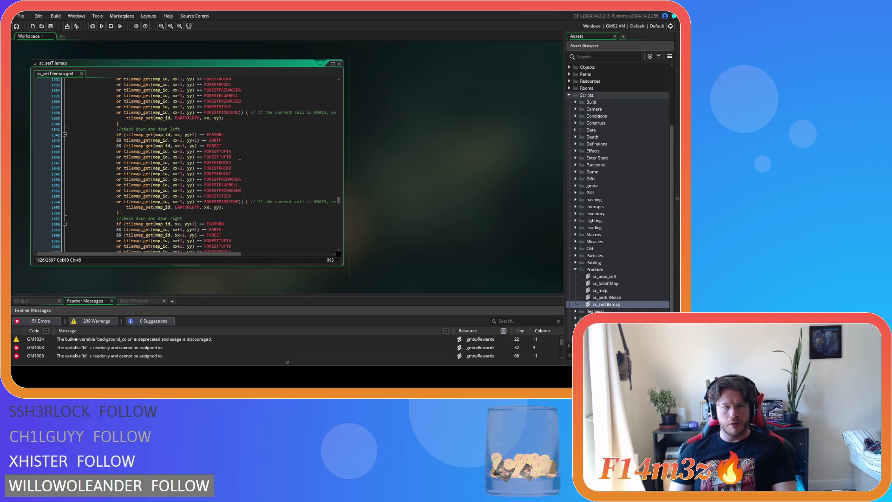
left_click(124, 140)
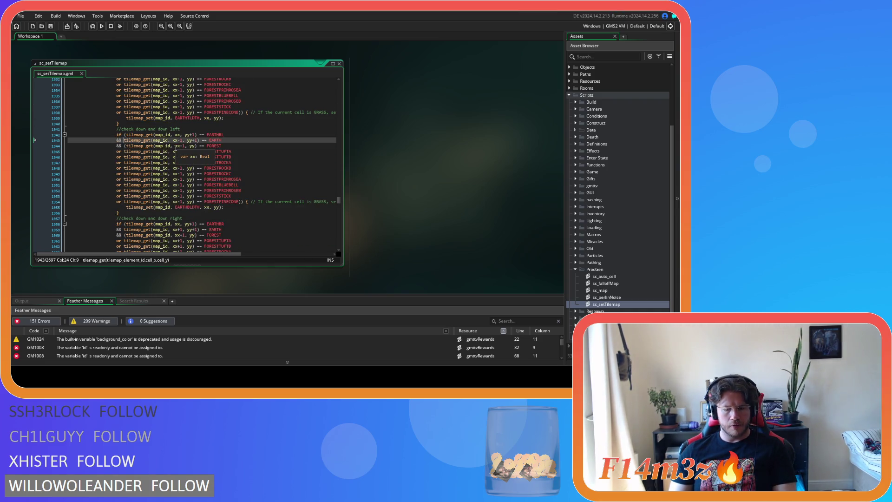
type("(")
left_click(227, 139)
key("Return")
key("ctrl+v")
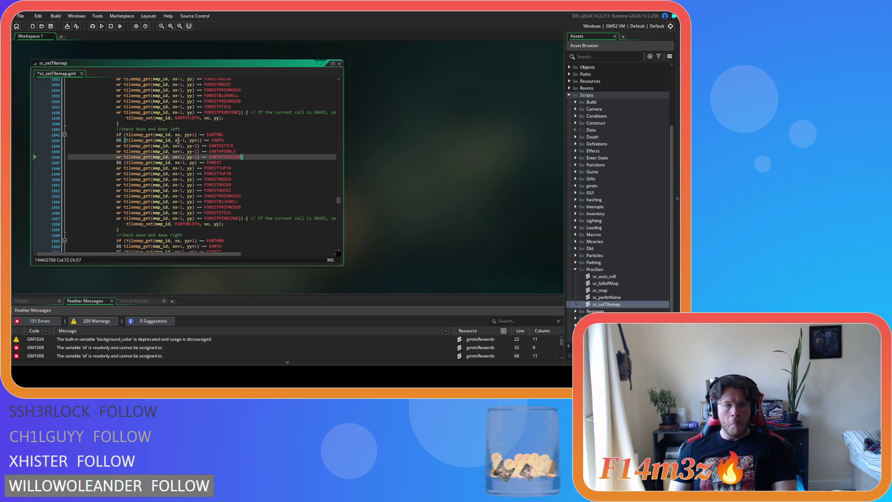
- Change the down-left detail-tile conditions' x offset to xx-1
left_click(196, 146)
left_click(180, 145)
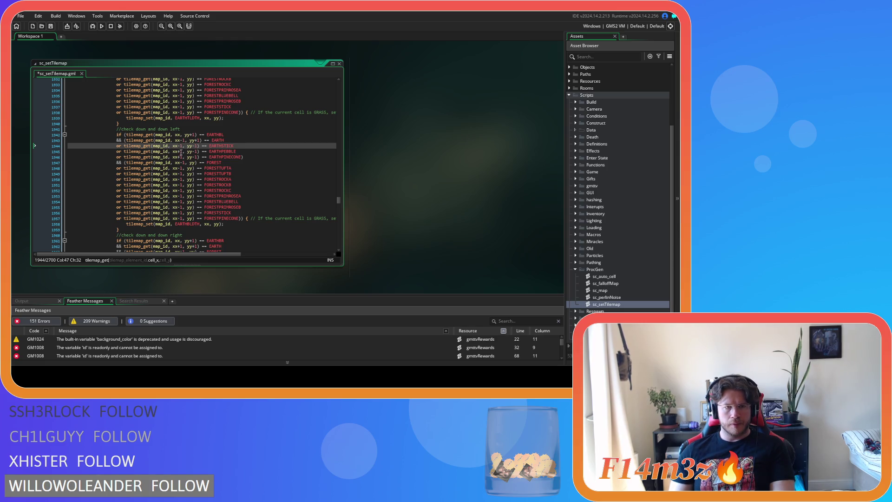
left_click(180, 152)
key("BackSpace")
type("-")
left_click(179, 157)
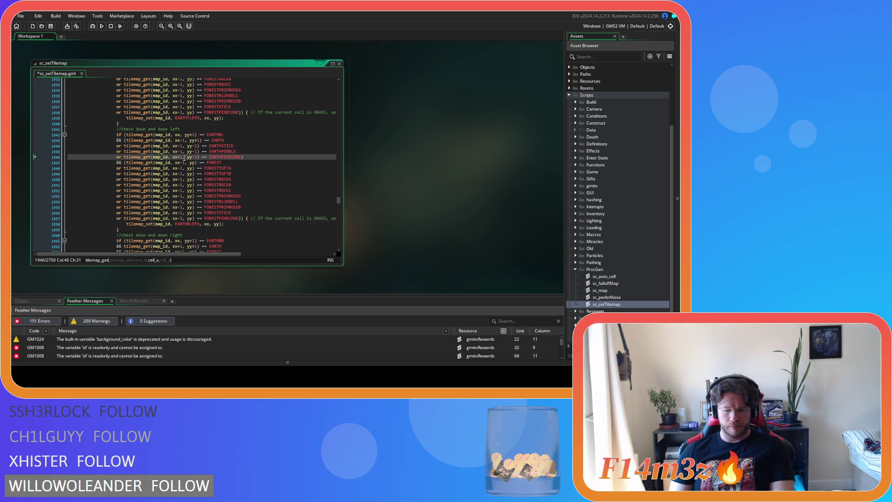
type("-")
- Change the down-left detail-tile conditions' y offset to yy+1 and save the script
left_click(196, 145)
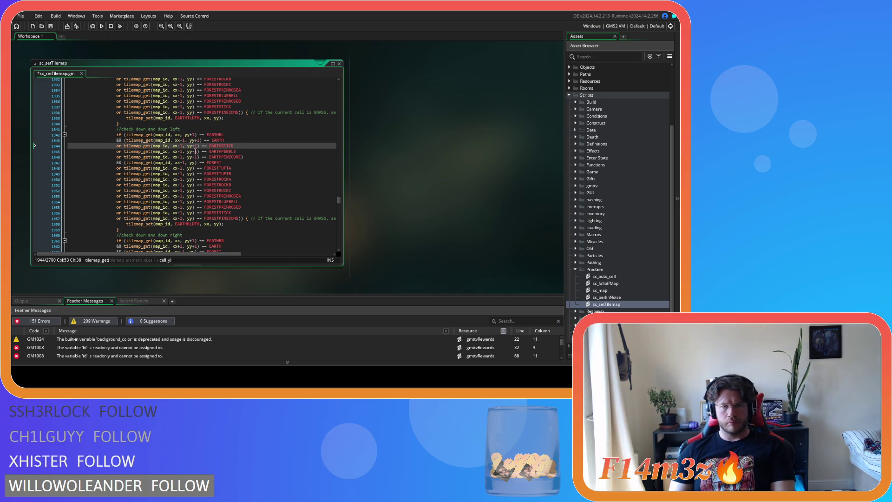
left_click(194, 151)
left_click(195, 157)
key("BackSpace")
type("+")
left_click(245, 154)
key("ctrl+s")
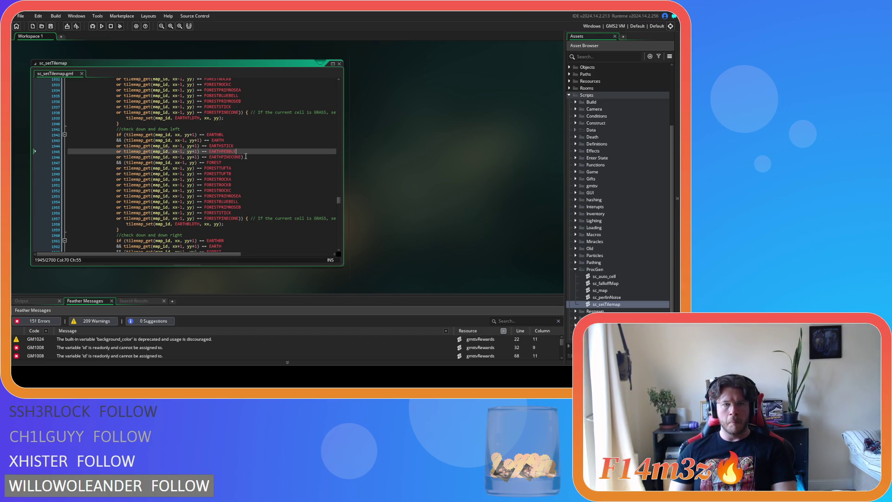
left_click(193, 140)
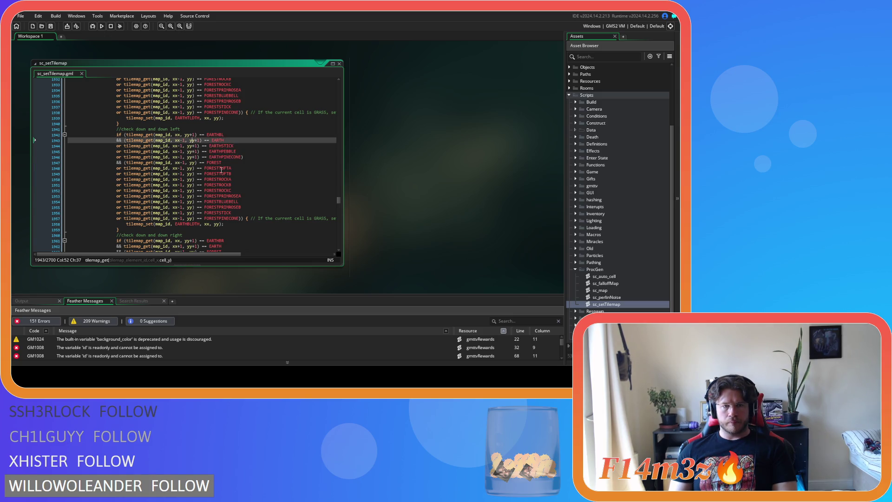
scroll(218, 170, "down", 7)
- Parenthesize the down-right EARTH check and paste the EARTHSTICK, EARTHPEBBLE and EARTHPINECONE conditions
left_click(127, 135)
type("(")
left_click(234, 135)
type(")")
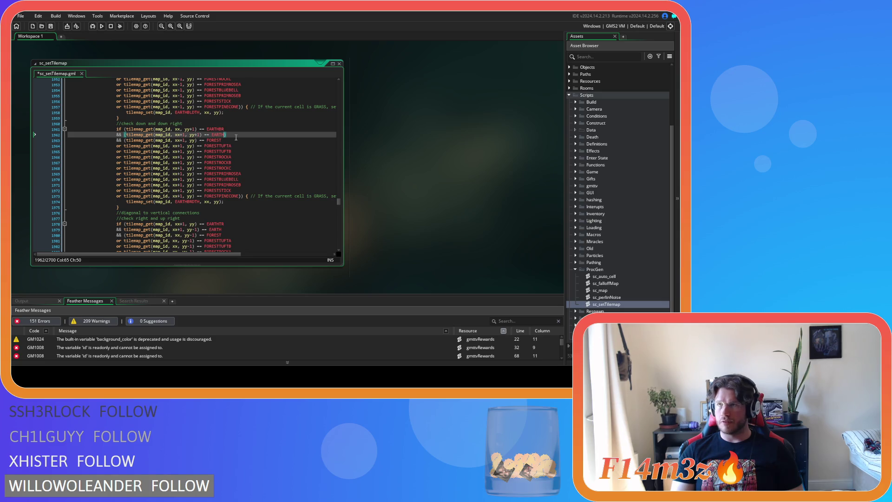
key("ctrl+v")
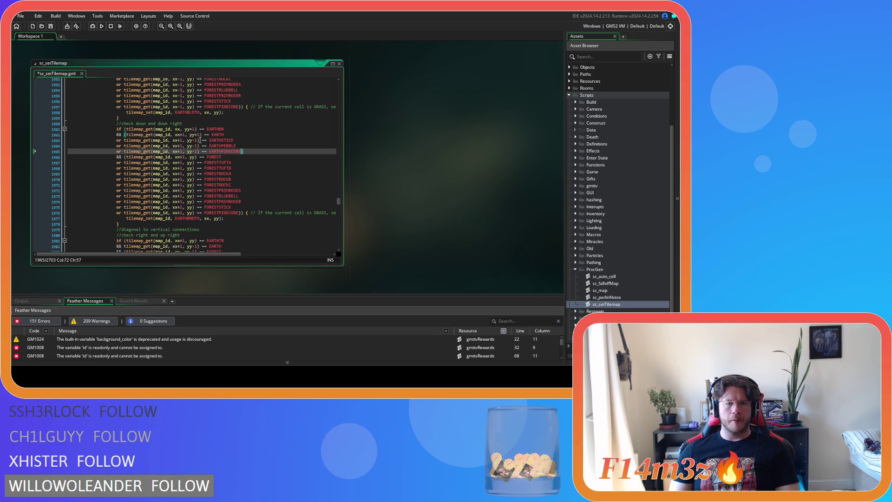
- Change the three pasted conditions' yy-1 to yy+1 and save the script
left_click(196, 141)
key("BackSpace")
type("+")
left_click(196, 146)
key("BackSpace")
type("+")
left_click(196, 152)
key("BackSpace")
type("+")
left_click(242, 152)
key("ctrl+s")
scroll(251, 159, "down", 3)
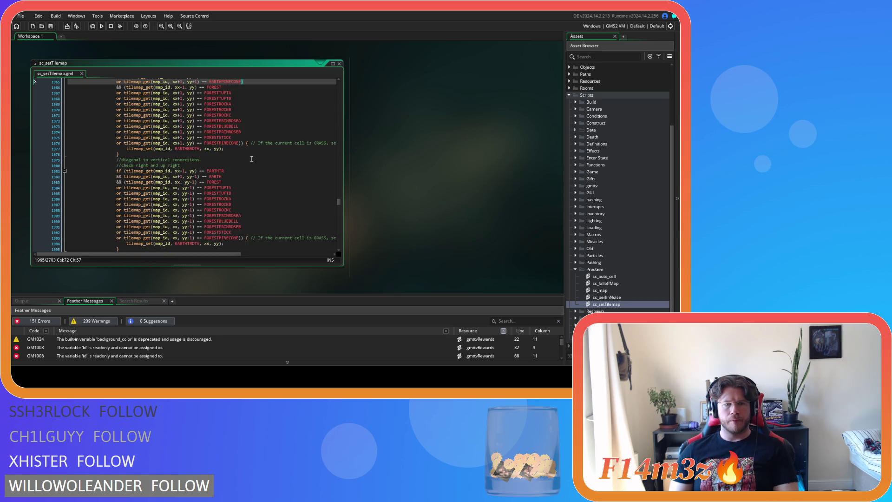
- Wrap the first diagonal EARTH check in parentheses, paste the EARTHSTICK/EARTHPEBBLE/EARTHPINECONE or-lines, and save
scroll(251, 159, "down", 2)
left_click(124, 135)
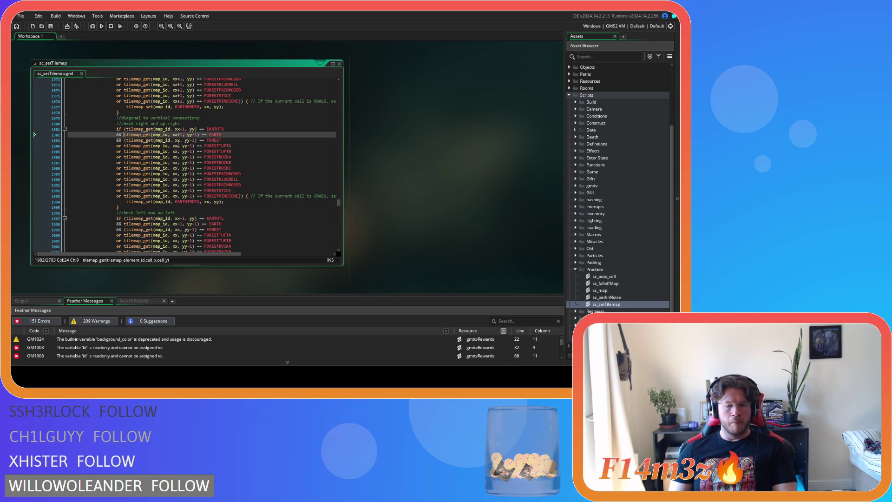
type("(")
left_click(234, 138)
type(")")
key("Left")
key("ctrl+v")
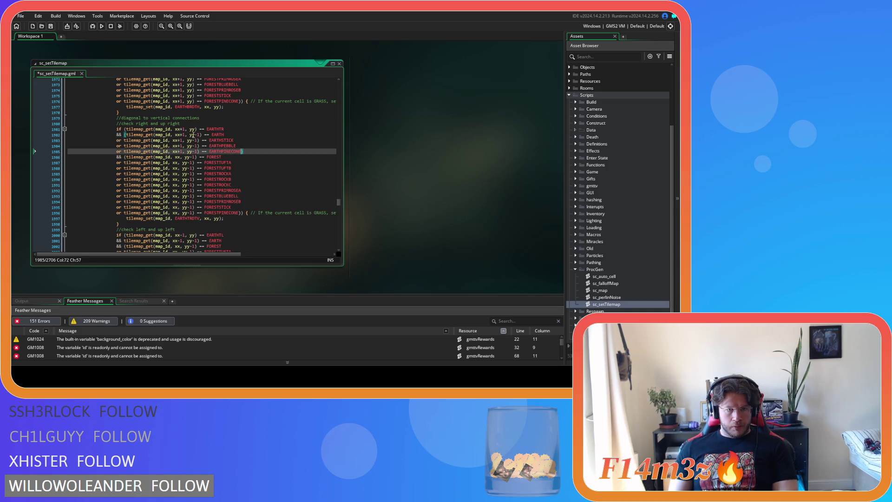
left_click(250, 148)
key("ctrl+s")
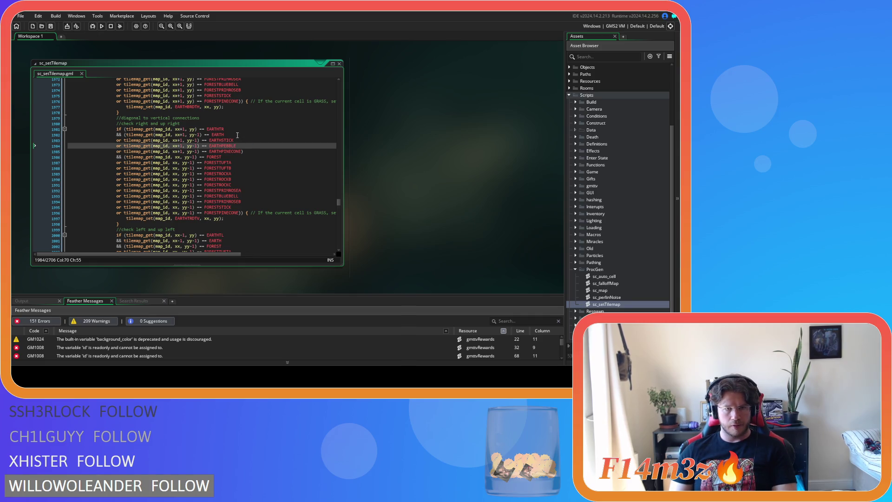
- In the up-left block, parenthesize the EARTH check, paste the three detail checks, and change the x offset to minus
scroll(237, 135, "down", 3)
scroll(236, 128, "up", 1)
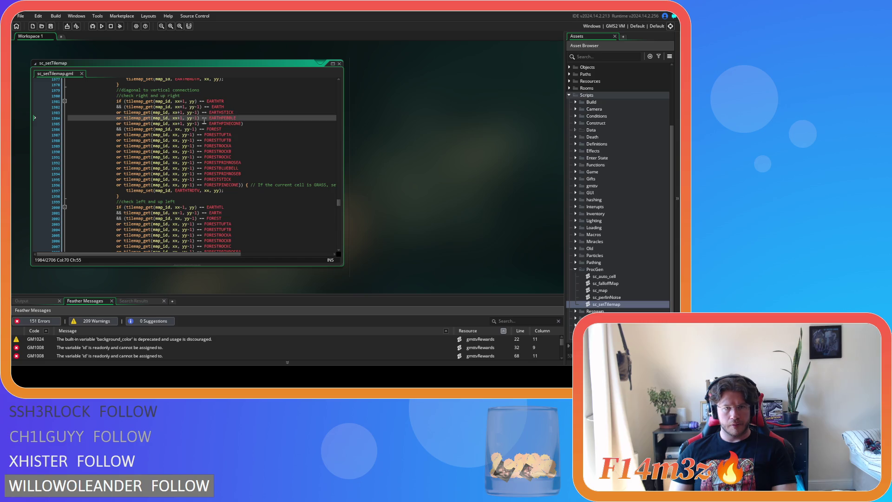
left_click(249, 124)
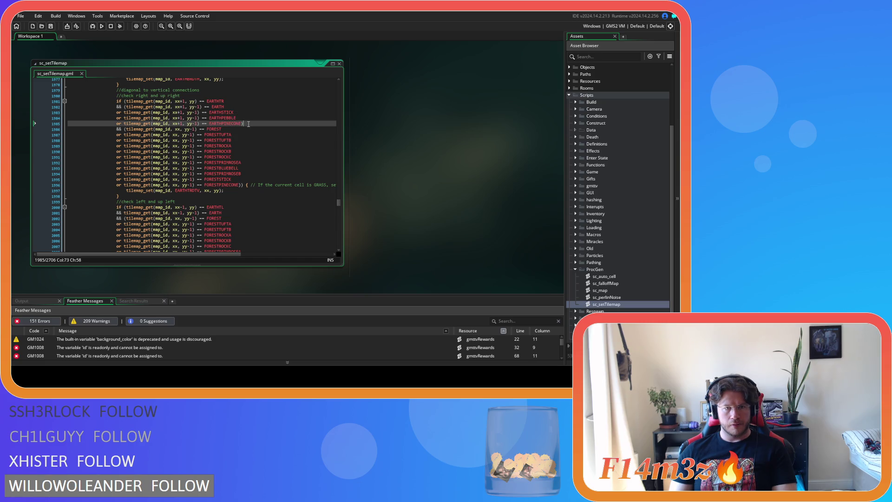
scroll(247, 139, "down", 4)
left_click(127, 157)
type("(")
left_click(234, 156)
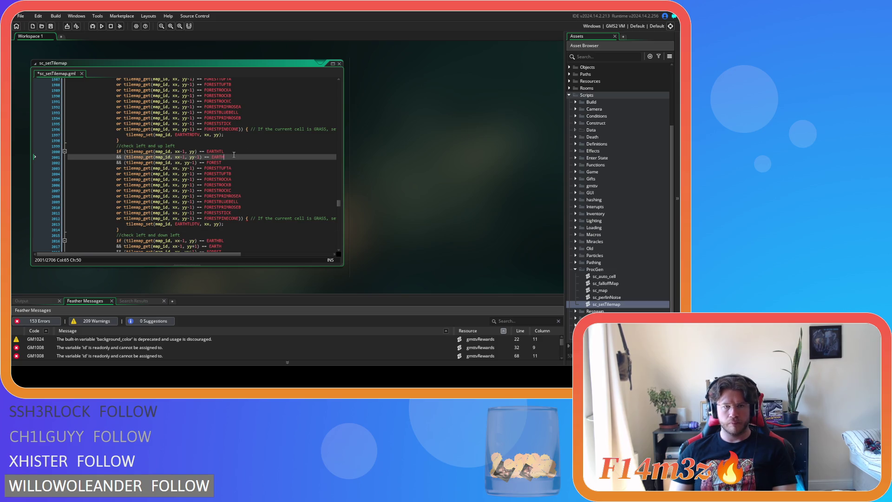
key("Return")
type(")")
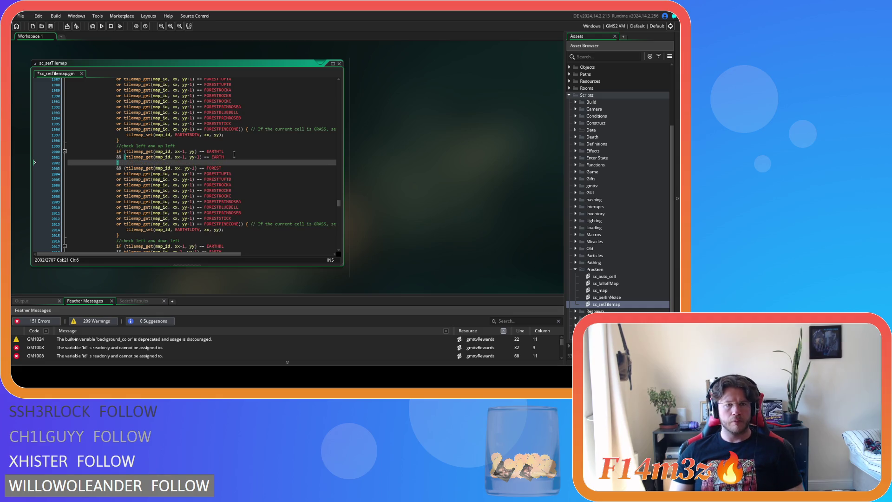
key("ctrl+v")
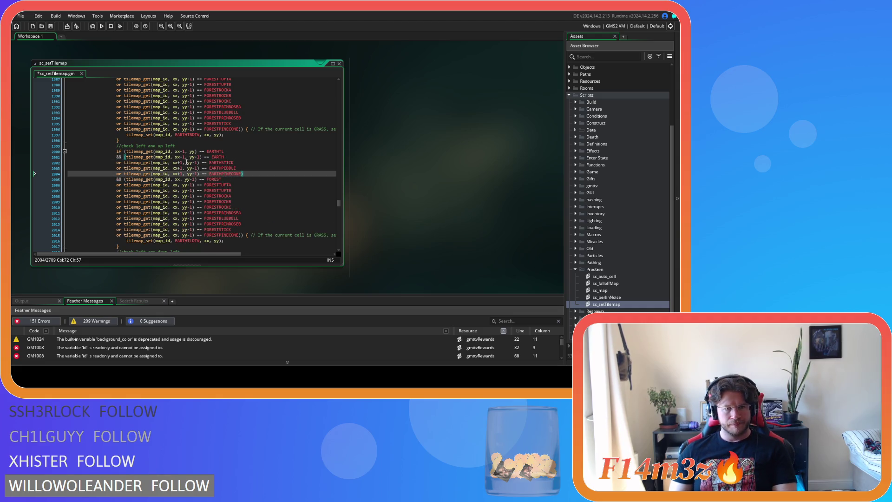
left_click(177, 163)
key("Delete")
type("-")
key("Down")
key("Down")
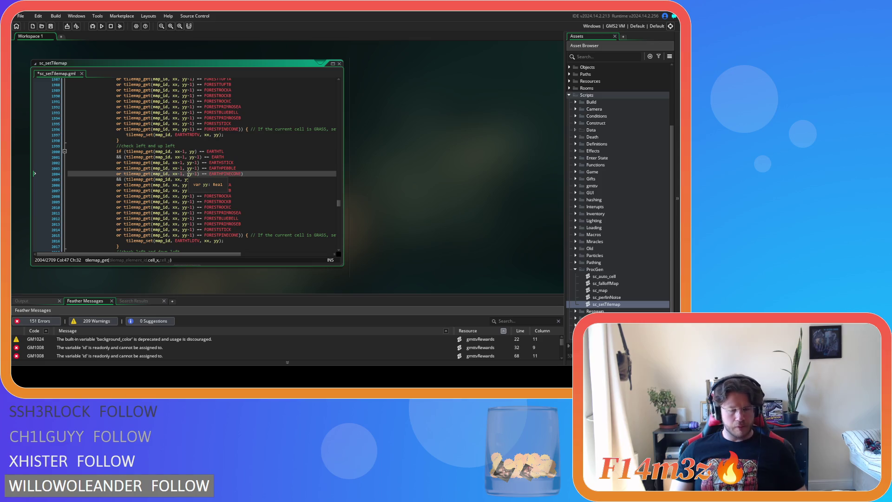
left_click(236, 179)
scroll(249, 182, "down", 7)
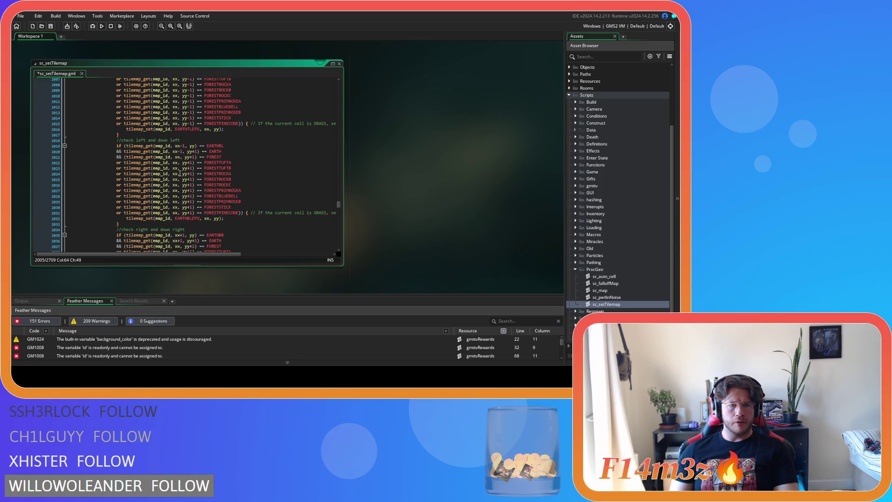
- In the down-left block, parenthesize the EARTH check and paste the three detail-tile or-lines below it
left_click(124, 151)
type("(")
left_click(236, 152)
key("Return")
type("or")
key("ctrl+v")
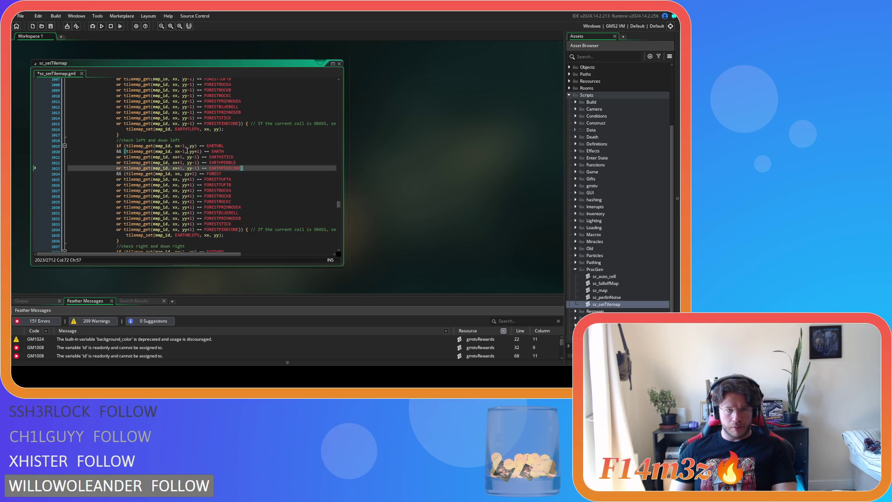
- Set the pasted down-left checks to minus x and plus y offsets, then save
left_click(181, 156)
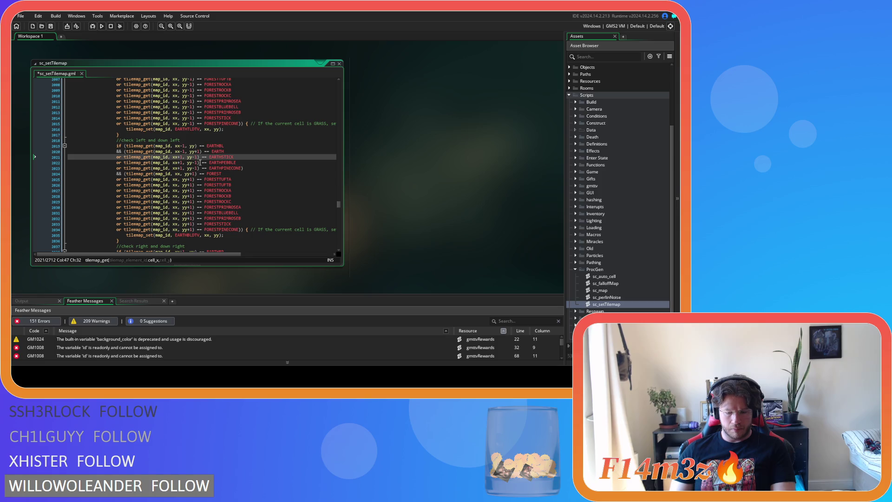
key("Down")
key("BackSpace")
type("-")
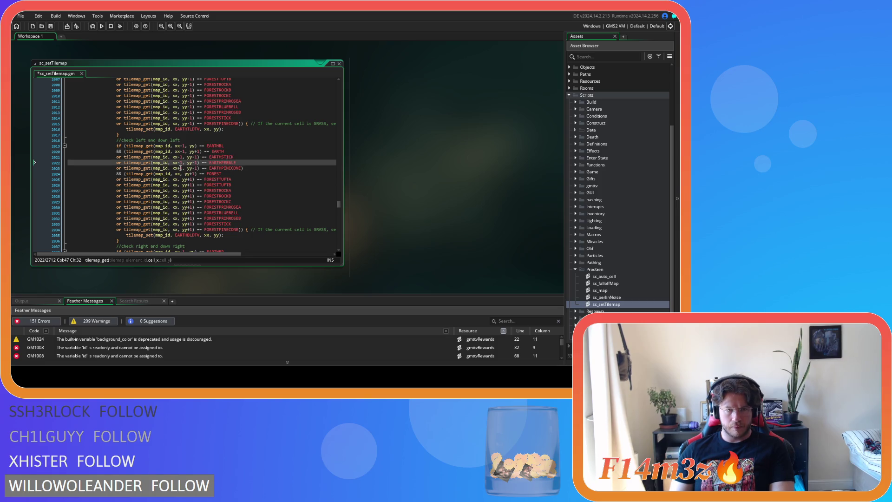
key("Down")
key("BackSpace")
type("-")
left_click(195, 157)
key("BackSpace")
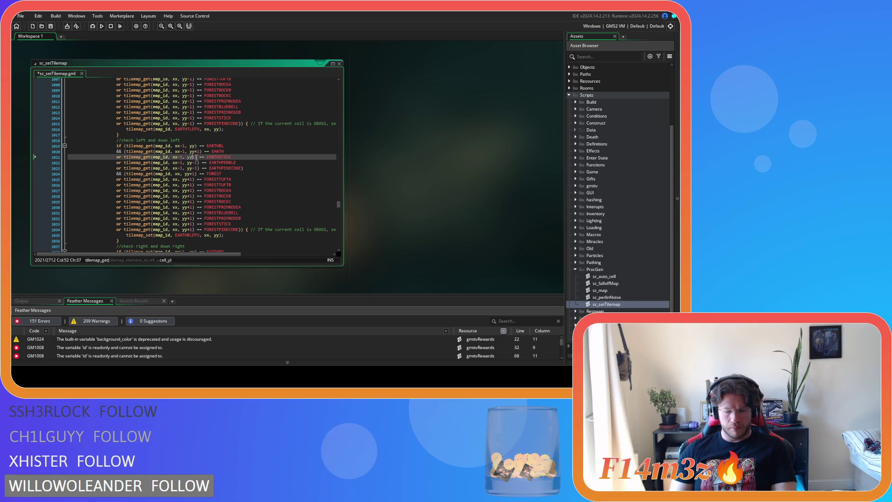
key("Return")
key("BackSpace")
key("BackSpace")
key("BackSpace")
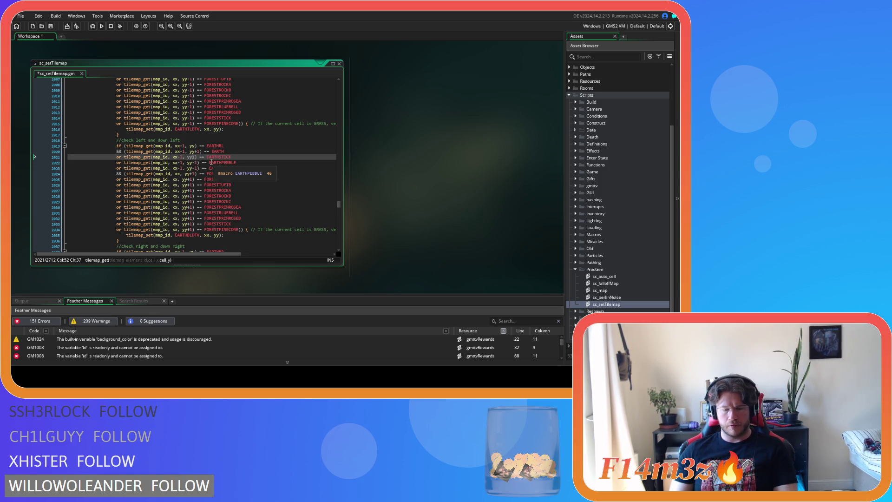
type("+")
key("Down")
key("BackSpace")
type("+")
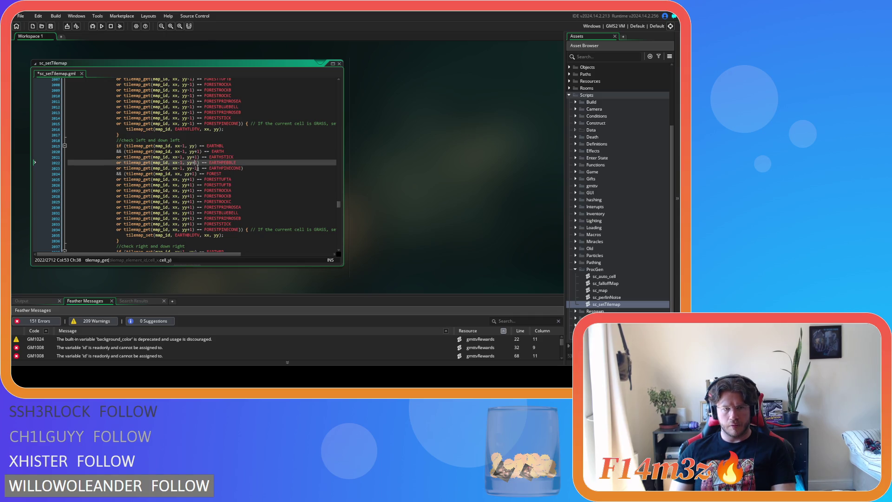
key("Down")
key("End")
key("ctrl+s")
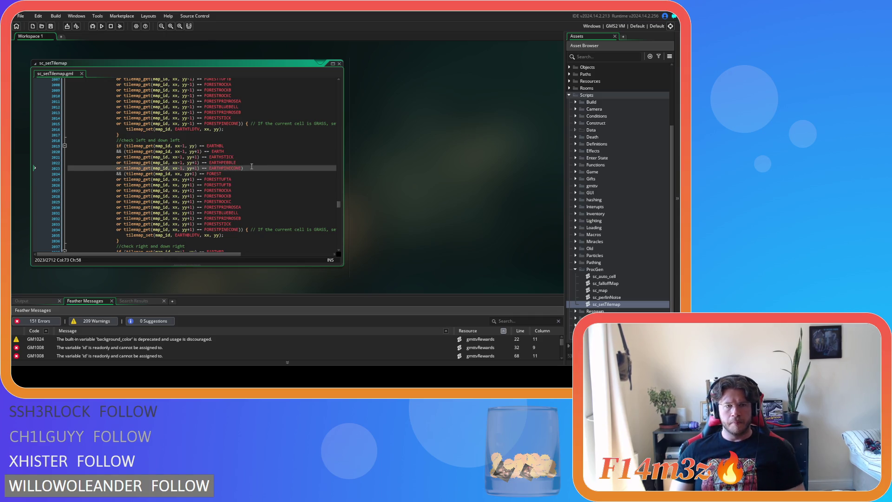
- In the down-right block, parenthesize the EARTH check and paste the three detail-tile checks
key("Left")
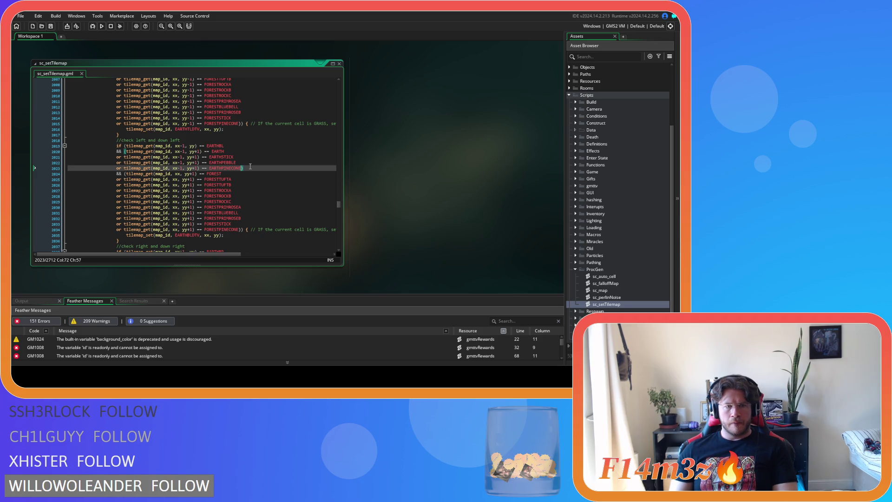
scroll(250, 167, "down", 7)
left_click(124, 146)
type("(")
left_click(231, 146)
type(")")
key("BackSpace")
key("ctrl+v")
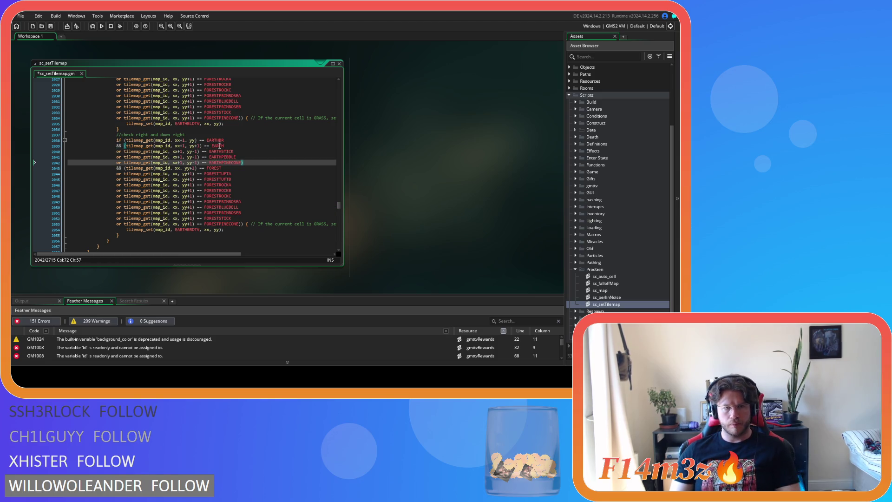
- Change the y offsets of the pasted down-right checks from minus to plus, then save
left_click(194, 151)
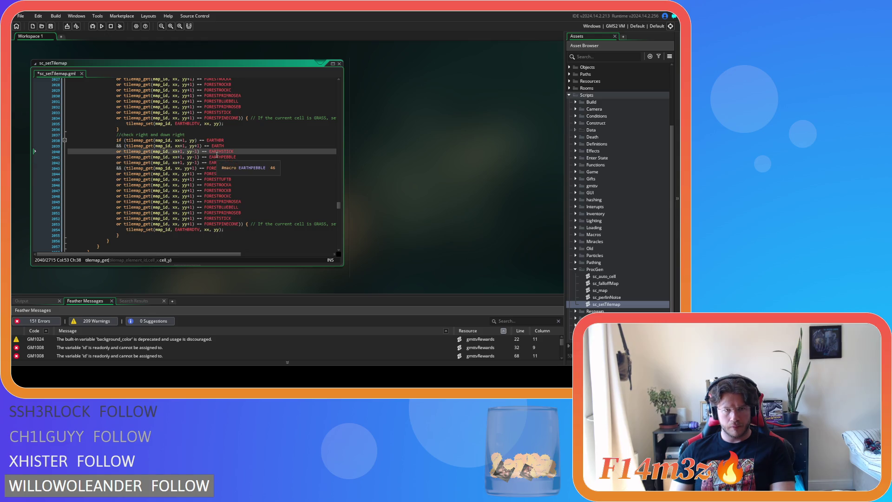
type("+")
key("Down")
key("BackSpace")
type("+")
key("Down")
key("BackSpace")
type("+")
key("ctrl+s")
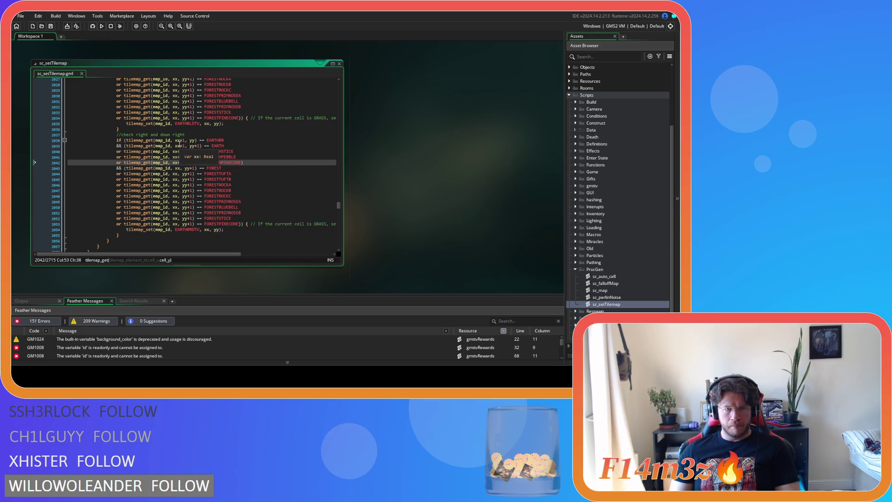
left_click(255, 165)
scroll(268, 159, "down", 4)
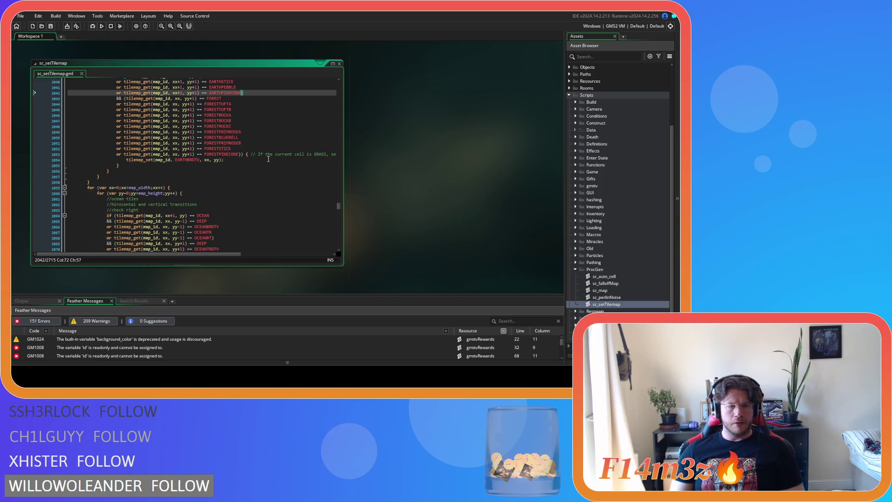
scroll(268, 159, "down", 7)
scroll(269, 159, "down", 14)
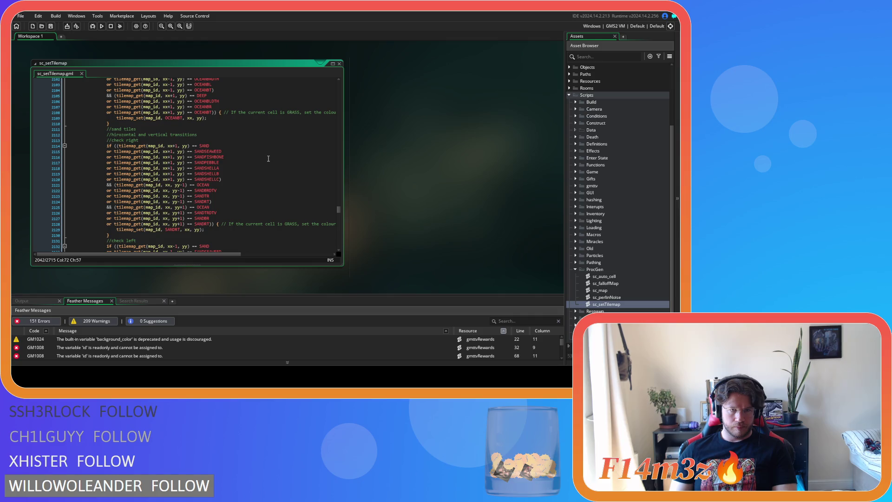
scroll(268, 158, "down", 5)
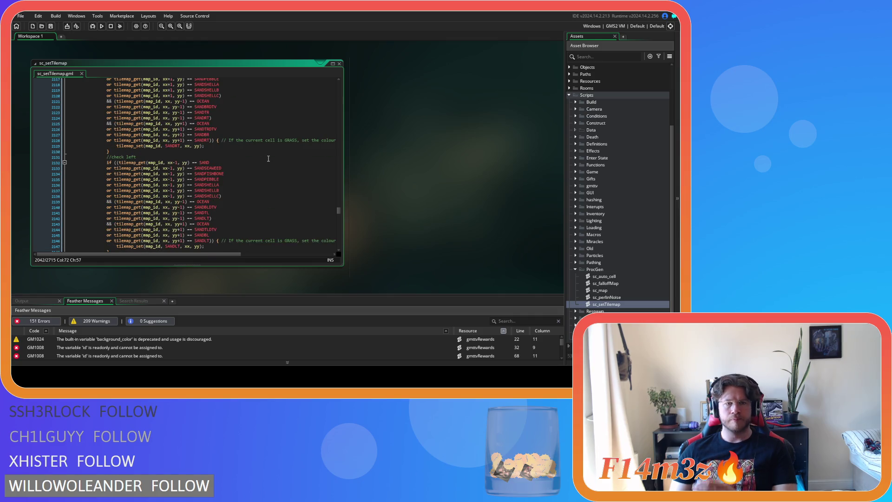
scroll(268, 159, "down", 8)
scroll(268, 158, "down", 8)
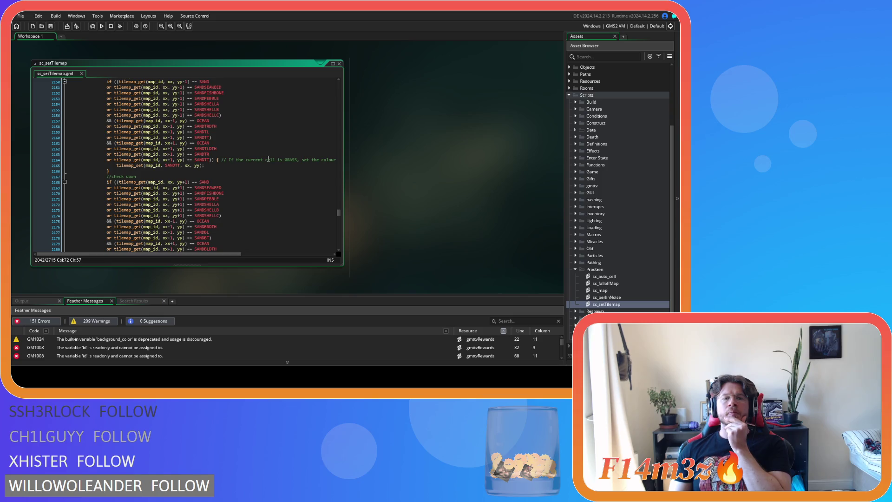
scroll(268, 158, "down", 9)
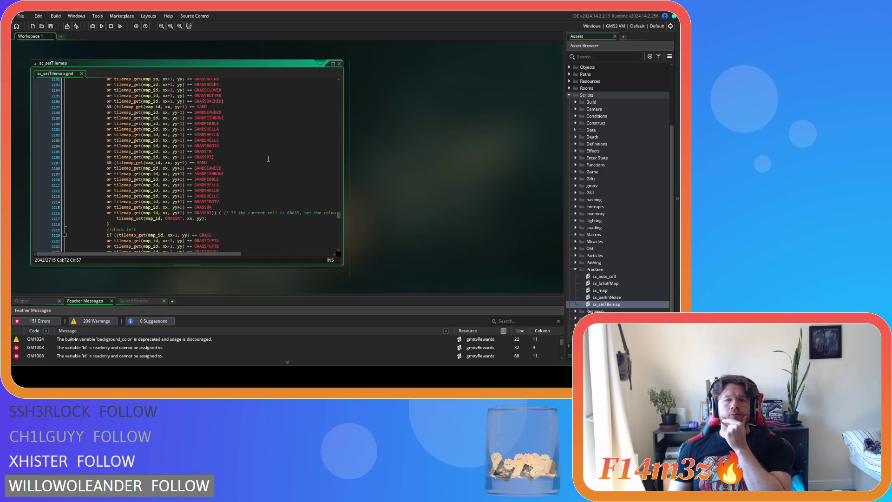
scroll(268, 159, "down", 15)
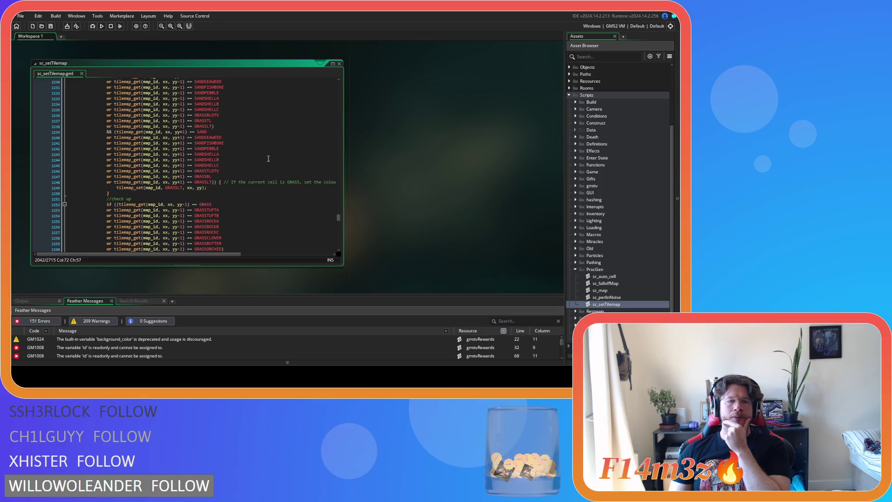
scroll(268, 159, "down", 14)
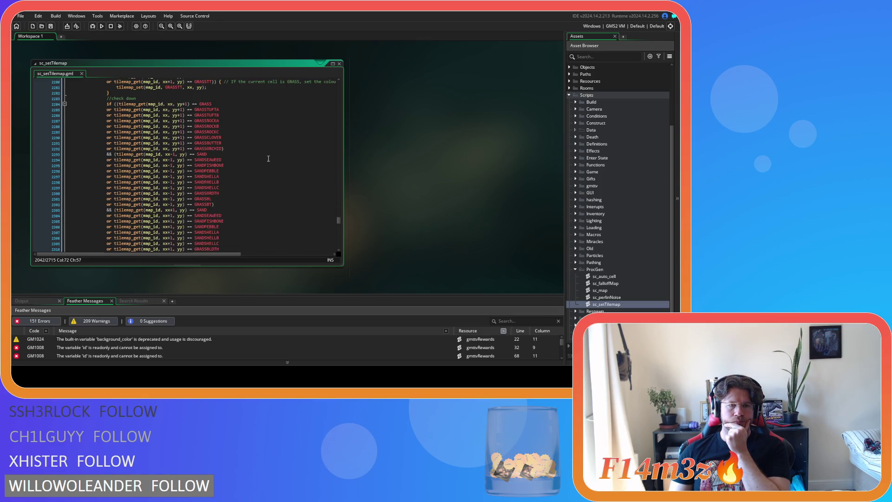
scroll(268, 159, "down", 10)
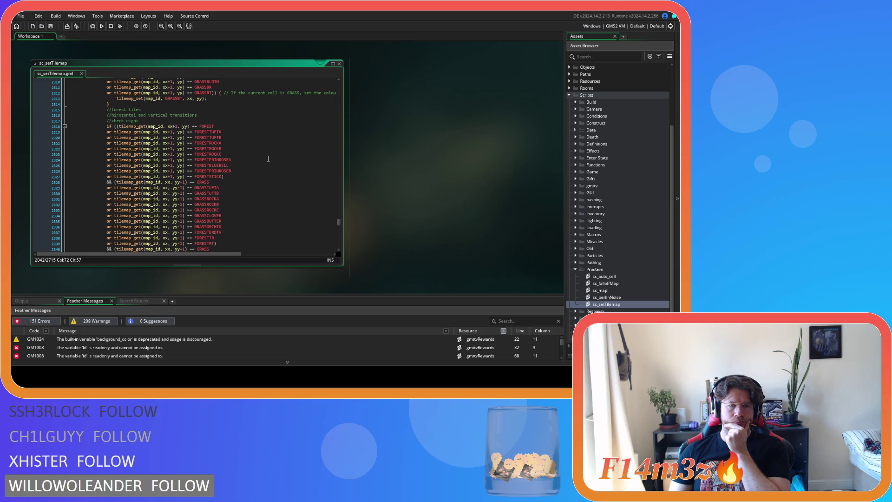
scroll(239, 180, "down", 2)
left_click_drag(223, 149, 106, 150)
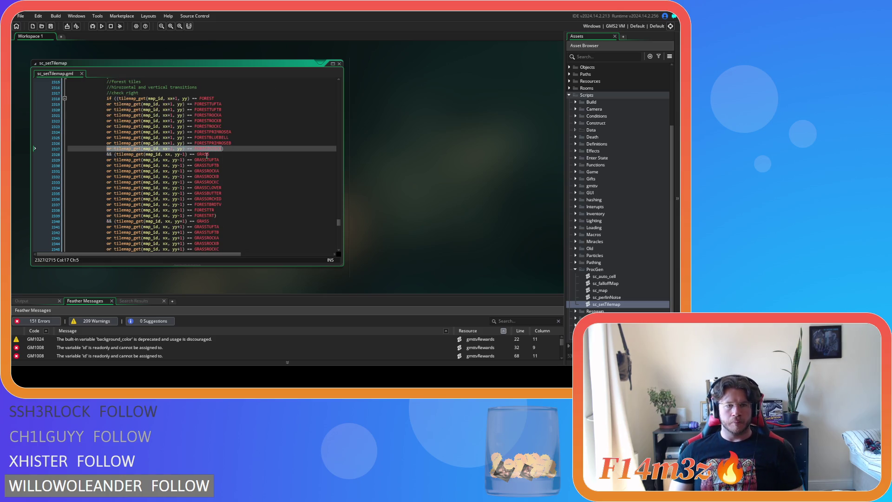
- Add a FORESTPINECONE condition line below the first FORESTSTICK check
left_click(233, 149)
key("Return")
key("ctrl+v")
key("BackSpace")
key("BackSpace")
key("BackSpace")
type("P")
key("Return")
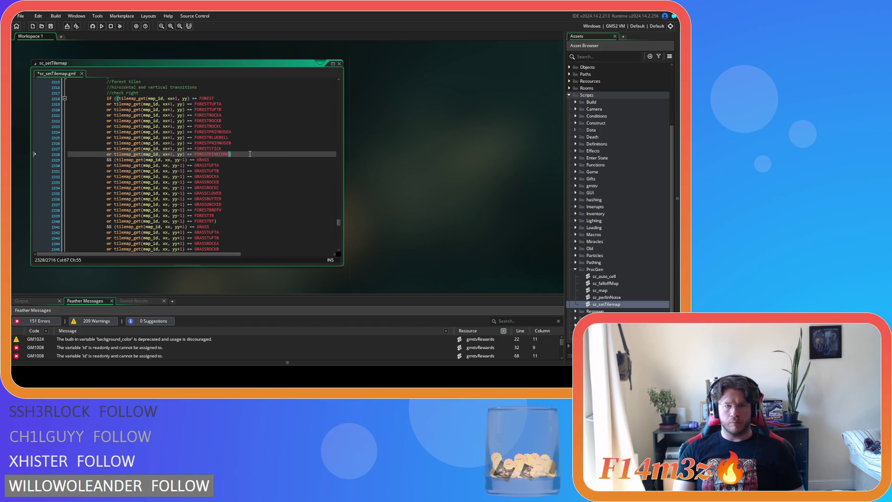
- Add a FORESTPINECONE condition to the forest check-left list and save
scroll(234, 174, "down", 1)
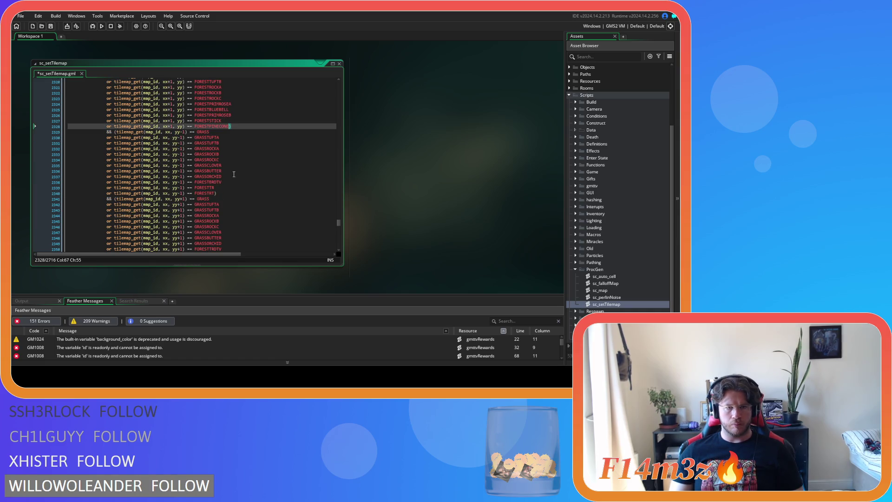
scroll(233, 175, "up", 2)
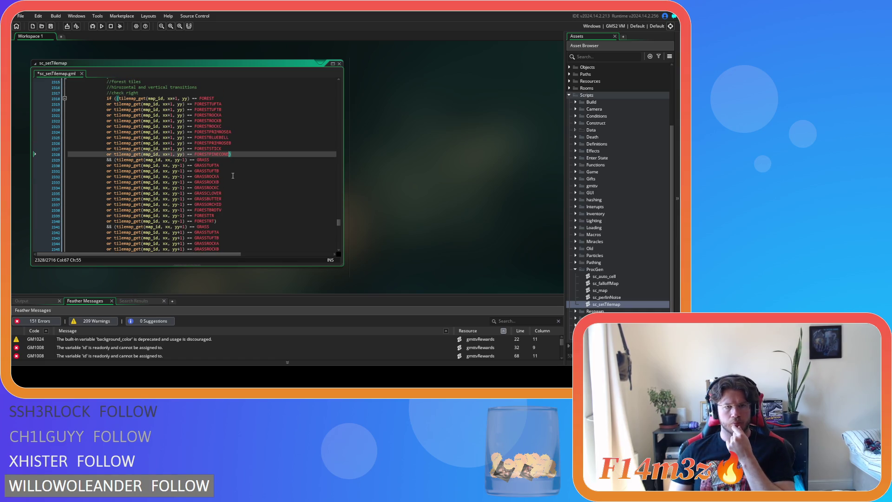
scroll(232, 149, "down", 9)
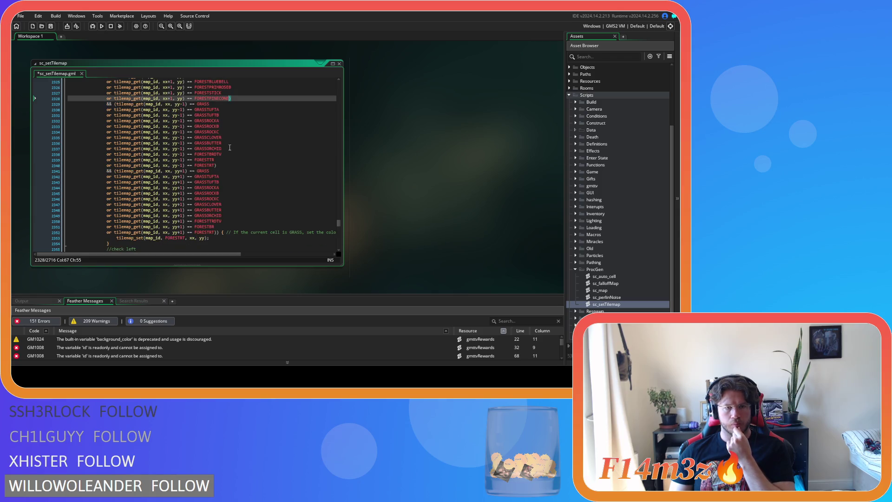
scroll(227, 152, "down", 3)
left_click_drag(223, 193, 160, 193)
left_click(107, 193)
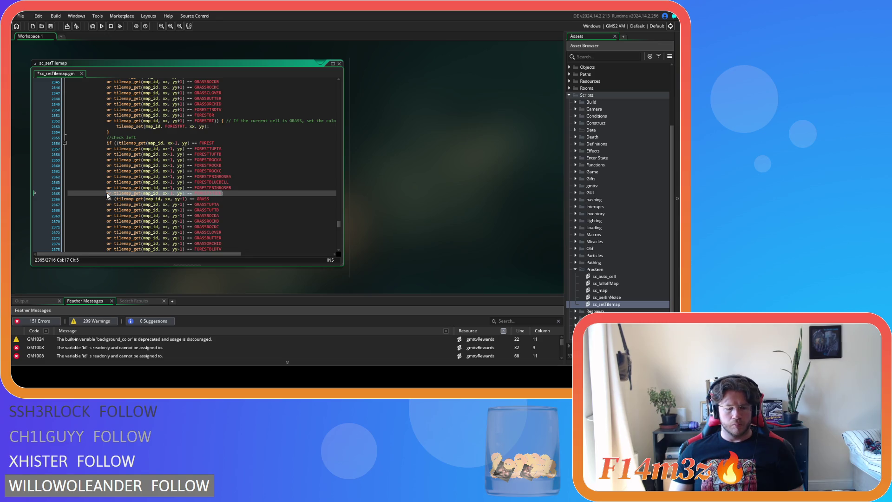
scroll(219, 193, "up", 7)
scroll(218, 193, "up", 2)
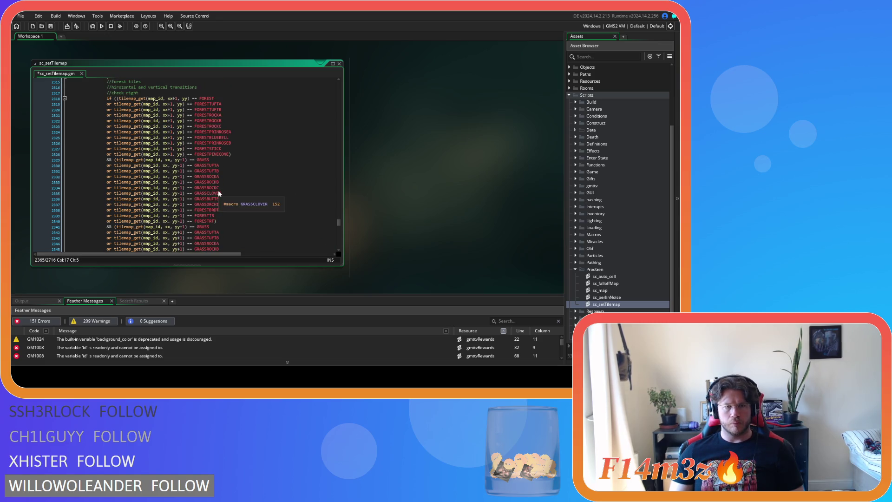
scroll(210, 195, "down", 10)
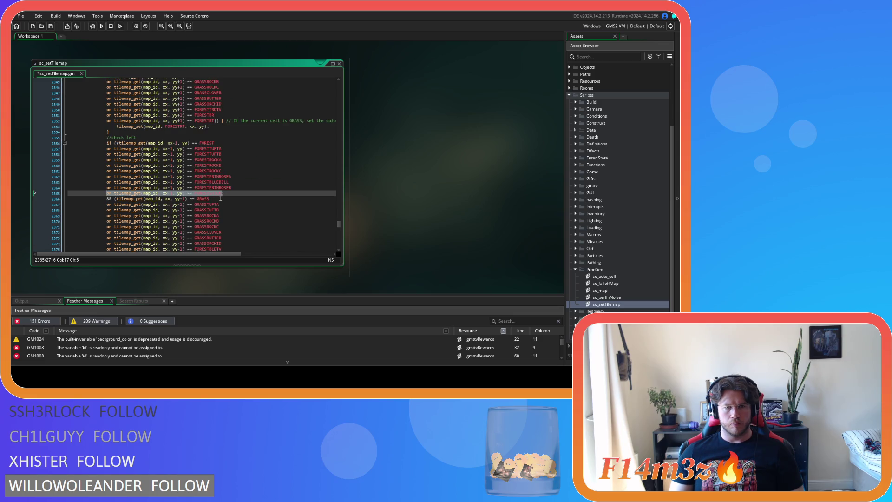
key("Return")
type("or tilemap_get(map_id, xx-1, yy) == FORESTSTICK")
left_click_drag(209, 199, 222, 199)
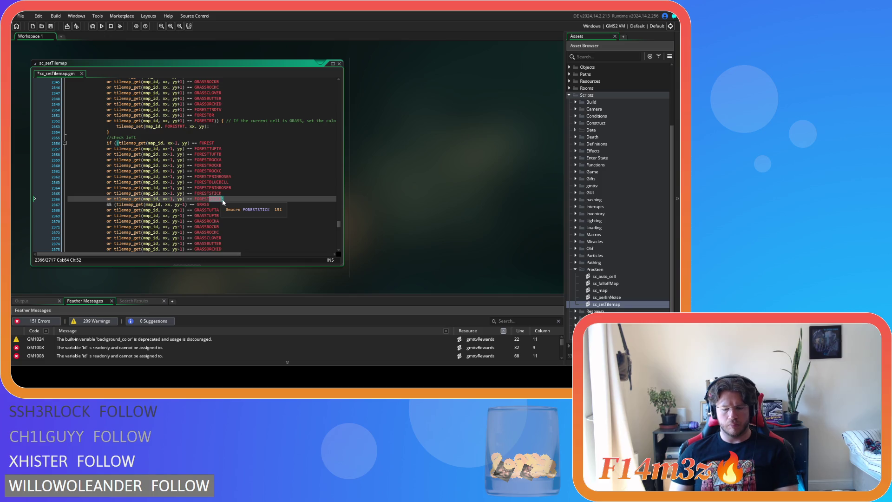
type("PINECONE")
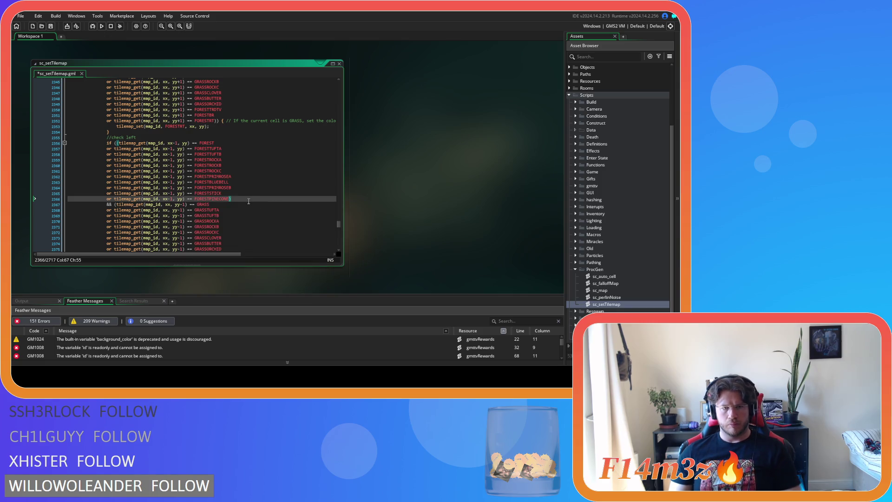
left_click(244, 199)
key("ctrl+s")
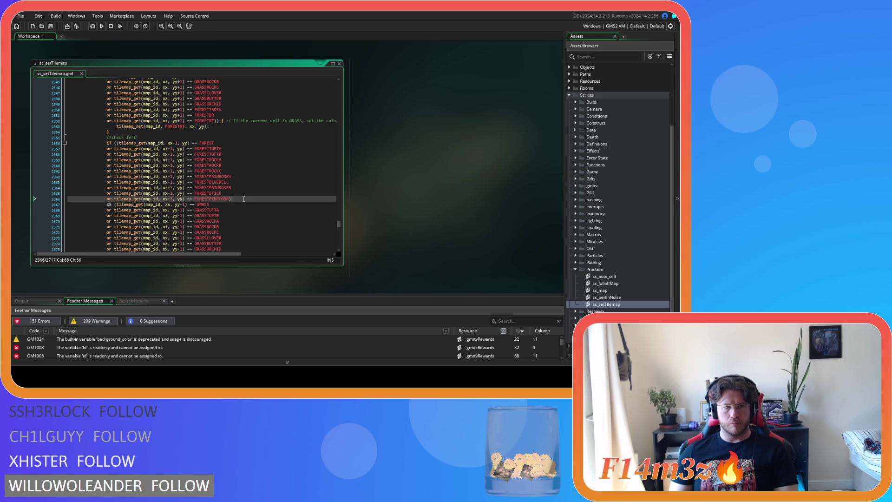
- Add a FORESTPINECONE condition after FORESTSTICK in the forest check-up list
scroll(244, 199, "down", 10)
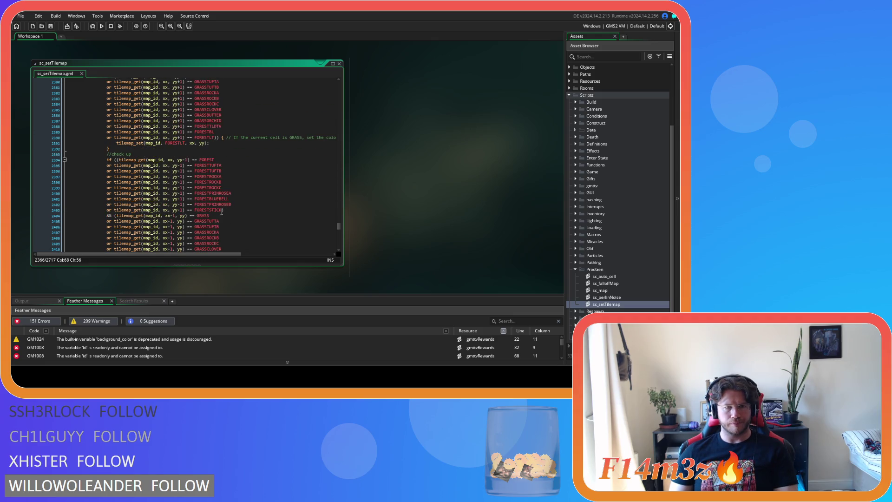
left_click_drag(223, 211, 182, 213)
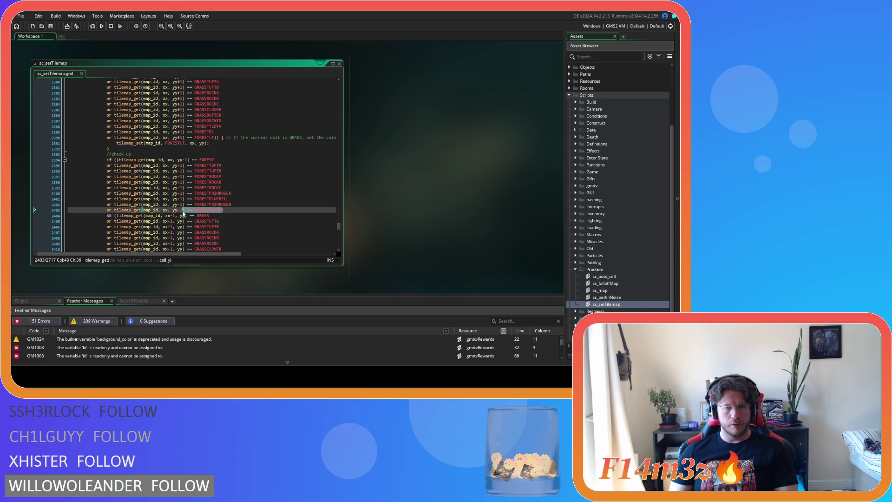
left_click_drag(182, 211, 106, 212)
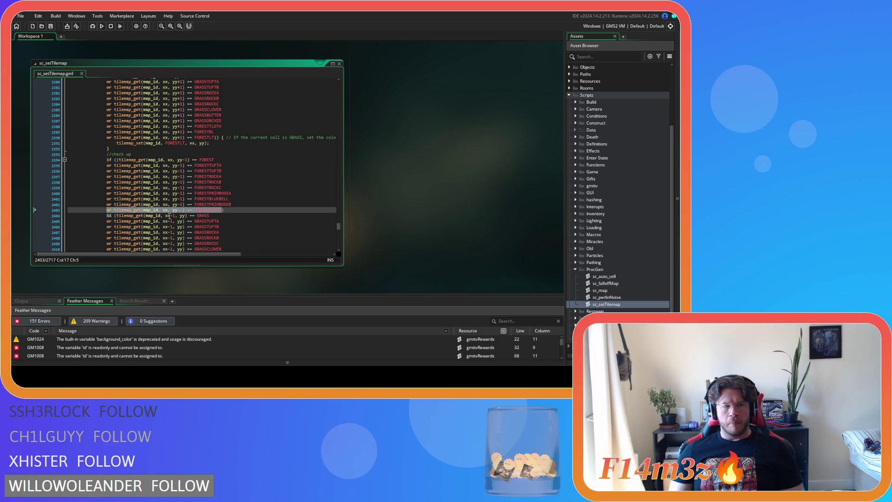
left_click(222, 211)
key("Return")
type("or tilemap_get(map_id, xx, yy-1) == FORESTSTICK")
key("BackSpace")
key("BackSpace")
key("BackSpace")
type("P")
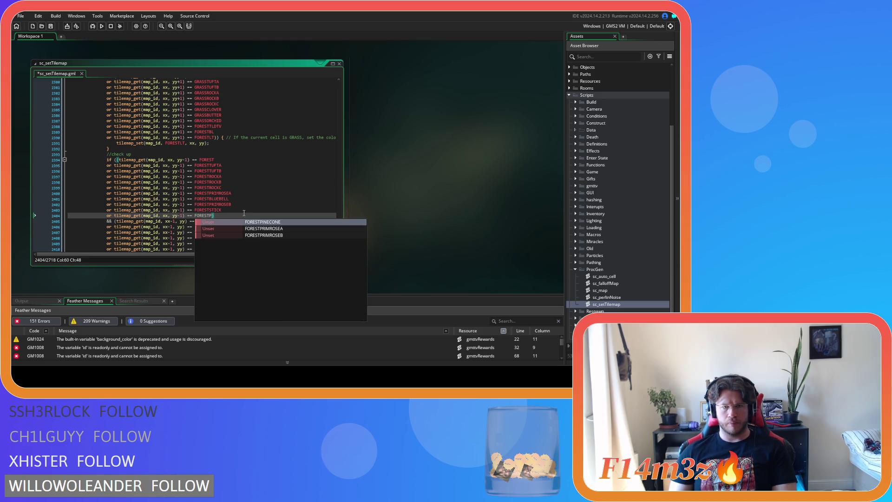
key("Return")
- Add a FORESTPINECONE condition after FORESTSTICK in the forest check-down list and save
scroll(245, 213, "up", 7)
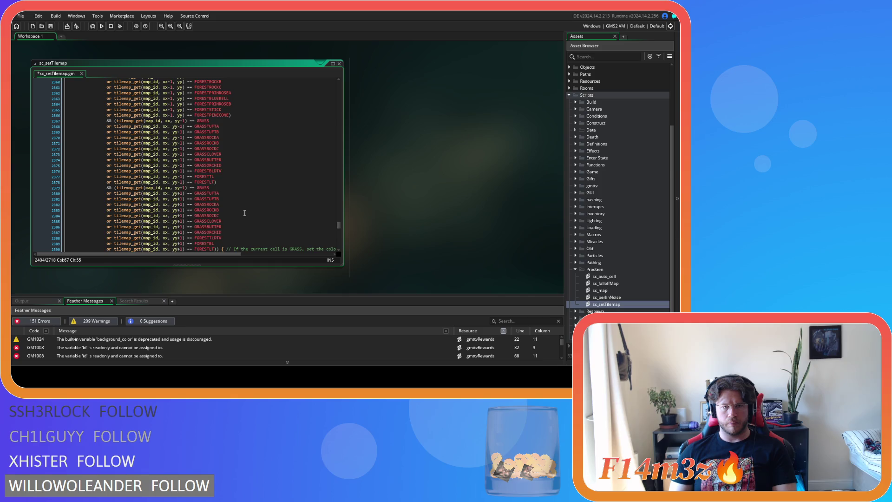
scroll(245, 213, "down", 7)
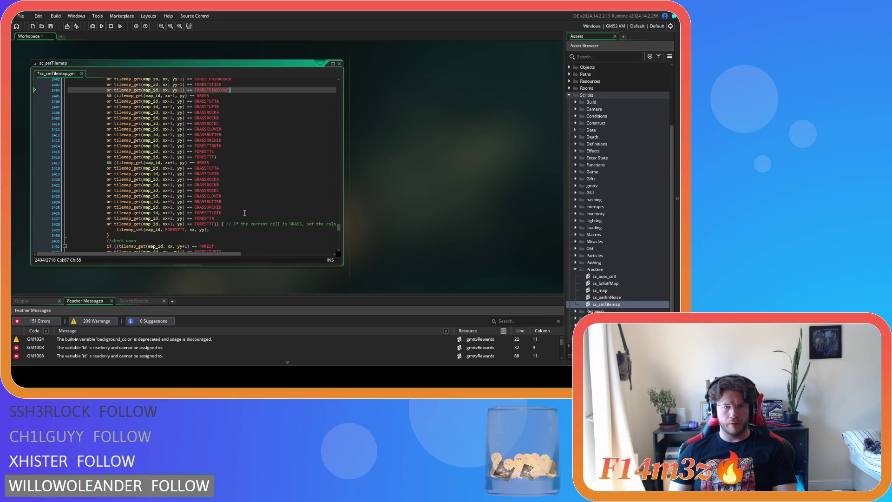
scroll(245, 213, "down", 4)
left_click_drag(223, 185, 108, 187)
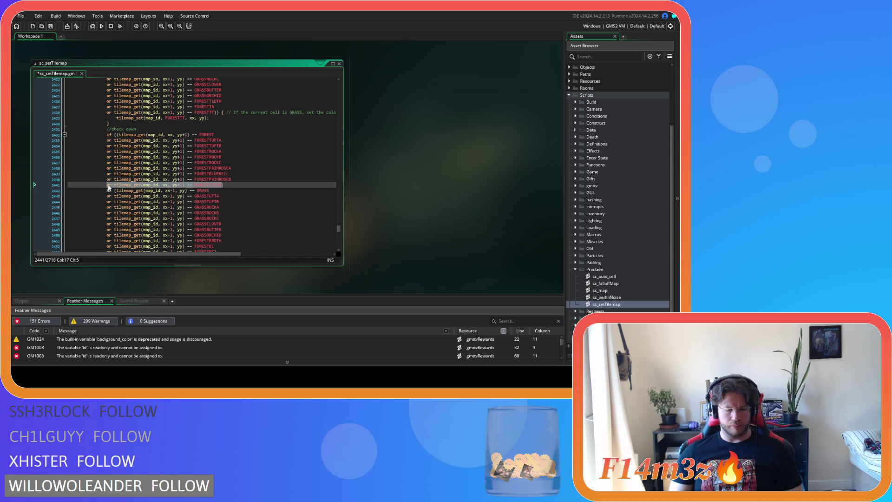
left_click(221, 185)
key("Return")
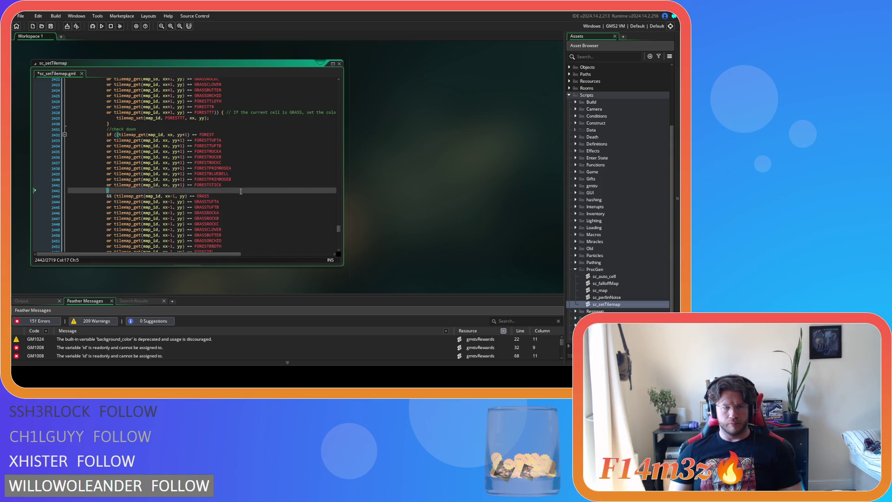
type("or tilemap_get(map_id, xx, yy+1) == FORESTSTICK")
key("BackSpace")
key("BackSpace")
key("BackSpace")
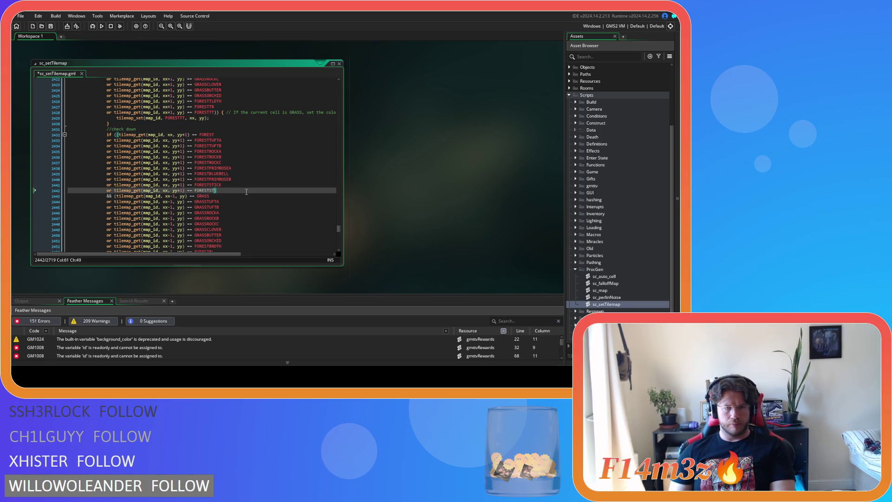
type("PI")
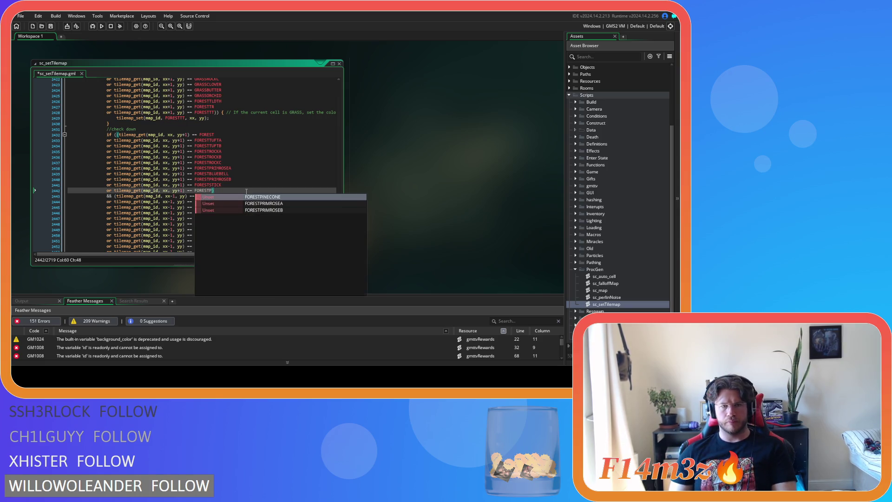
key("Return")
key("ctrl+s")
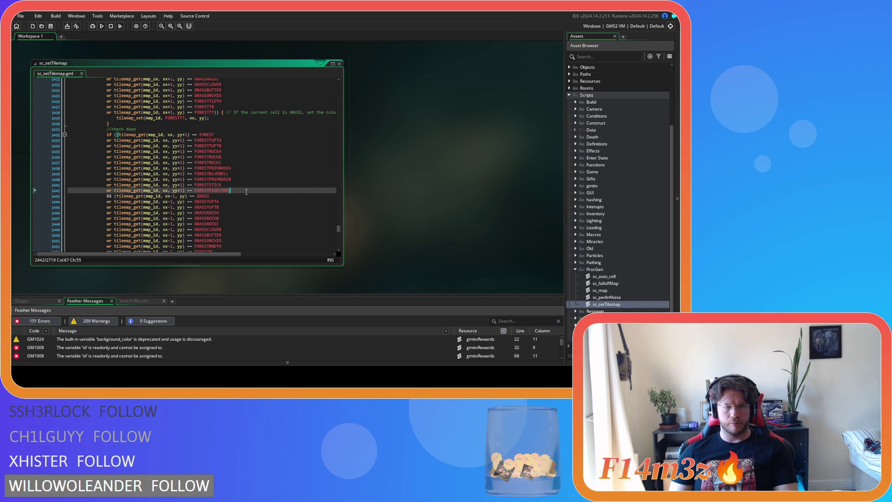
scroll(246, 192, "down", 10)
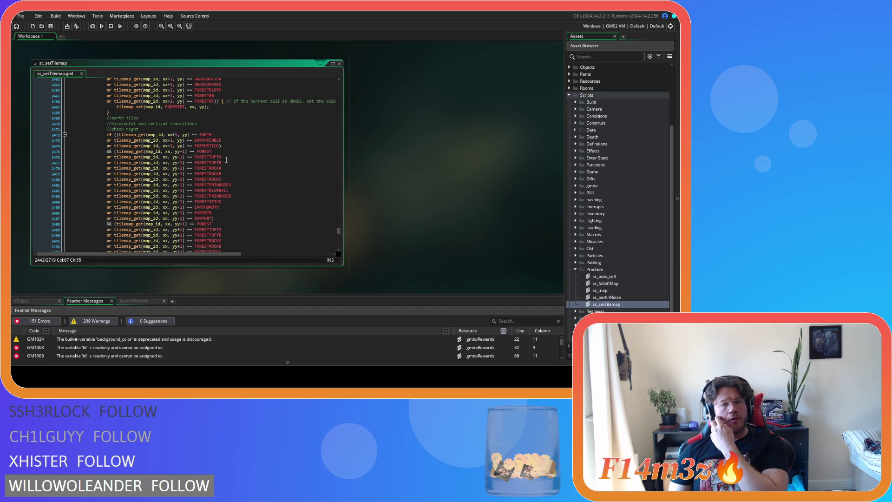
left_click_drag(221, 146, 106, 146)
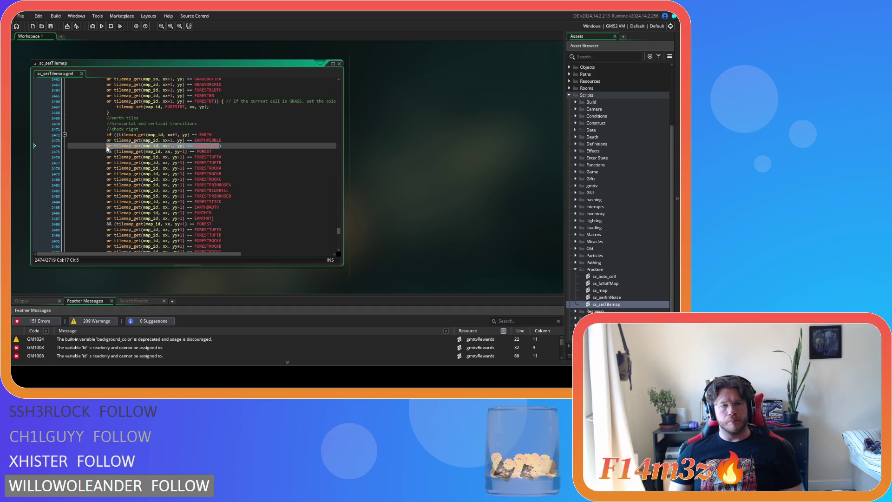
- Add EARTHPINECONE and FORESTPINECONE conditions beneath the existing EARTHSTICK and FORESTSTICK checks
key("ctrl+c")
key("Right")
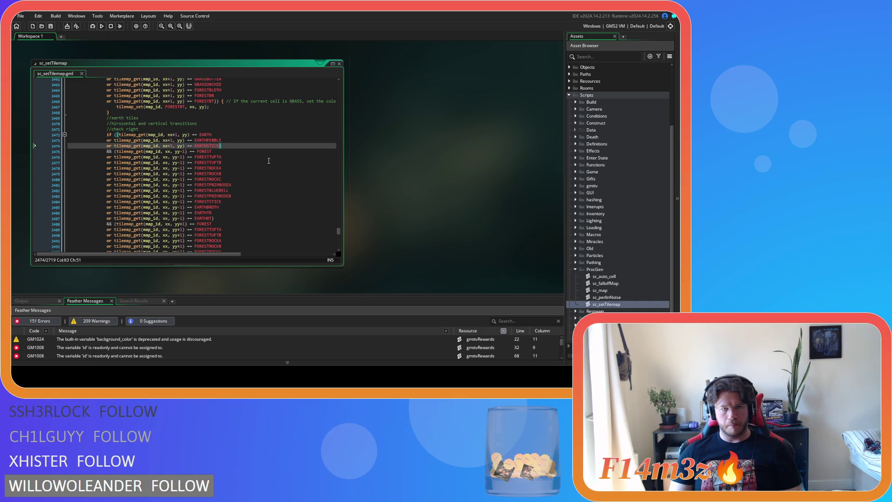
key("Return")
key("ctrl+v")
key("BackSpace")
key("BackSpace")
key("BackSpace")
key("BackSpace")
type("PINECONE")
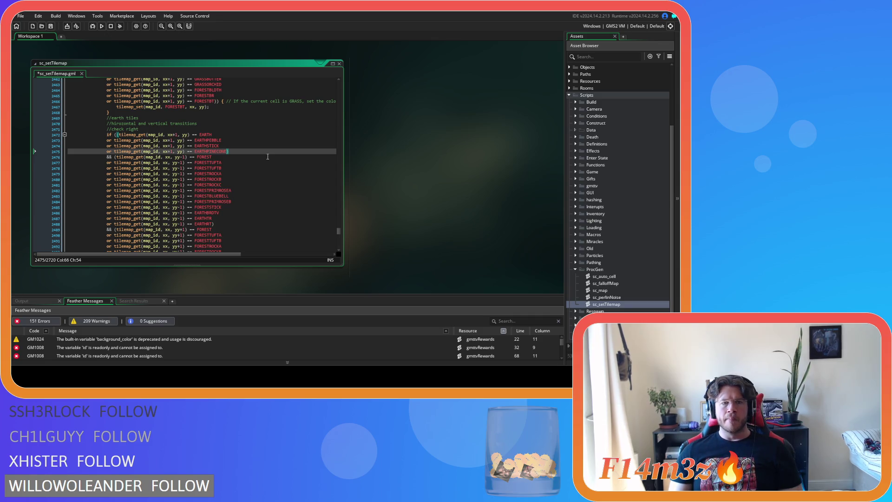
scroll(230, 183, "down", 1)
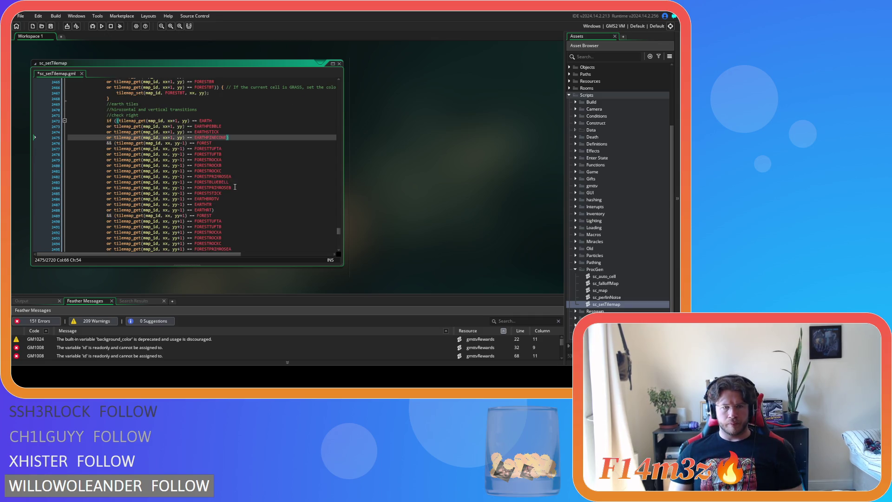
left_click(237, 190)
key("ctrl+d")
key("BackSpace")
key("BackSpace")
key("BackSpace")
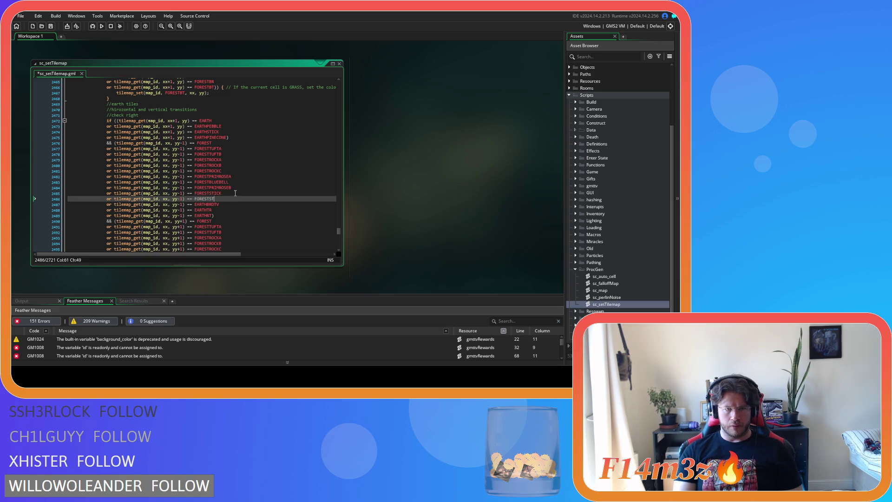
type("P")
key("Return")
- Add a FORESTPINECONE condition below the next FORESTSTICK line and save the script
scroll(230, 206, "down", 4)
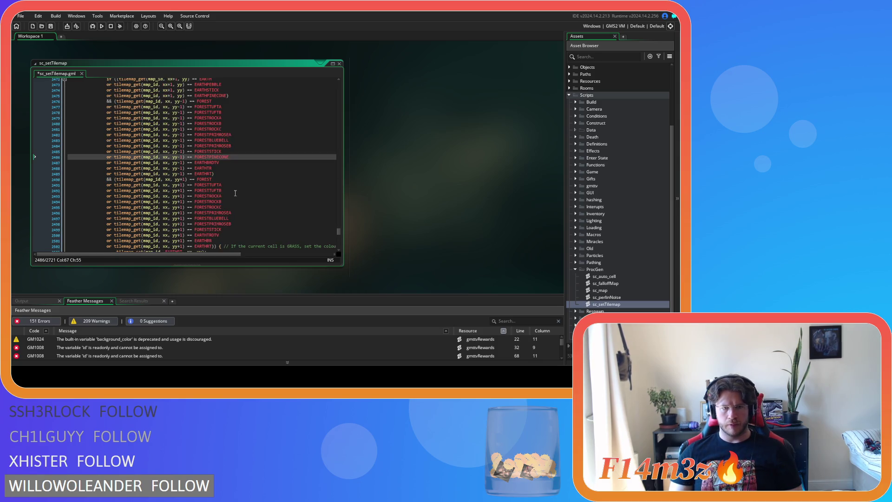
left_click(231, 216)
key("ctrl+d")
key("BackSpace")
key("BackSpace")
key("BackSpace")
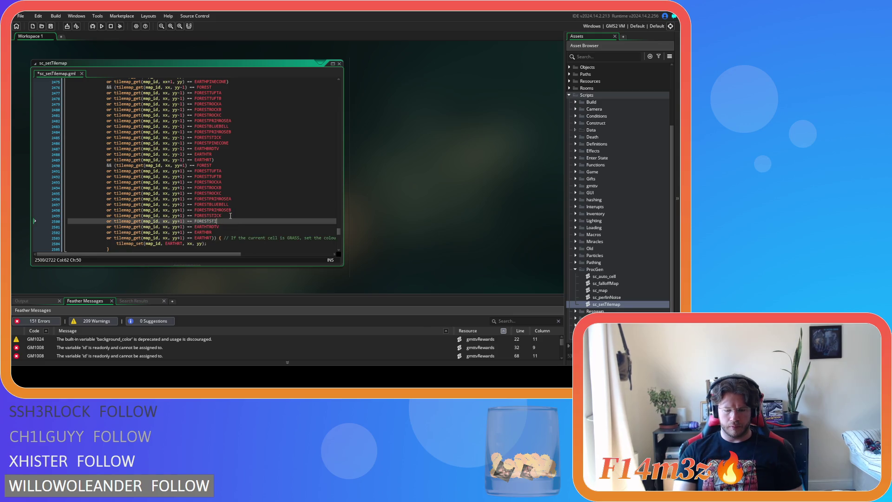
type("P")
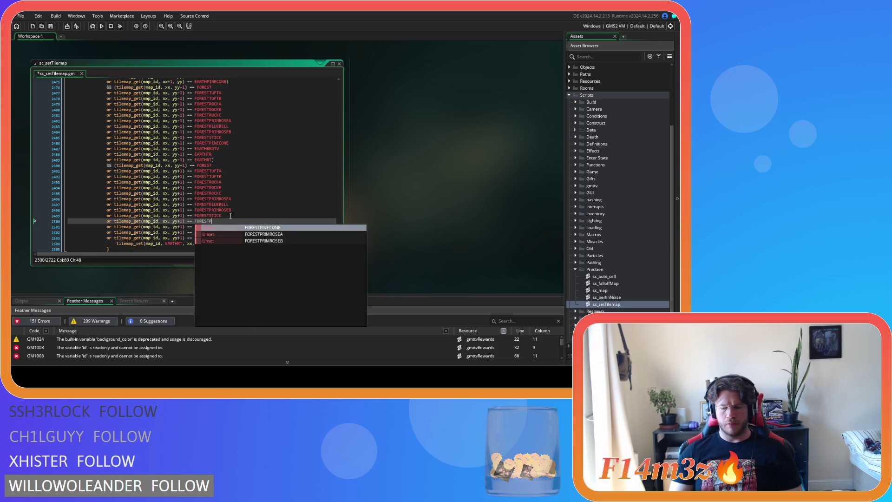
key("Return")
key("ctrl+s")
- Add an EARTHPINECONE condition below the check-left EARTHSTICK line
scroll(231, 216, "down", 3)
scroll(231, 216, "down", 5)
left_click(134, 146)
left_click_drag(133, 147, 106, 148)
key("ctrl+c")
key("Right")
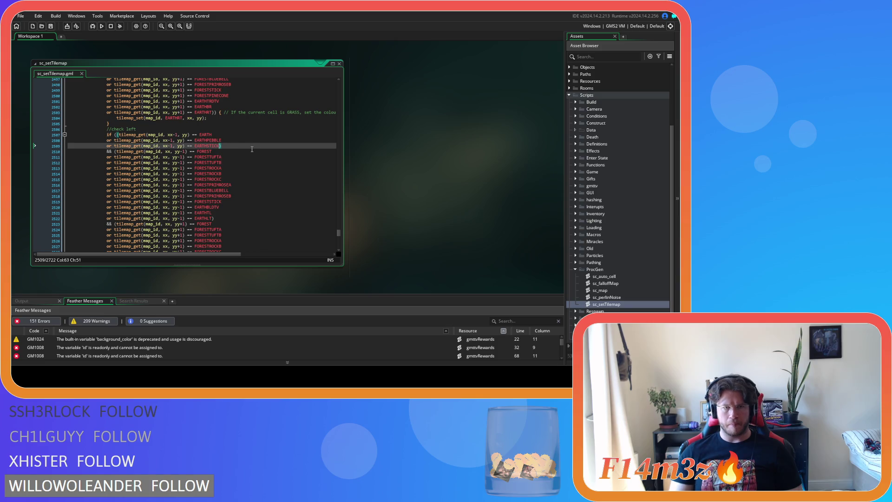
key("Return")
key("ctrl+v")
key("BackSpace")
key("BackSpace")
key("BackSpace")
key("BackSpace")
key("BackSpace")
type("PINE")
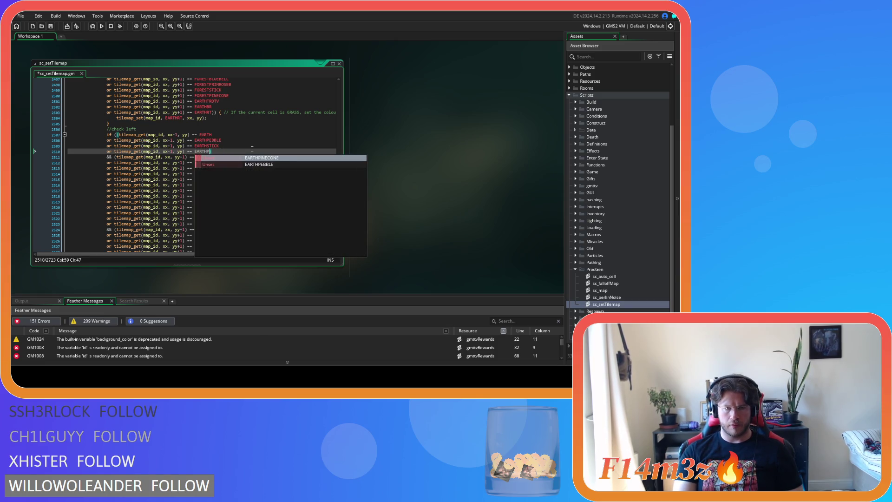
key("Return")
- Duplicate the next two FORESTSTICK conditions as FORESTPINECONE
scroll(249, 153, "down", 3)
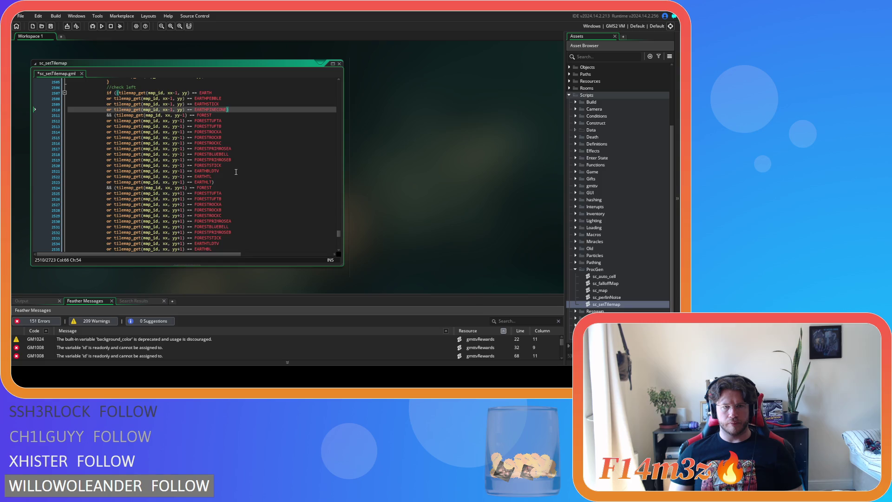
left_click(236, 171)
key("ctrl+d")
key("BackSpace")
key("BackSpace")
key("BackSpace")
type("FORESTPINE")
key("Return")
scroll(256, 177, "down", 5)
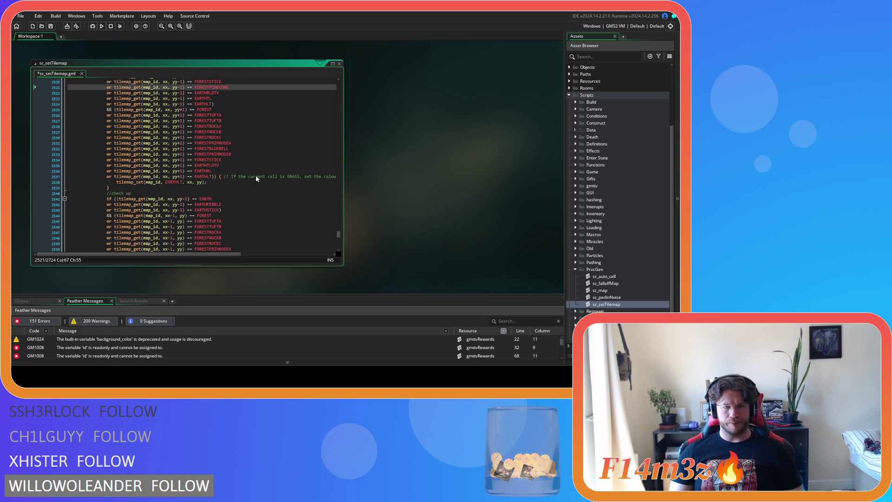
left_click(250, 160)
key("ctrl+d")
key("BackSpace")
key("BackSpace")
key("BackSpace")
type("P")
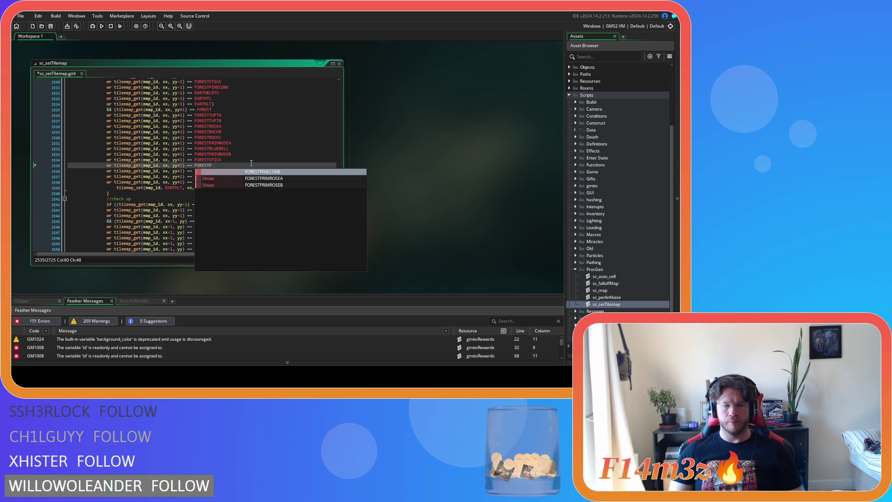
key("Return")
- Add an EARTHPINECONE condition after the EARTHSTICK check on line 2544
scroll(251, 163, "down", 3)
left_click(221, 160)
left_click_drag(220, 161, 108, 162)
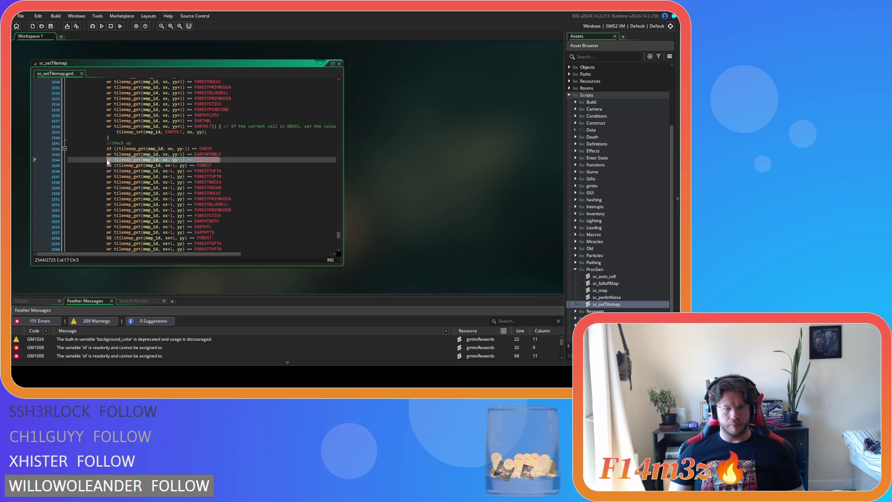
left_click(220, 160)
key("Return")
key("ctrl+v")
key("ctrl+shift+Left")
type("EARTHPI")
key("Return")
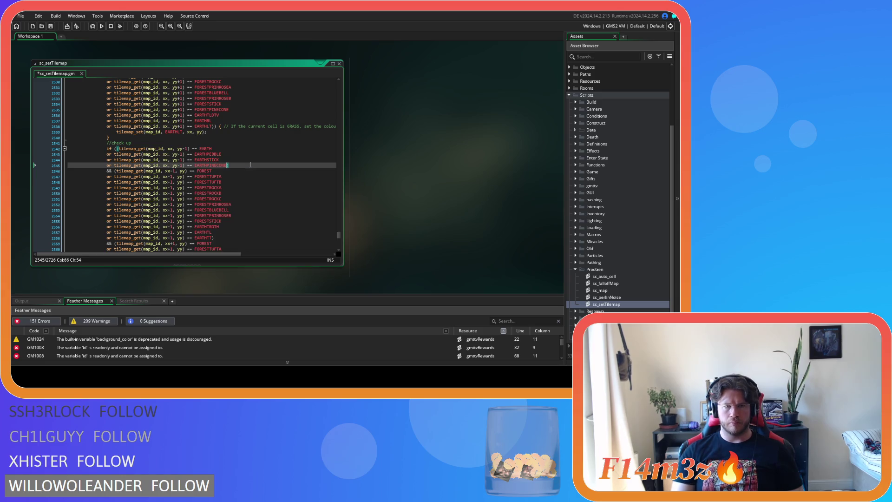
- Duplicate the following FORESTSTICK condition as FORESTPINECONE
scroll(248, 172, "down", 2)
left_click(227, 193)
key("ctrl+d")
key("BackSpace")
key("BackSpace")
key("BackSpace")
key("BackSpace")
key("BackSpace")
type("PI")
key("Return")
- Add a FORESTPINECONE condition to the xx+1 FORESTSTICK check
scroll(227, 193, "down", 3)
scroll(227, 193, "down", 1)
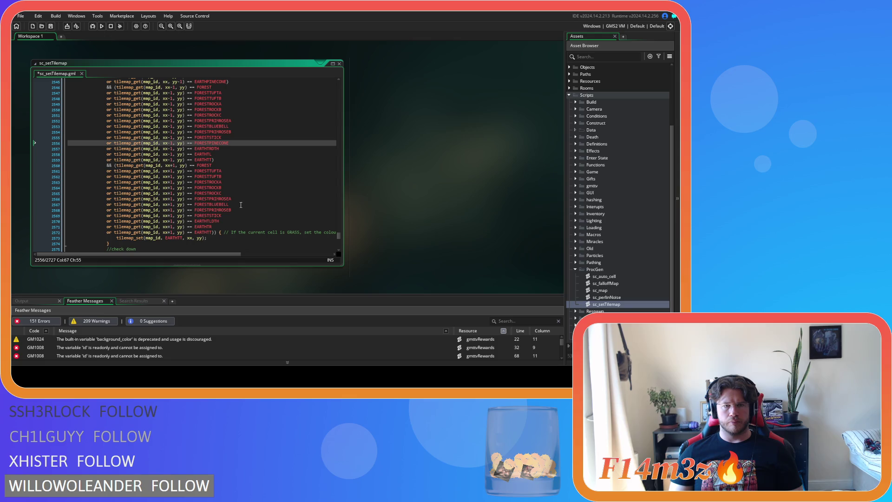
left_click(235, 215)
key("ctrl+d")
key("BackSpace")
key("BackSpace")
key("BackSpace")
type("P")
key("Return")
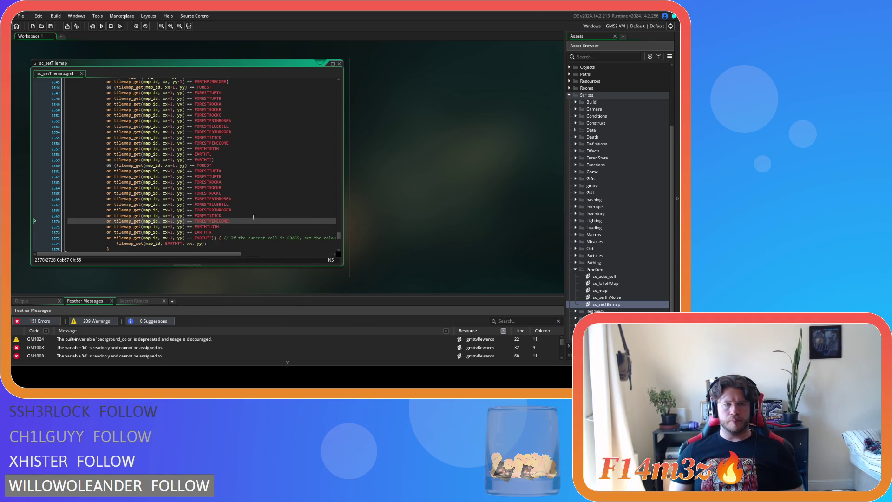
left_click(235, 146)
- Add an EARTHPINECONE condition below the check-down EARTHSTICK line and save the script
scroll(262, 203, "down", 8)
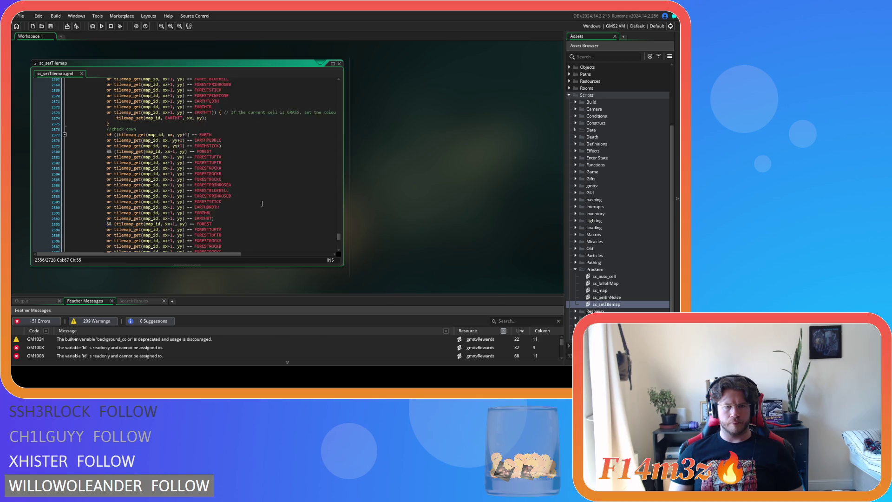
double_click(195, 131)
left_click_drag(196, 131, 107, 134)
key("ctrl+c")
key("Right")
key("Return")
key("ctrl+v")
key("BackSpace")
key("BackSpace")
key("BackSpace")
type("P")
key("Return")
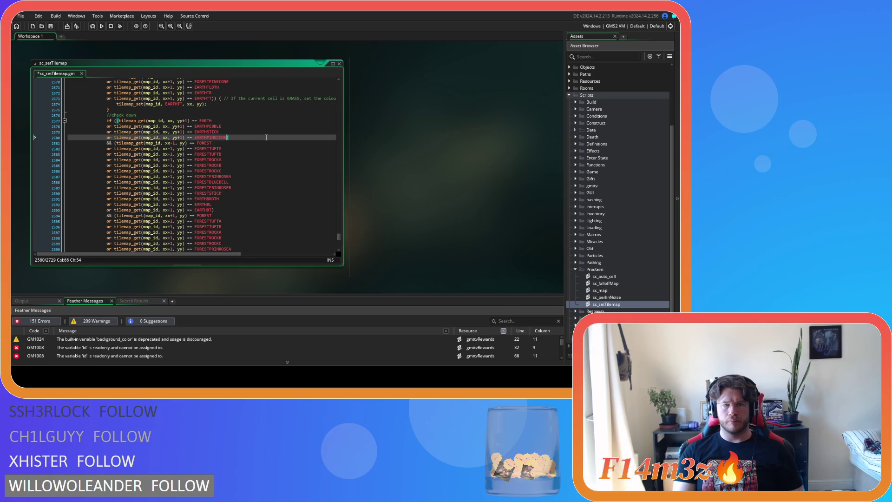
scroll(244, 151, "down", 3)
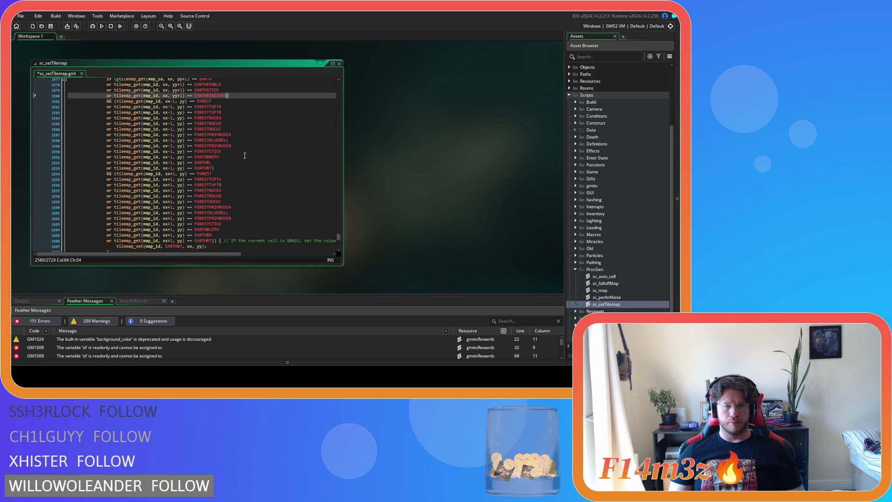
scroll(245, 155, "up", 2)
key("End")
key("ctrl+s")
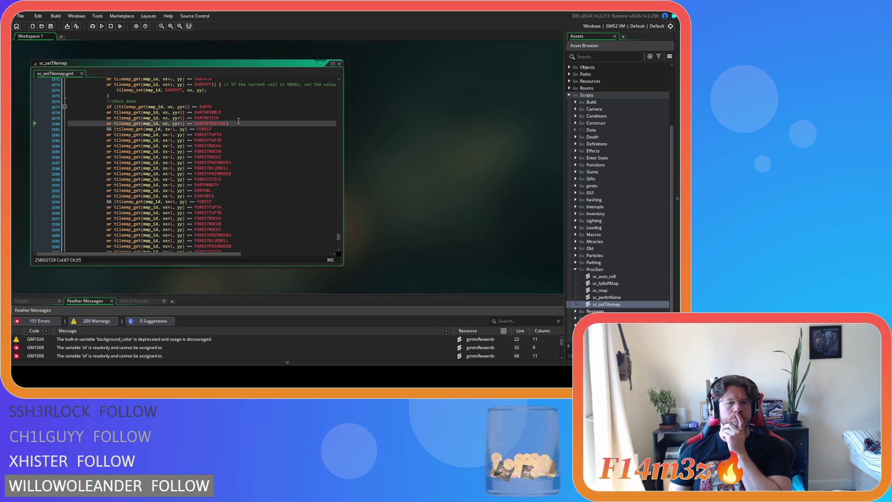
- Add FORESTPINECONE conditions beside the check-down and xx+1 FORESTSTICK lines
left_click(244, 181)
key("ctrl+d")
key("BackSpace")
key("BackSpace")
key("BackSpace")
key("BackSpace")
type("PINE")
key("Return")
scroll(241, 181, "down", 3)
scroll(241, 181, "down", 2)
left_click(242, 174)
key("ctrl+d")
key("BackSpace")
key("BackSpace")
key("BackSpace")
key("BackSpace")
type("PINECONE")
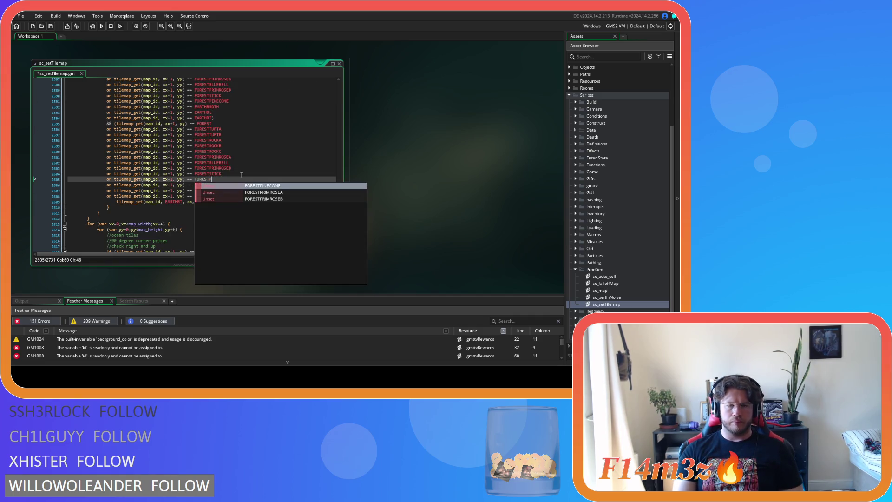
key("Return")
- Scroll down to the end of sc_setTilemap
scroll(242, 175, "down", 6)
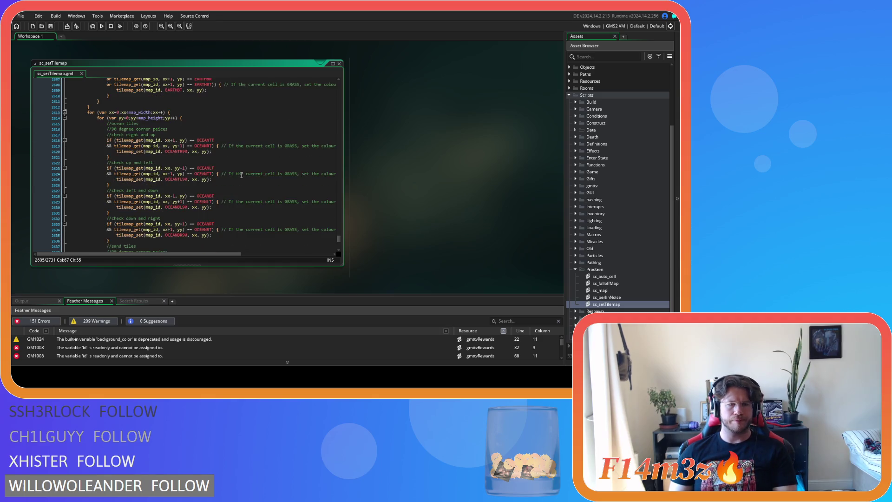
scroll(242, 174, "up", 9)
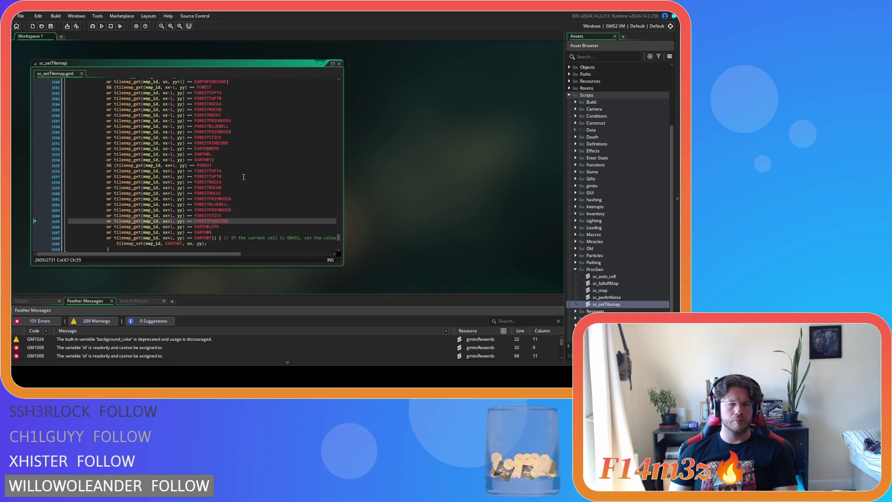
scroll(244, 177, "down", 20)
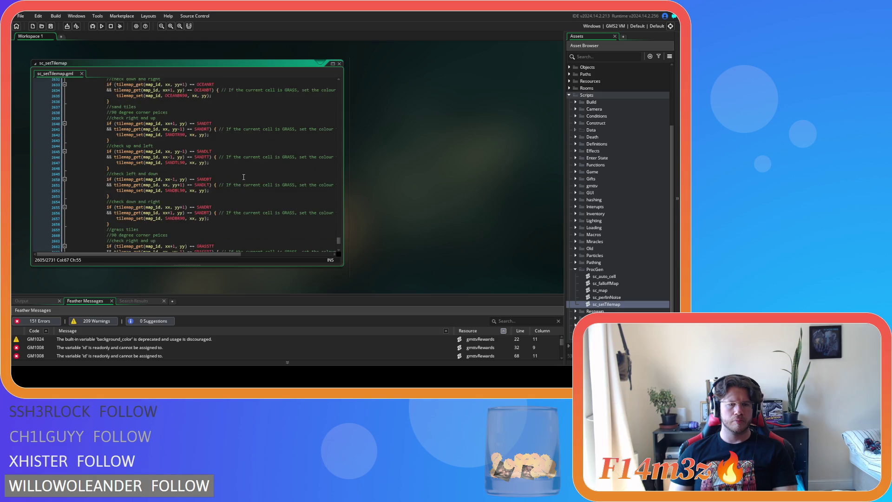
scroll(243, 177, "down", 10)
scroll(244, 177, "down", 9)
left_click(244, 182)
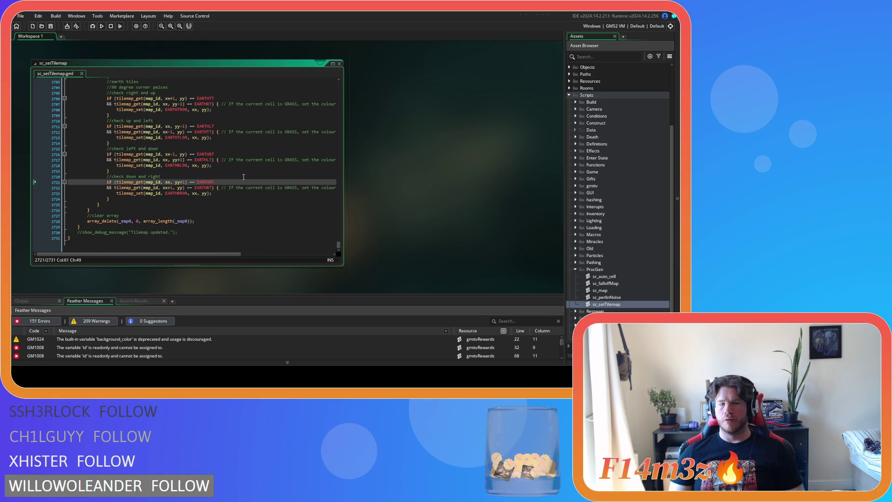
- Close all open editor windows from the workspace's Windows menu
right_click(399, 157)
mouse_move(416, 168)
left_click(450, 184)
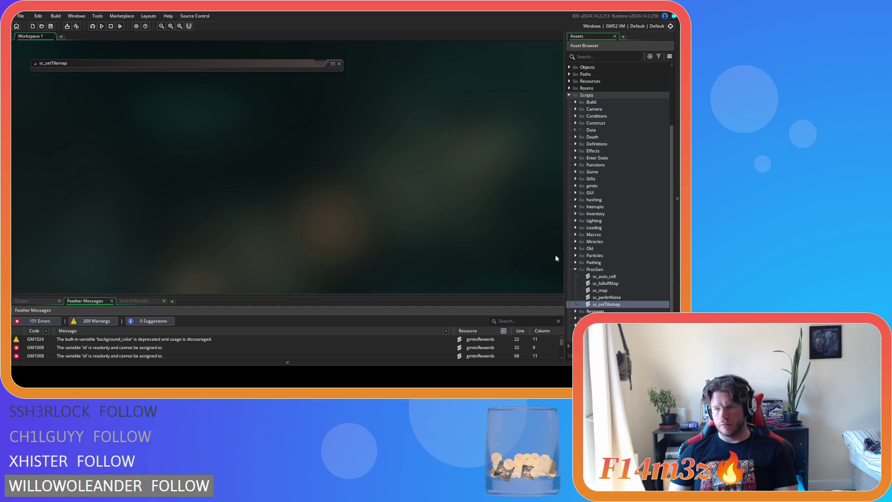
- Open ob_weather from Objects > Game with its Create, Alarm 2 and Alarm 3 code
left_click(576, 270)
left_click(569, 95)
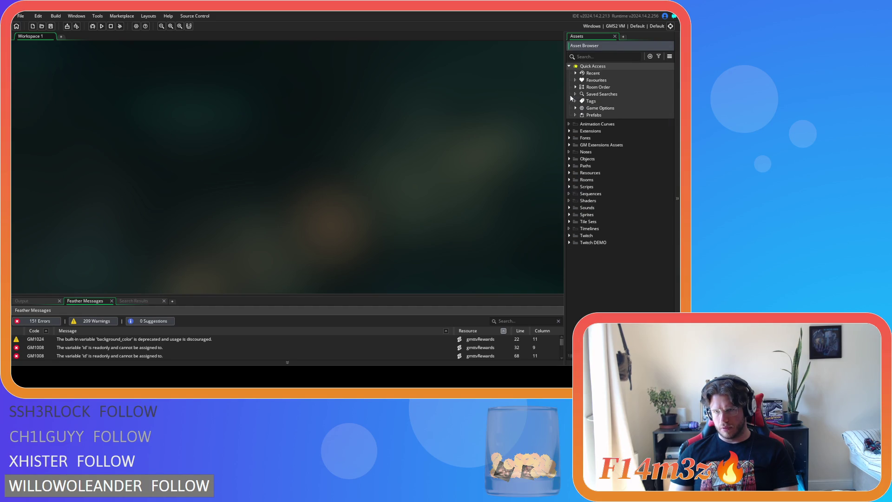
left_click(569, 159)
left_click(576, 194)
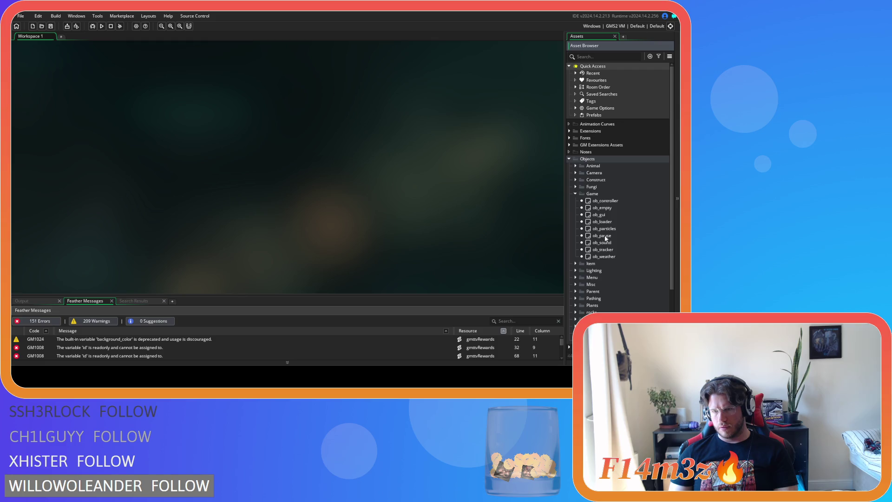
double_click(604, 256)
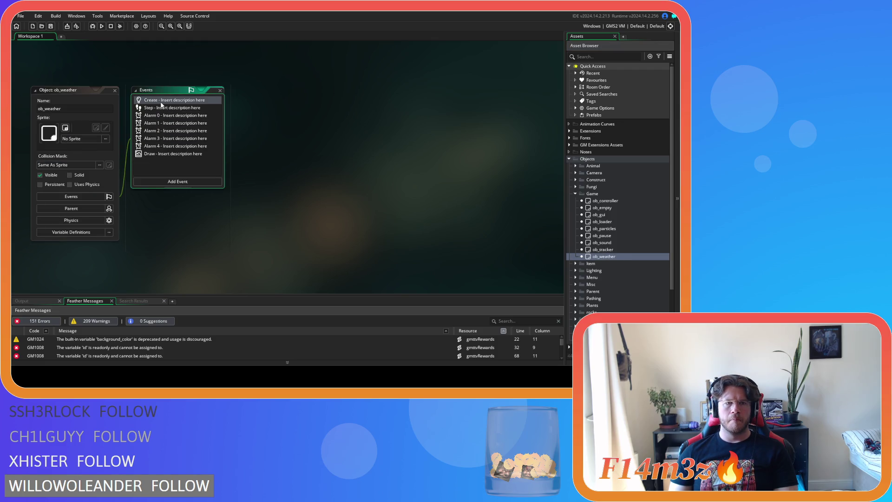
double_click(160, 103)
scroll(403, 168, "down", 4)
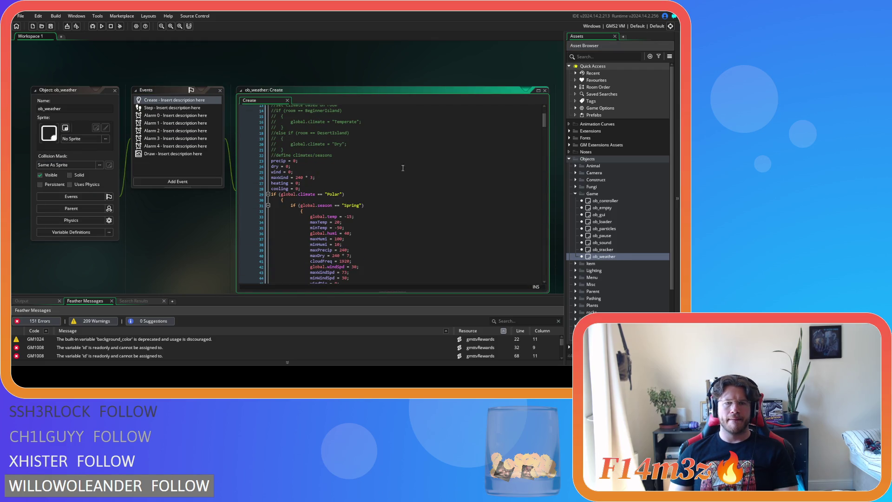
double_click(150, 130)
double_click(150, 138)
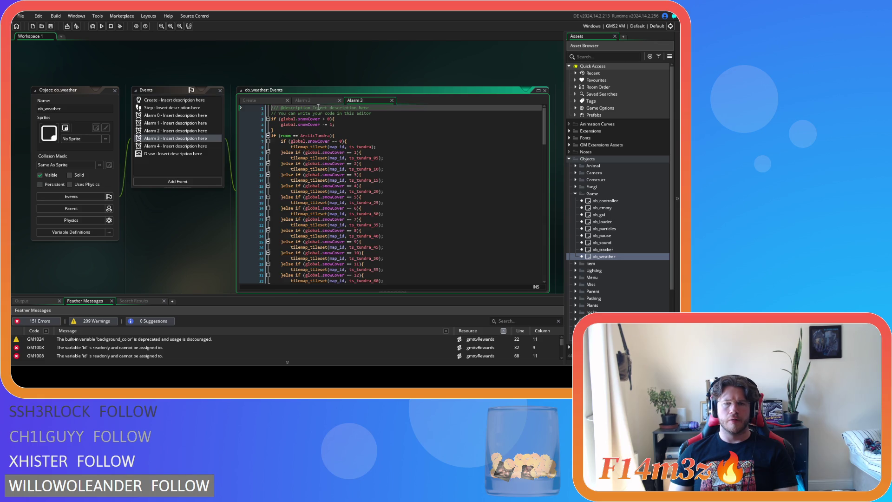
- Review the TemperateForest and BorealForest conditions in Alarm 2 and Alarm 3, then close all windows
left_click(316, 101)
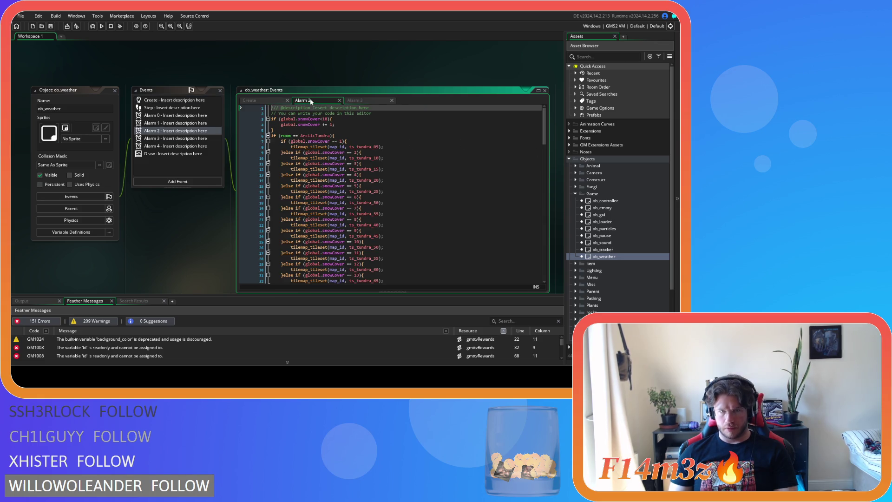
scroll(418, 153, "down", 12)
left_click(379, 194)
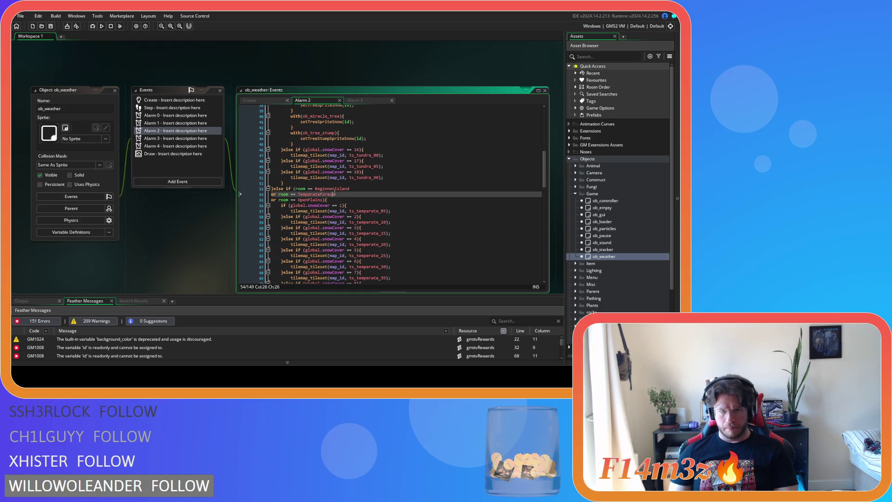
scroll(379, 194, "down", 11)
left_click(365, 155)
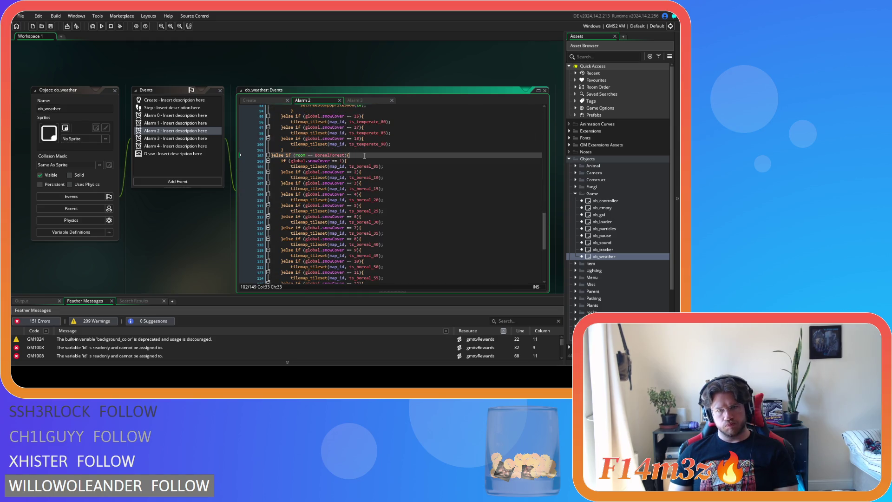
scroll(392, 180, "down", 4)
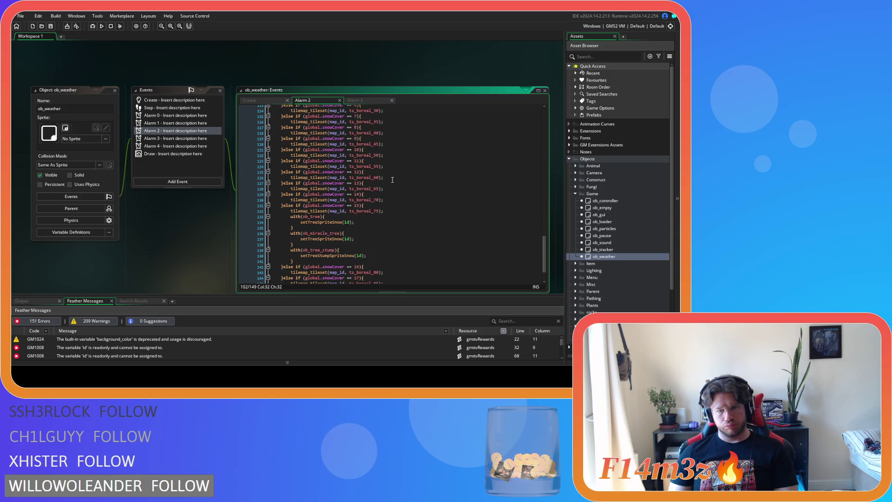
scroll(392, 180, "down", 2)
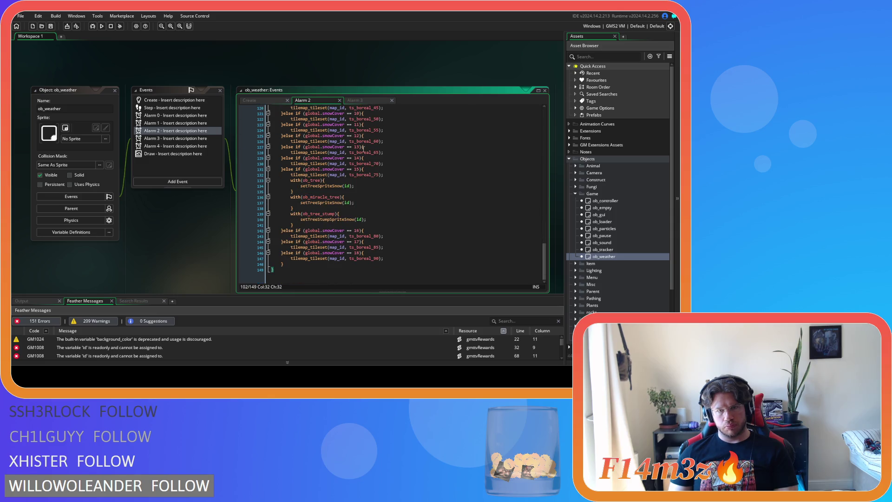
left_click(357, 101)
scroll(373, 152, "down", 20)
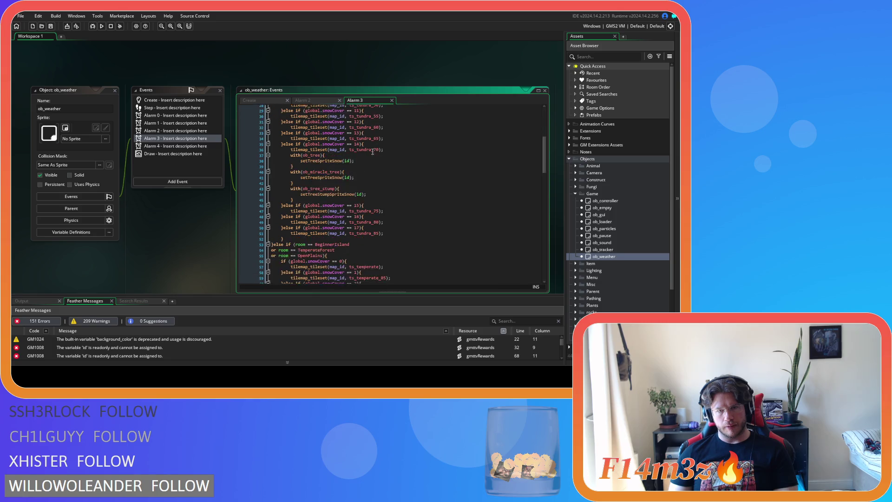
scroll(373, 151, "down", 10)
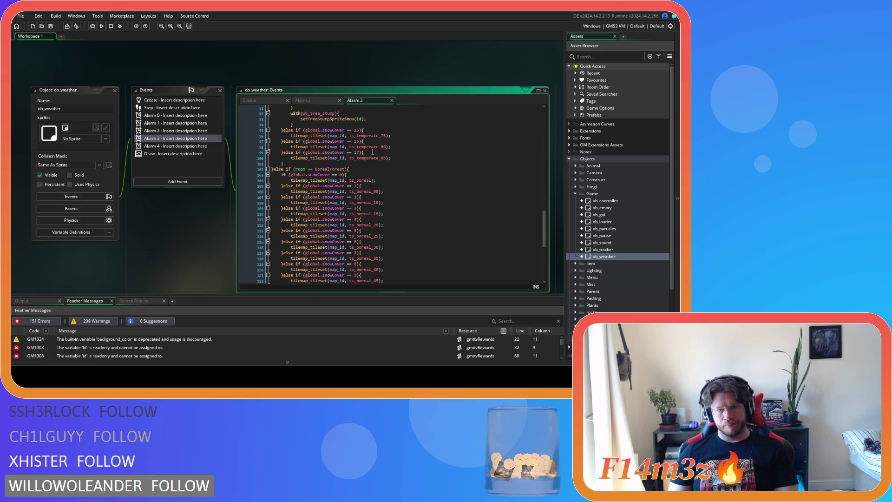
scroll(372, 152, "down", 3)
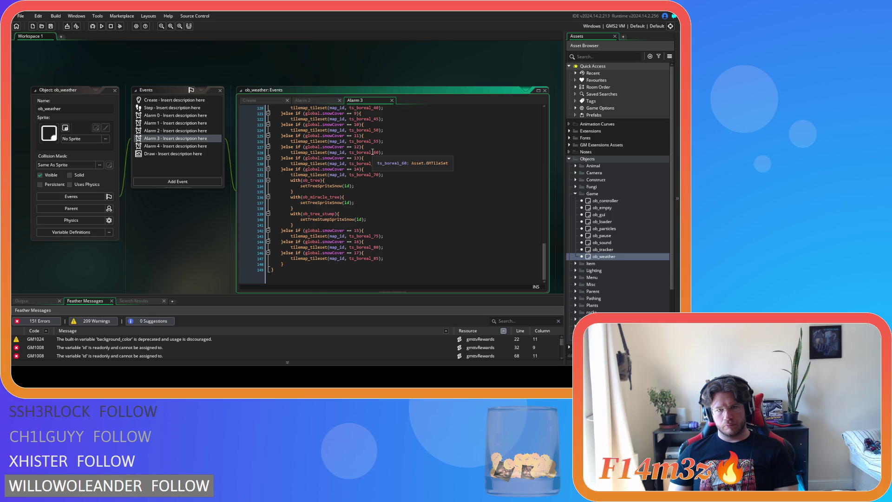
mouse_move(544, 247)
left_mouse_down()
mouse_move(544, 226)
mouse_move(452, 75)
left_mouse_up()
right_click(267, 68)
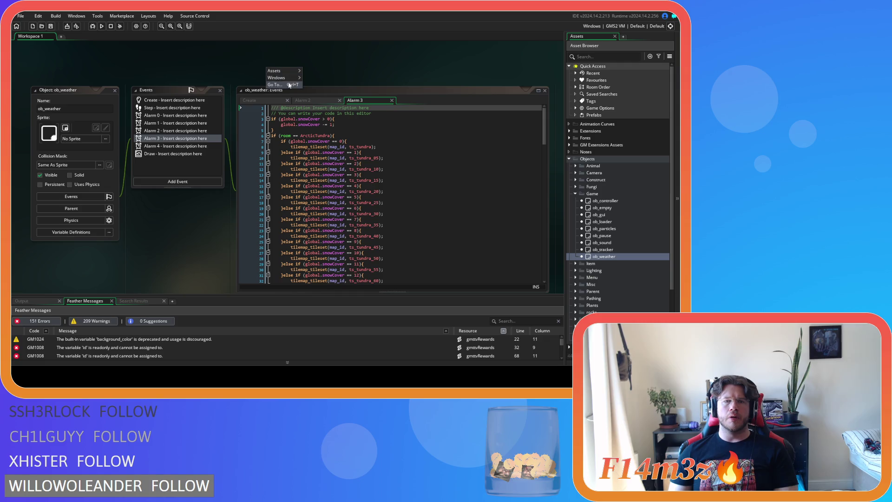
left_click(321, 94)
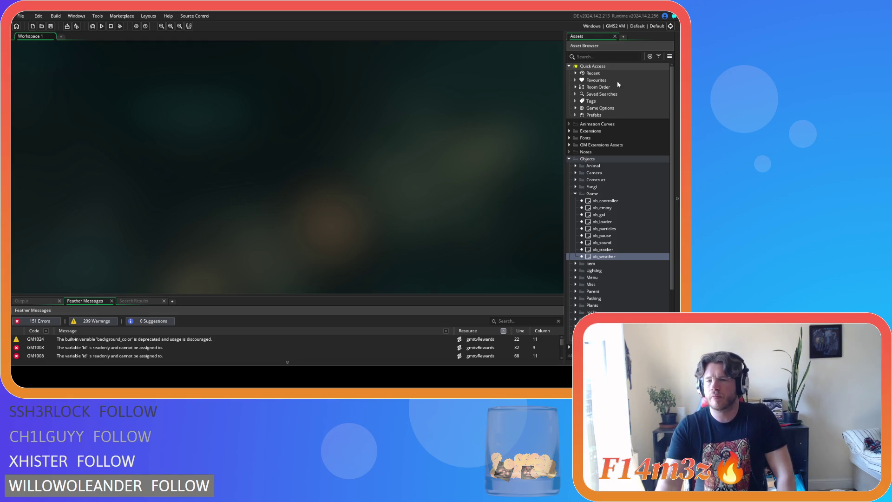
- Collapse the Game and Objects folders in the asset tree, then build and run with F5
left_click(575, 194)
left_click(569, 158)
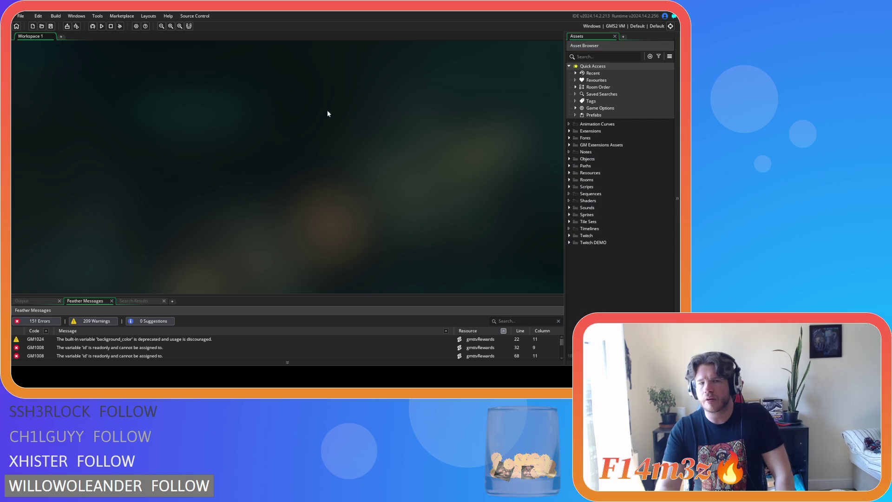
key("F5")
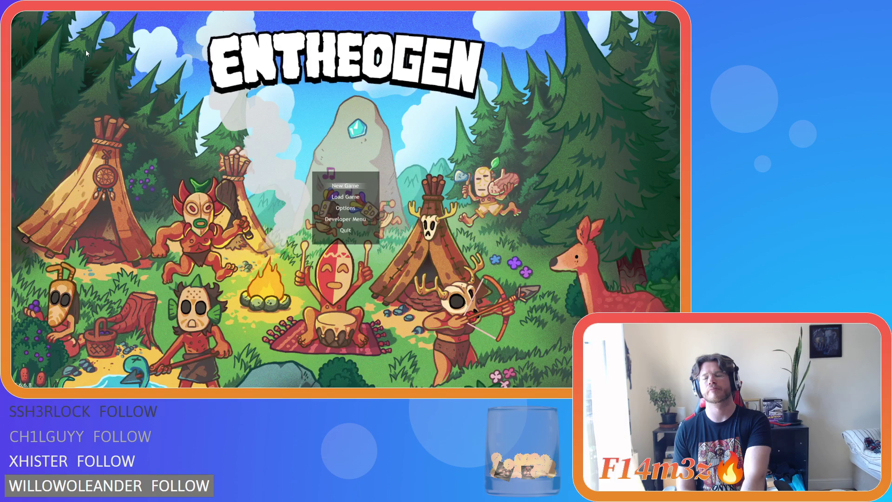
- Choose New Game, select the Boreal Forest level and confirm to start loading it
key("Return")
key("Right")
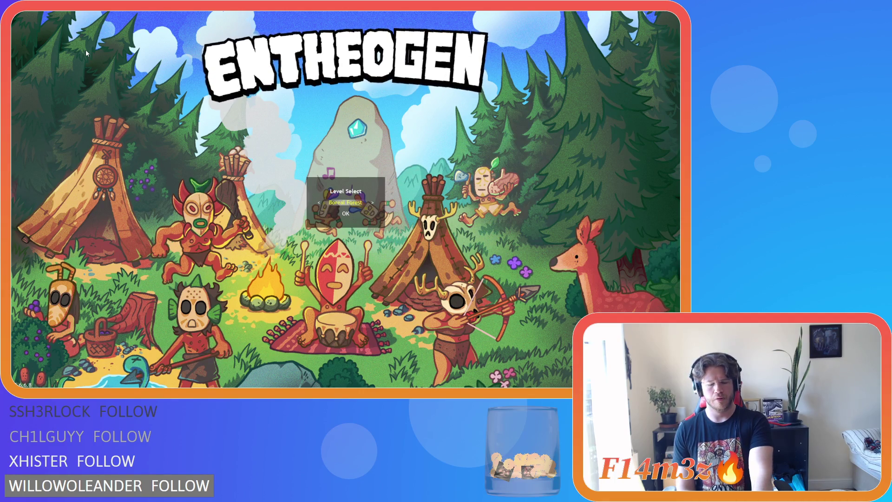
key("Return")
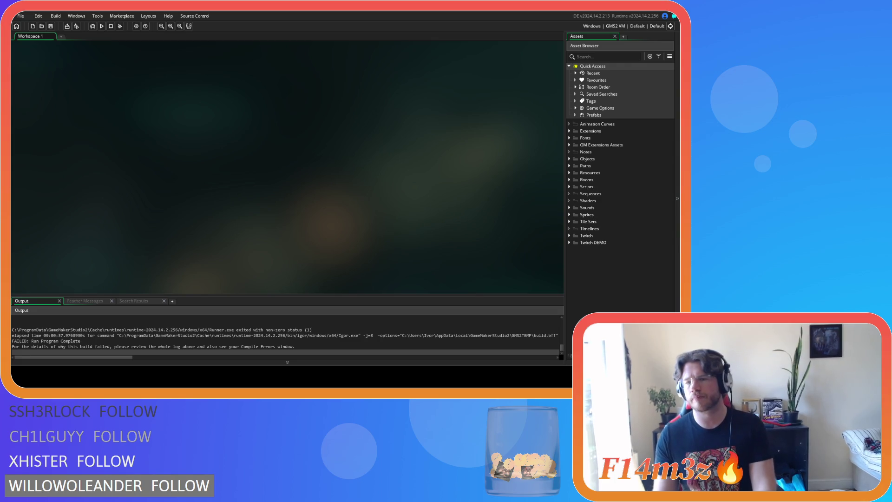
- Expand Scripts > Spawn in the asset tree and open sc_spawnConstructs
double_click(587, 186)
scroll(608, 225, "down", 5)
left_click(575, 276)
scroll(632, 280, "down", 5)
double_click(618, 228)
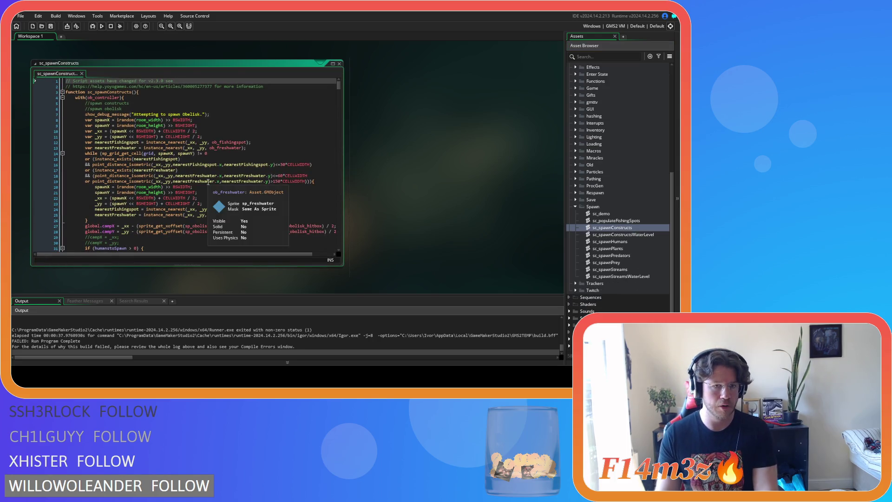
- Read through sc_spawnConstructs to the end, close it, and open sc_spawnPlants
scroll(208, 183, "down", 15)
scroll(209, 181, "down", 20)
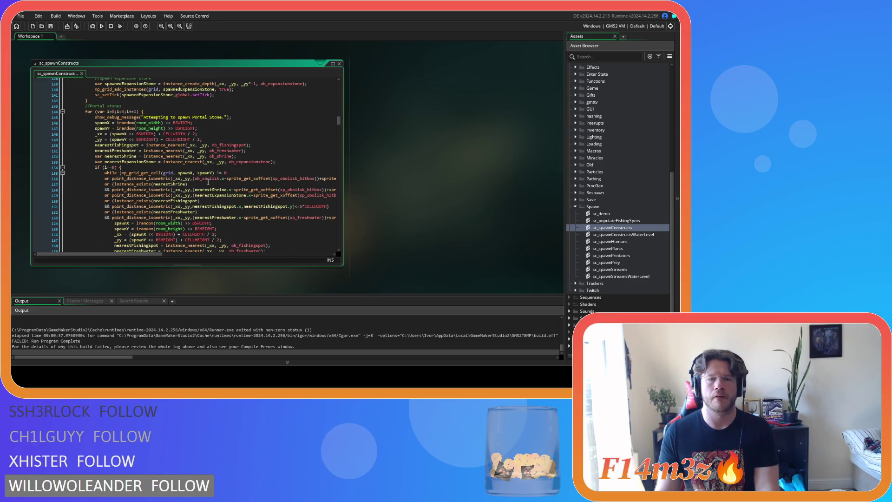
scroll(208, 183, "down", 20)
scroll(208, 182, "down", 18)
scroll(208, 182, "down", 9)
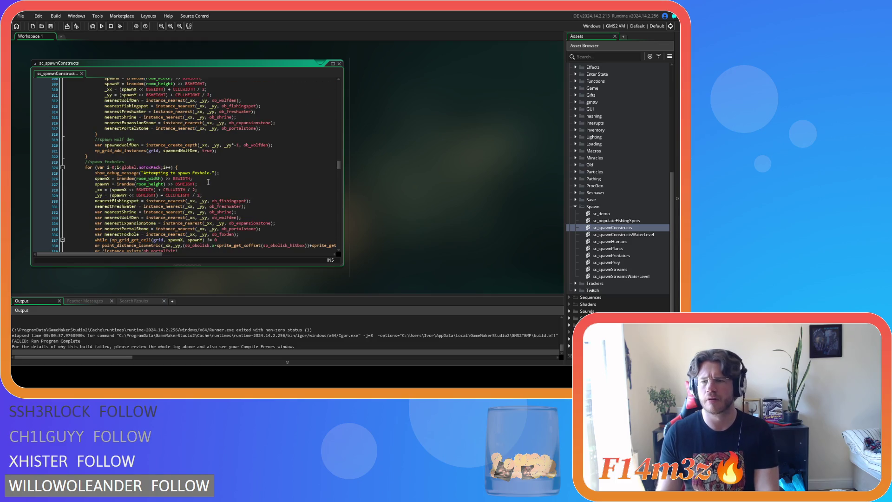
scroll(208, 181, "down", 8)
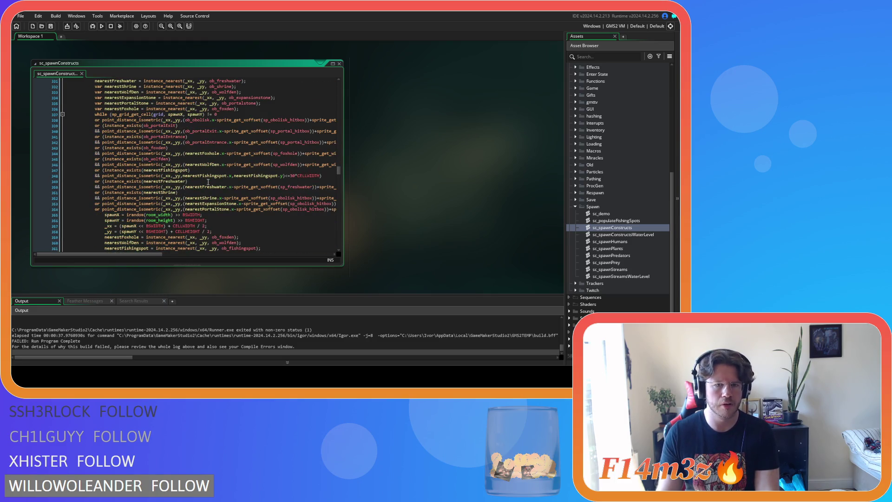
scroll(209, 182, "down", 11)
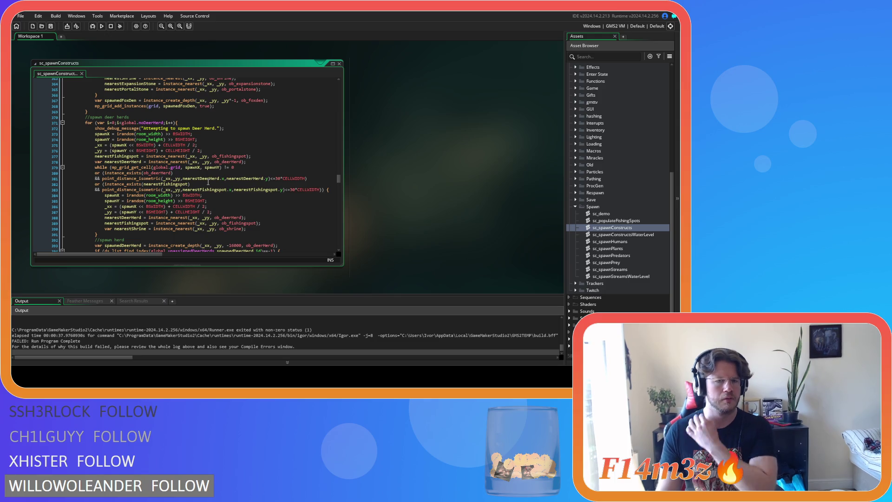
scroll(208, 181, "down", 14)
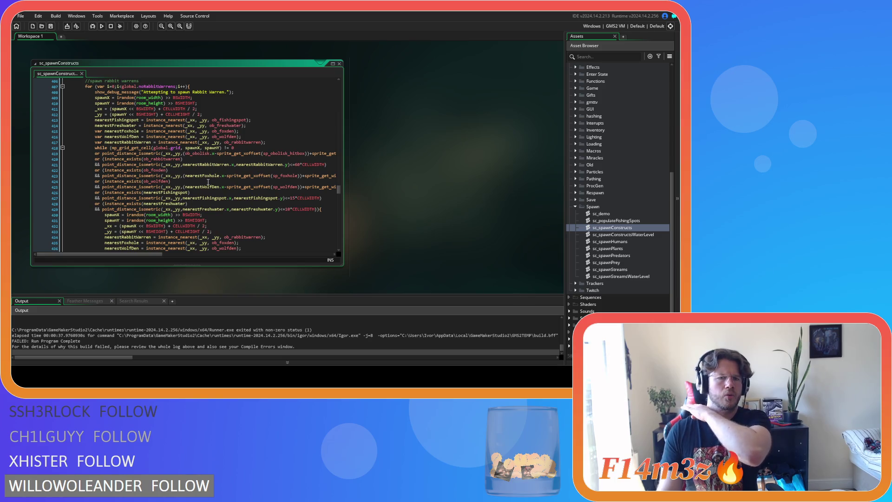
scroll(208, 182, "down", 17)
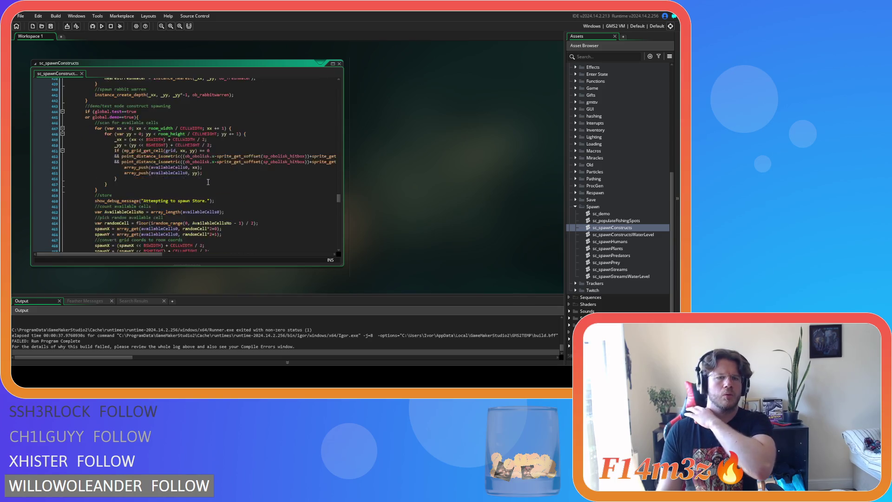
scroll(208, 181, "down", 20)
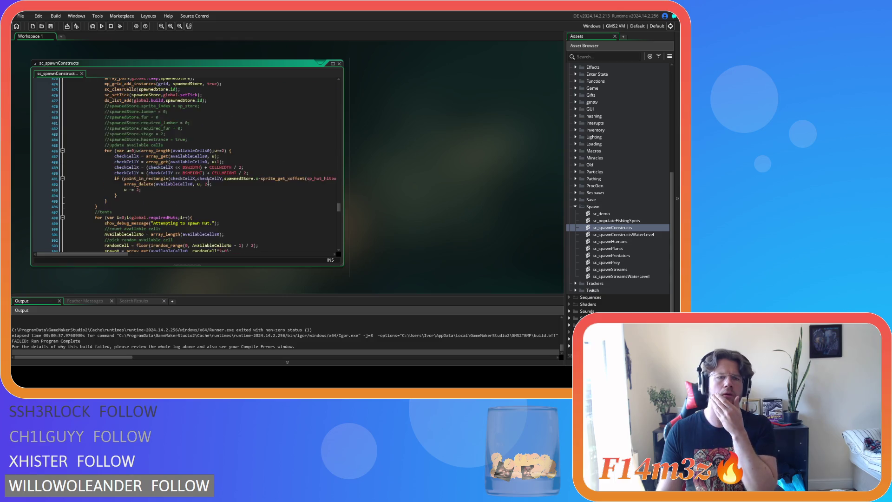
scroll(209, 182, "down", 20)
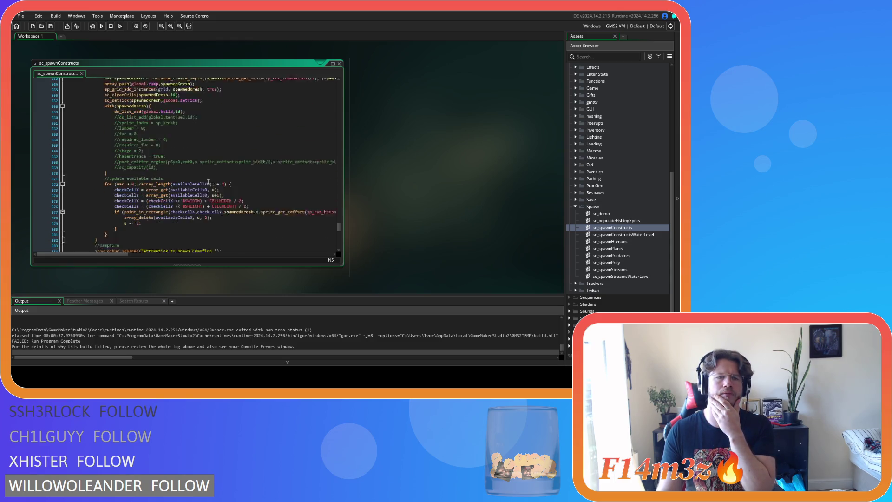
scroll(208, 182, "down", 2)
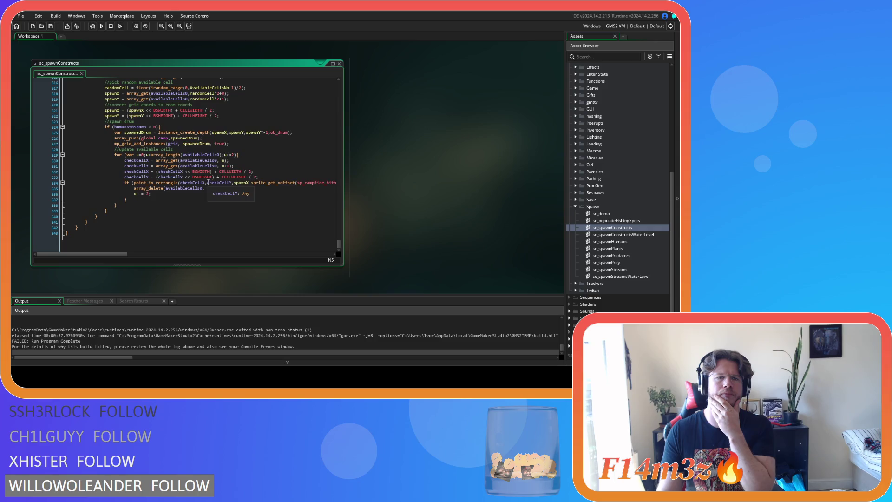
left_click(341, 63)
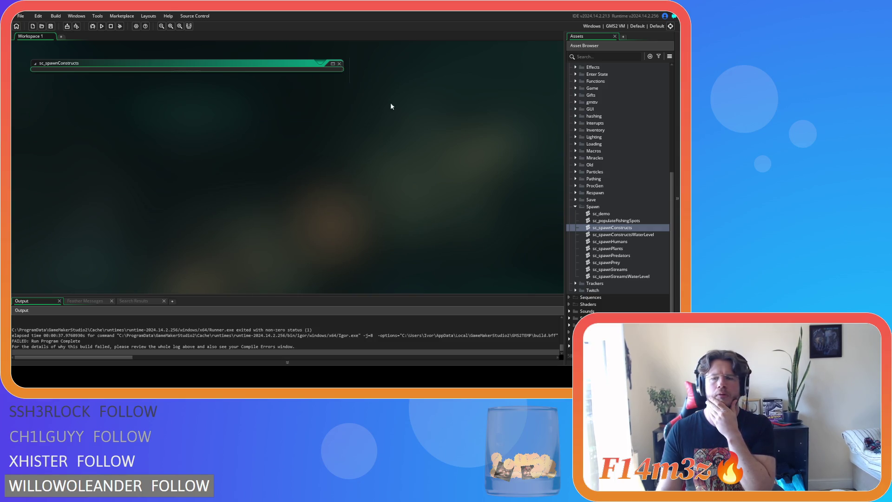
double_click(631, 249)
- Duplicate the FORESTSTICK check on line 40 as a FORESTPINECONE check on line 41
scroll(266, 234, "down", 4)
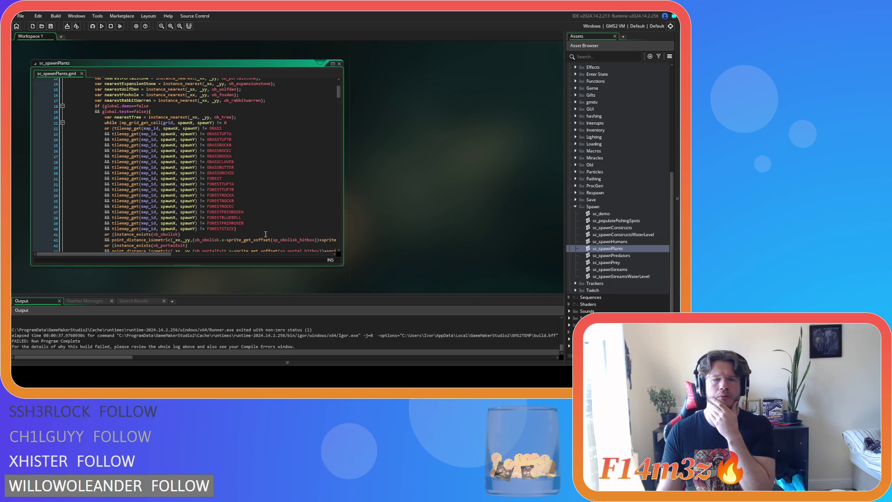
left_click_drag(235, 229, 112, 230)
left_click(234, 229)
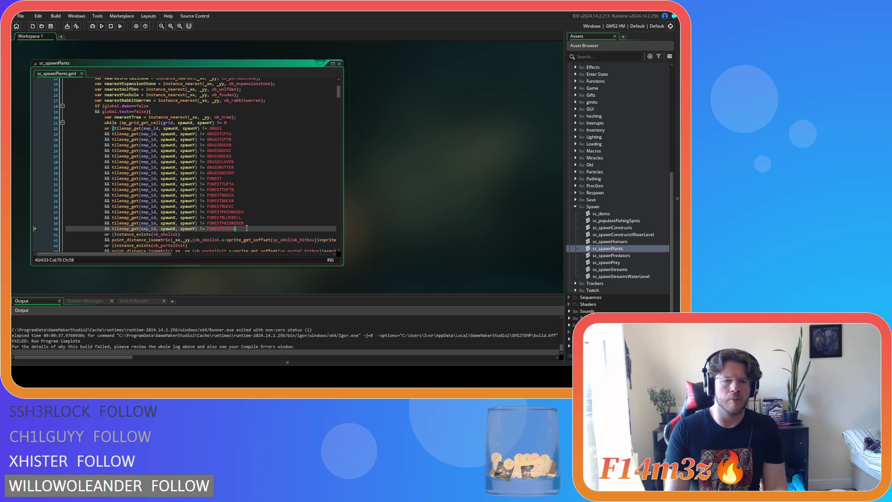
key("ctrl+d")
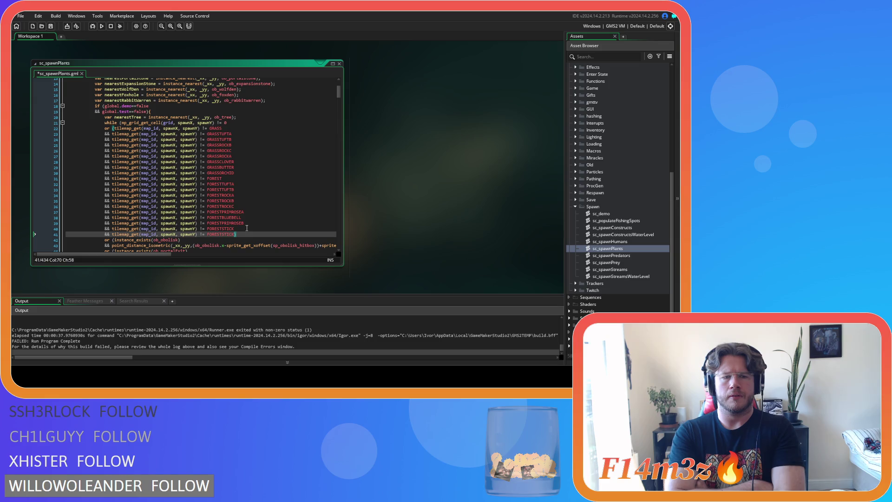
key("BackSpace")
key("BackSpace")
key("BackSpace")
type("P")
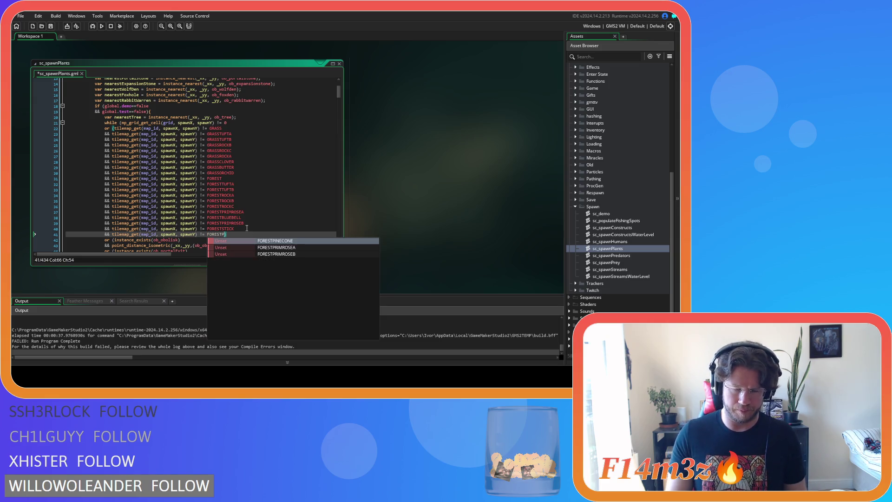
key("Return")
- Copy the FORESTPINECONE check and paste it below the FORESTSTICK check on line 99
scroll(239, 216, "down", 10)
scroll(239, 216, "down", 13)
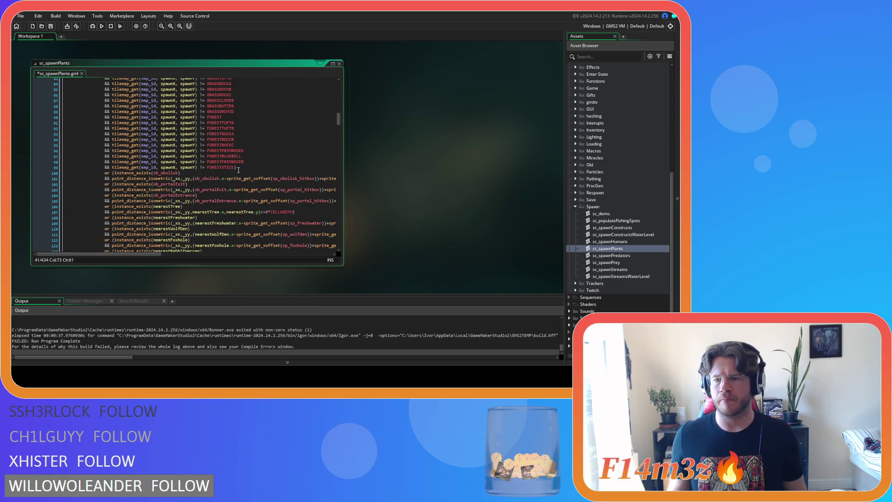
left_click_drag(236, 168, 108, 173)
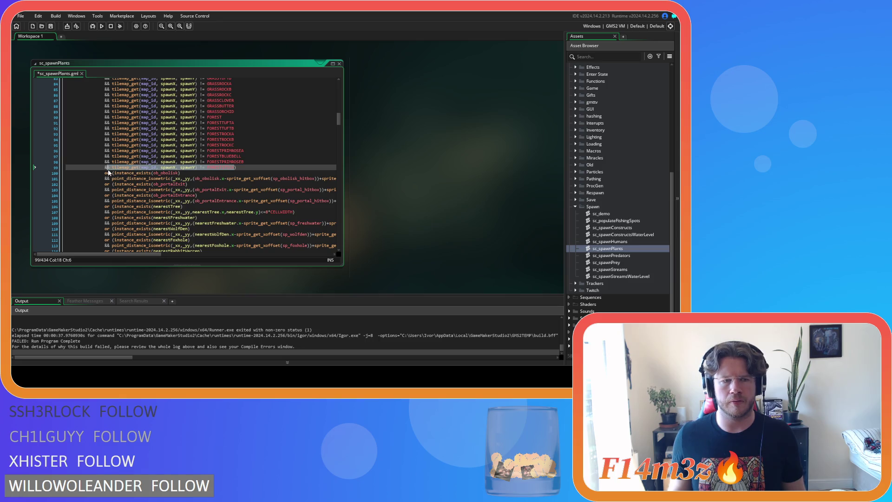
scroll(227, 176, "up", 20)
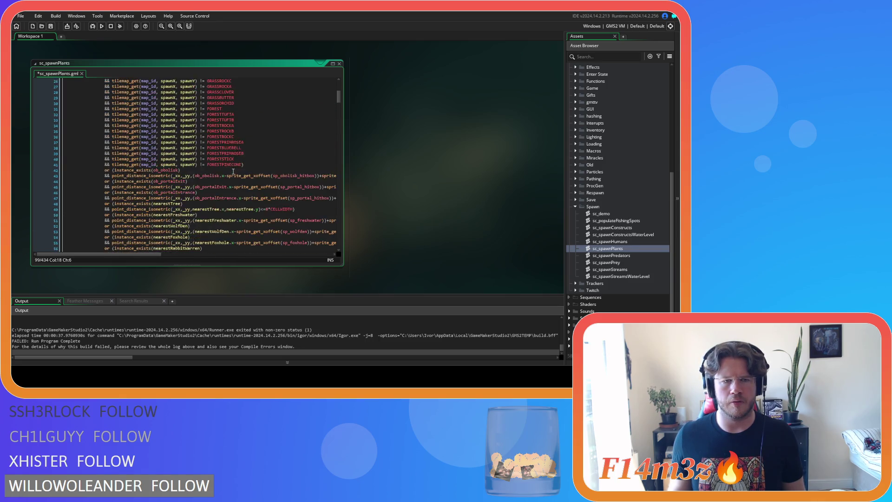
left_click_drag(242, 178, 104, 179)
key("ctrl+c")
scroll(173, 191, "down", 20)
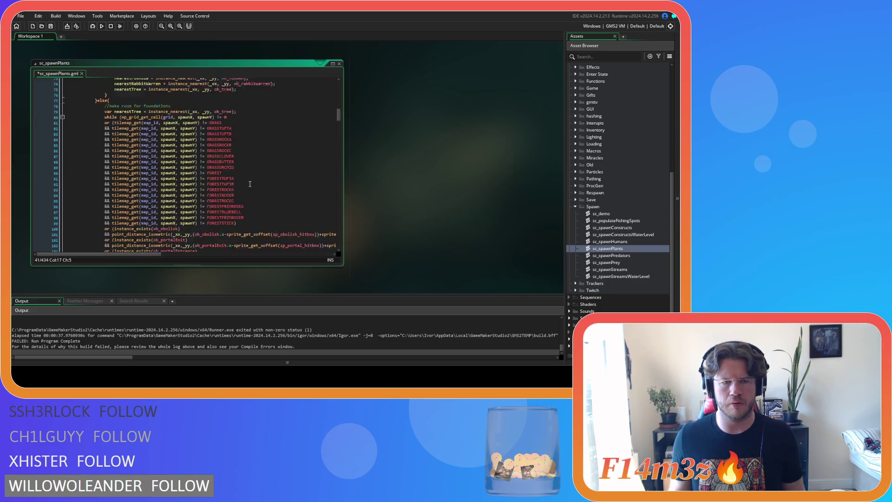
left_click(248, 182)
key("Return")
key("ctrl+v")
- Add '&& tilemap_get(map_id, spawnX, spawnY) != FORESTPINECONE' after the FORESTSTICK check on line 233
scroll(249, 191, "down", 10)
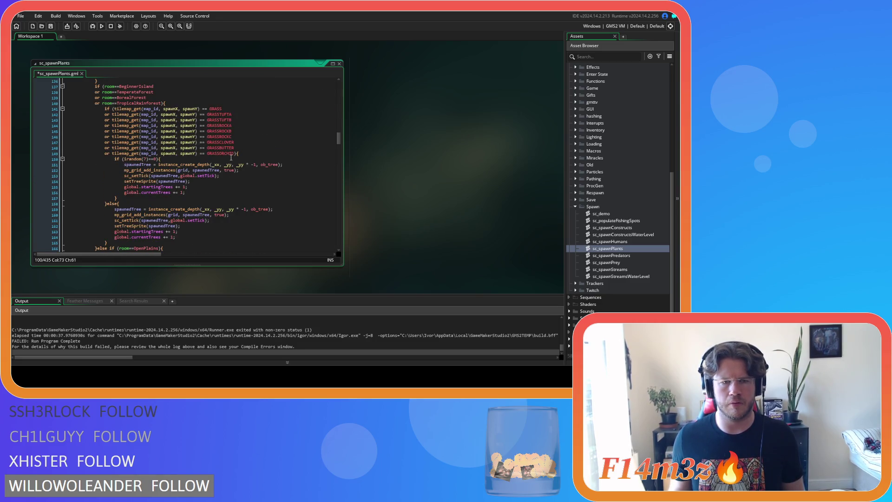
scroll(232, 158, "down", 4)
scroll(231, 157, "down", 4)
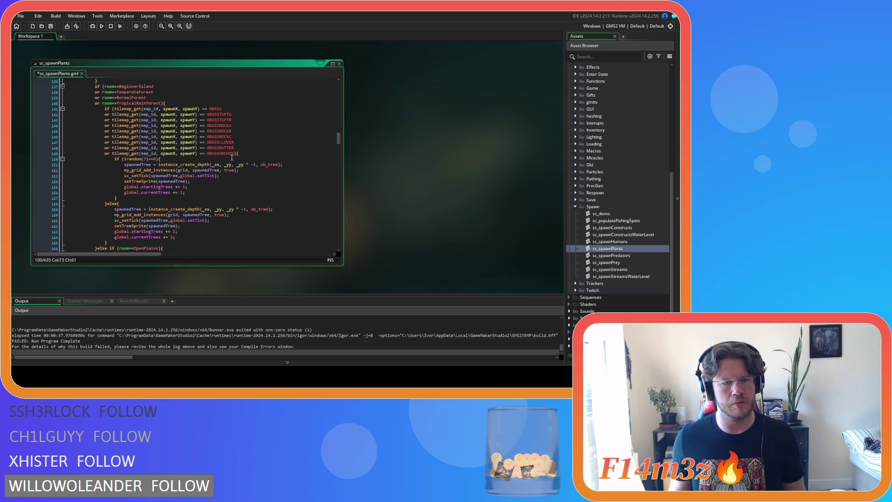
scroll(231, 158, "down", 8)
scroll(231, 157, "down", 15)
scroll(233, 163, "down", 3)
left_click(233, 162)
key("Return")
type("&& tilemap_get(map_id, spawnX, spawnY) != FORESTPINECONE")
scroll(236, 143, "down", 4)
scroll(237, 144, "down", 19)
scroll(237, 146, "down", 12)
- Delete the EARTHPEBBLE and EARTHSTICK condition lines and close the parenthesis after EARTH
mouse_move(141, 196)
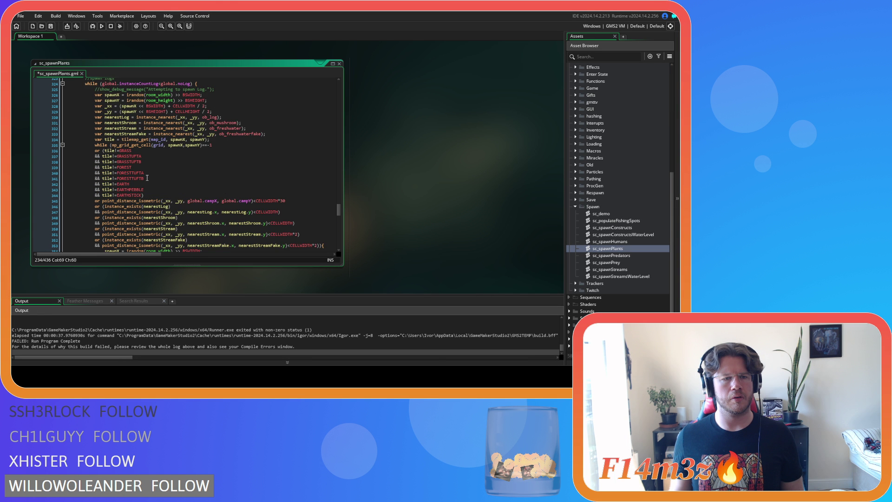
scroll(147, 178, "up", 2)
scroll(147, 178, "down", 3)
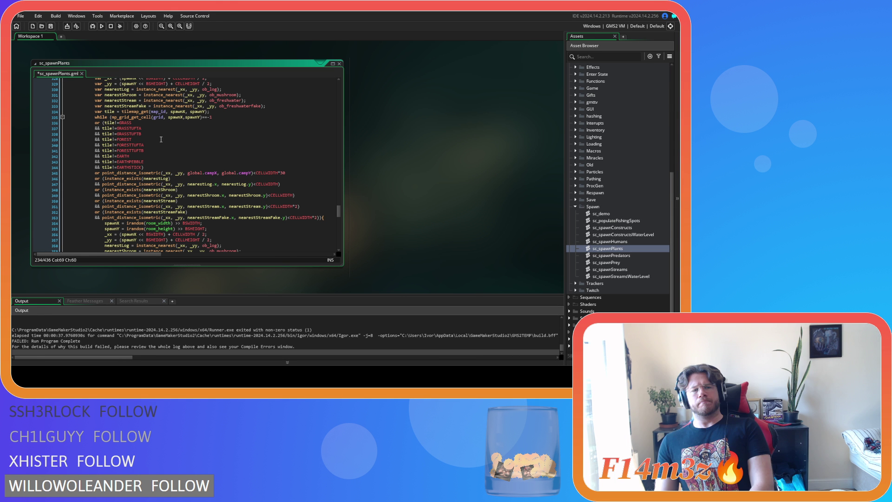
mouse_move(143, 173)
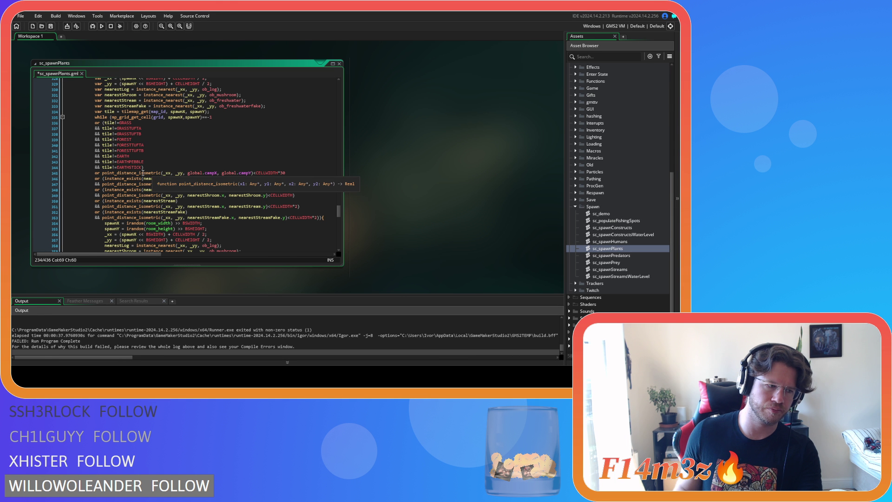
left_click(143, 167)
left_click_drag(143, 168, 61, 162)
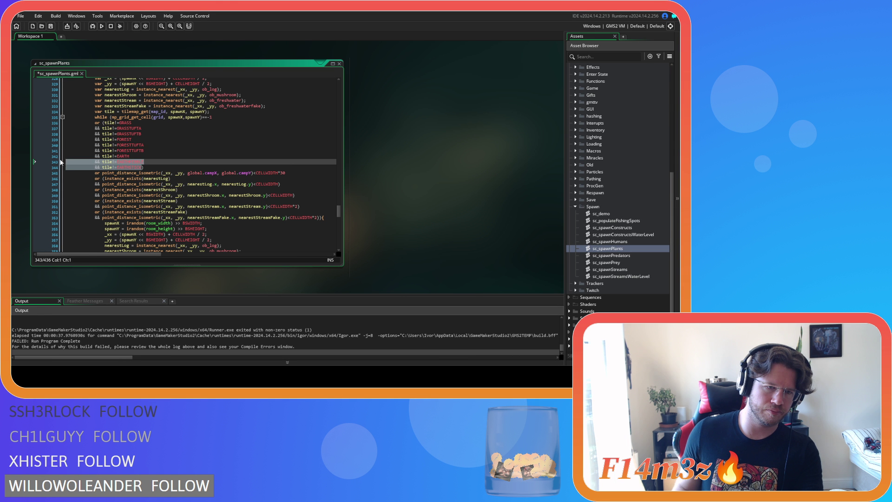
key("BackSpace")
key("BackSpace")
type(")")
key("Right")
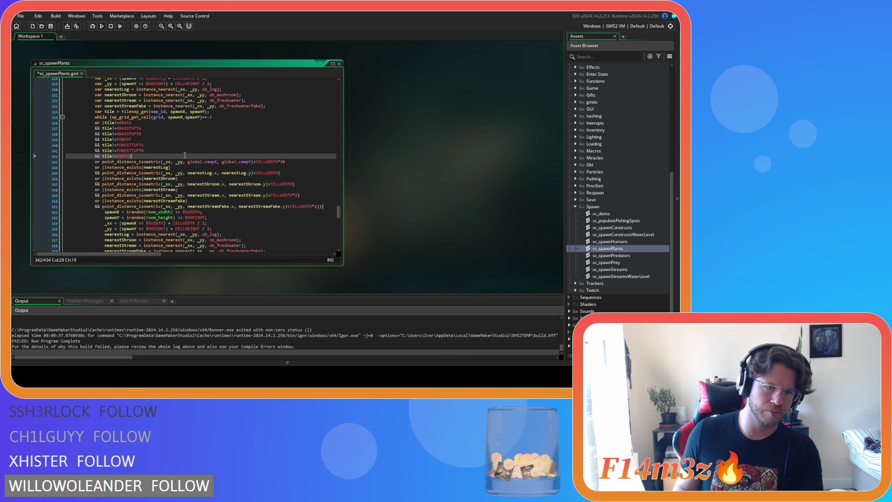
- Delete the second pair of earth exclusion lines and save sc_spawnPlants
scroll(185, 155, "down", 15)
scroll(185, 155, "down", 7)
left_click_drag(144, 173, 68, 166)
key("Delete")
left_click(182, 152)
key("ctrl+s")
- In sc_respawnMushroom, add '&& tile!=EARTH)' as a new condition after line 18
left_click(575, 193)
double_click(607, 200)
left_click(182, 180)
scroll(182, 180, "down", 10)
double_click(614, 207)
scroll(122, 134, "up", 4)
left_click(135, 175)
key("Return")
type("&& tile!=EARTH)")
left_click(187, 173)
- In sc_respawnLog, add a '&& tile!=EARTH' condition after line 18
double_click(607, 200)
scroll(176, 160, "up", 10)
left_click(155, 176)
key("Return")
type("&& tile!=EAR")
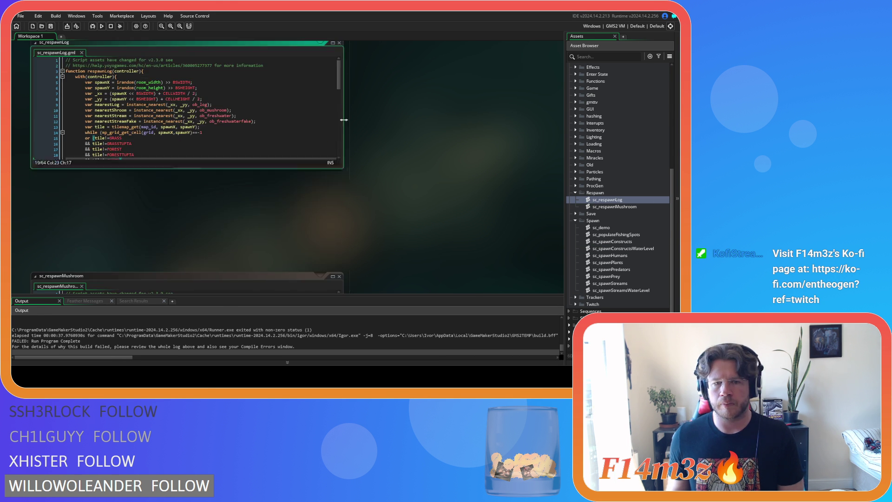
- Close both respawn script editors and open sc_spawnPredators
left_click(339, 63)
left_click(340, 276)
double_click(607, 262)
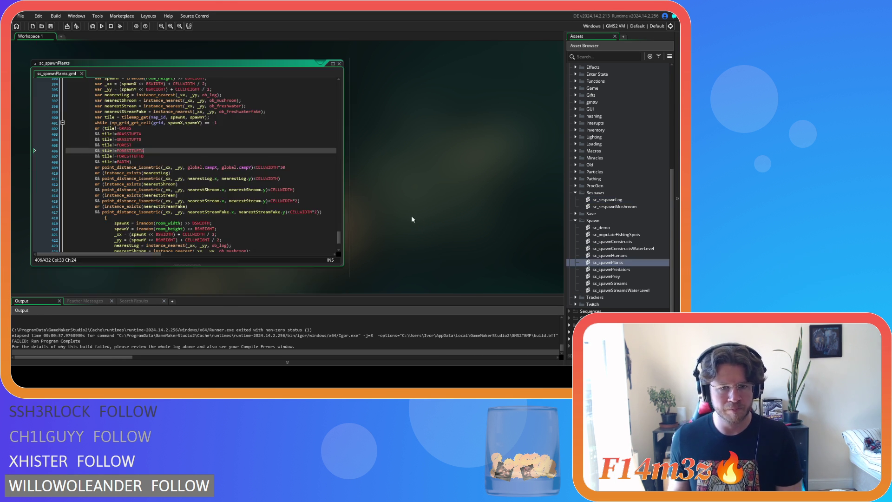
left_click(340, 64)
double_click(611, 269)
- Add an EARTHPINECONE condition below the EARTHPEBBLE condition on line 127
scroll(236, 190, "down", 8)
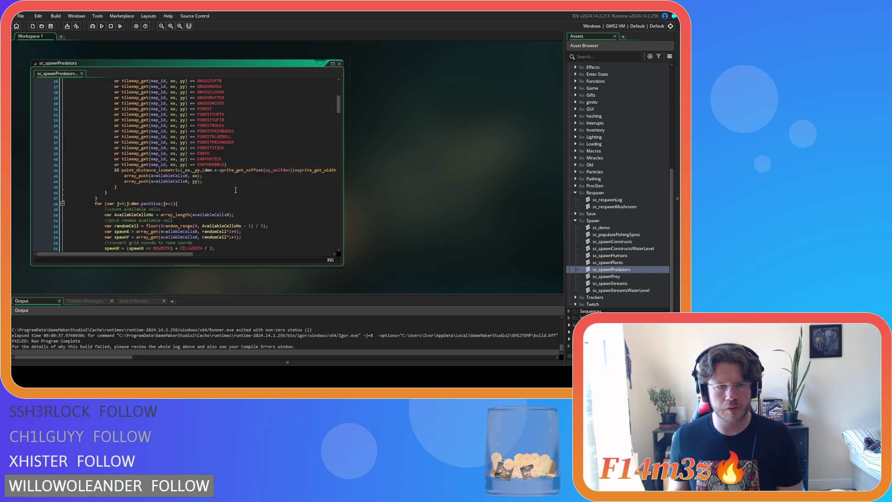
scroll(236, 190, "down", 19)
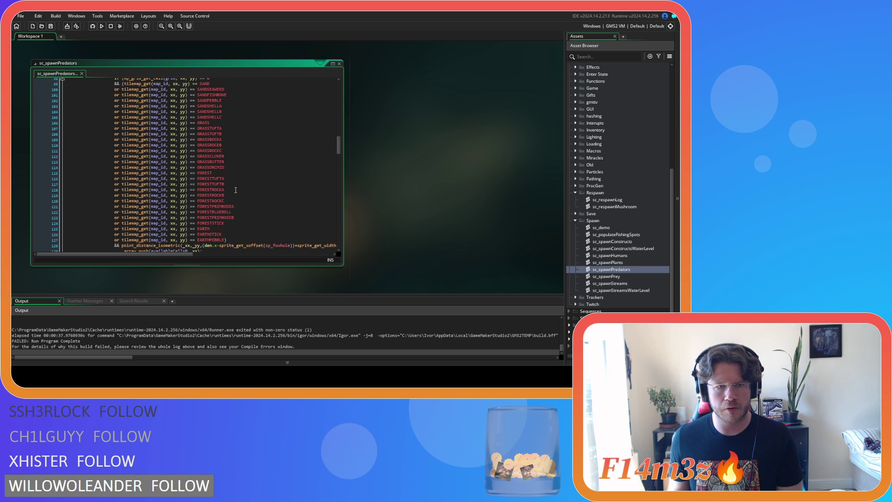
left_click_drag(225, 239, 115, 241)
key("ctrl+c")
key("Right")
key("Return")
key("ctrl+v")
key("BackSpace")
key("BackSpace")
key("BackSpace")
type("INECONE")
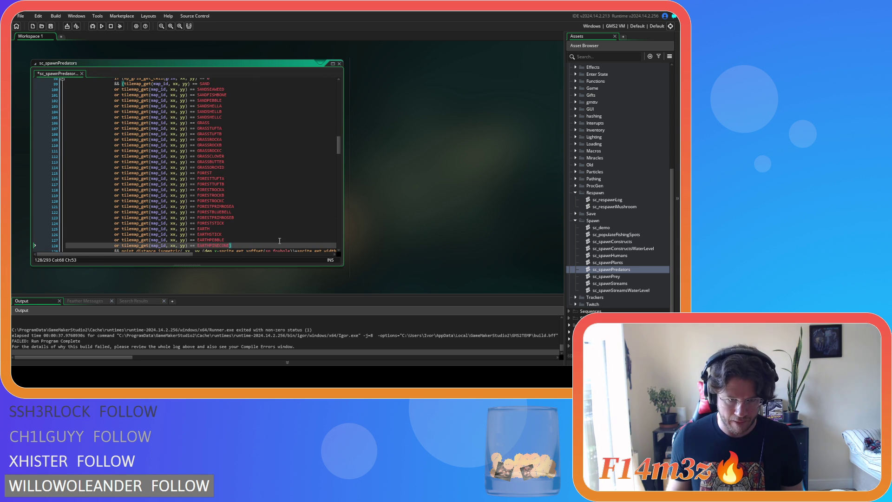
- Briefly open sc_spawnPlants, close it, and return to sc_spawnPredators
scroll(260, 239, "up", 4)
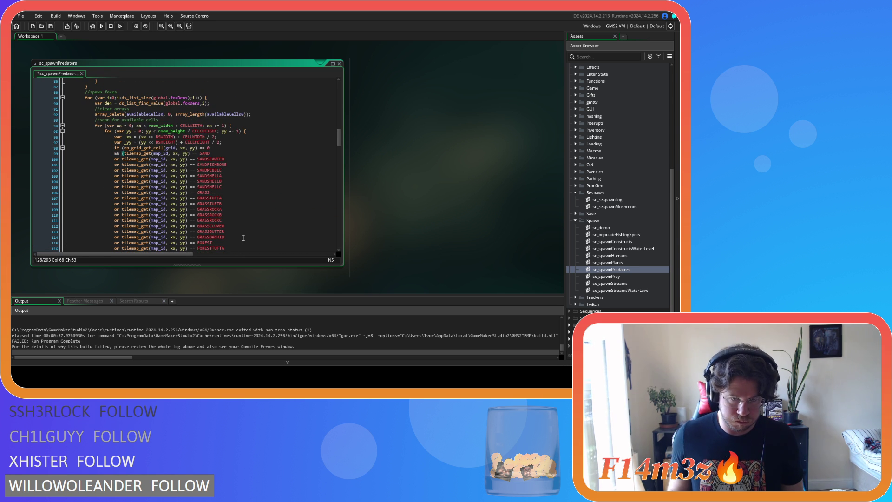
scroll(243, 237, "down", 4)
left_click(236, 222)
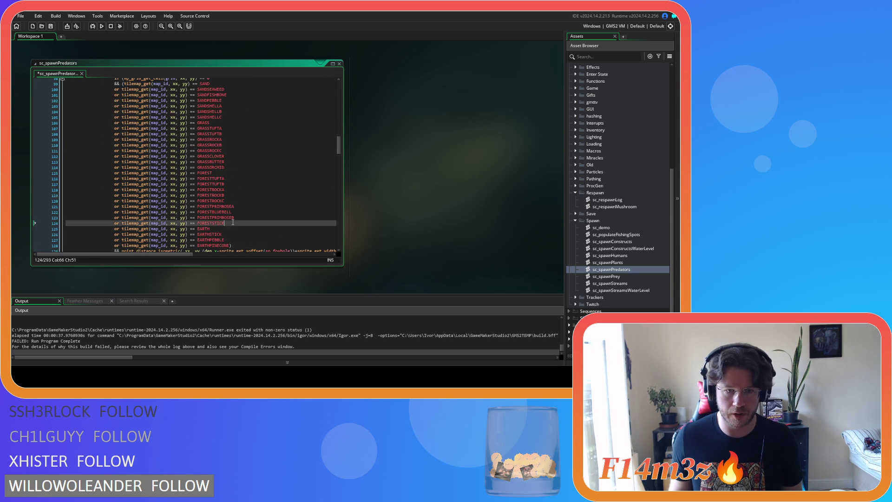
left_click(619, 241)
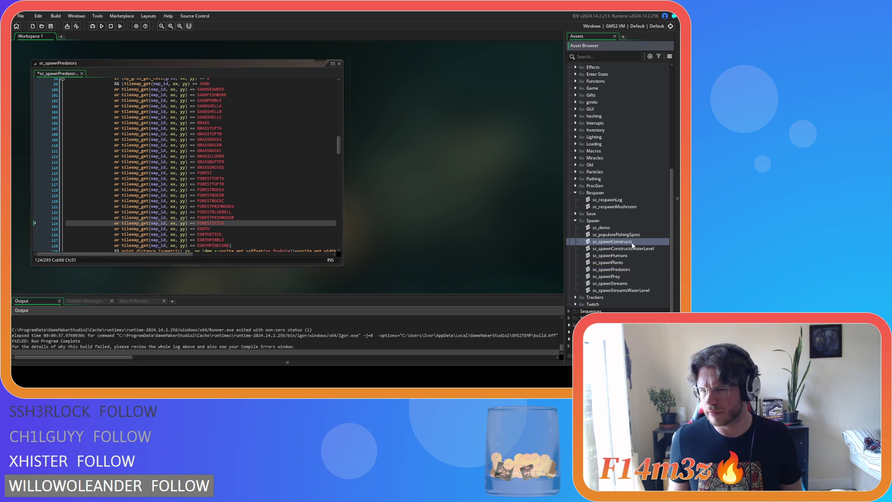
left_click(629, 262)
double_click(630, 261)
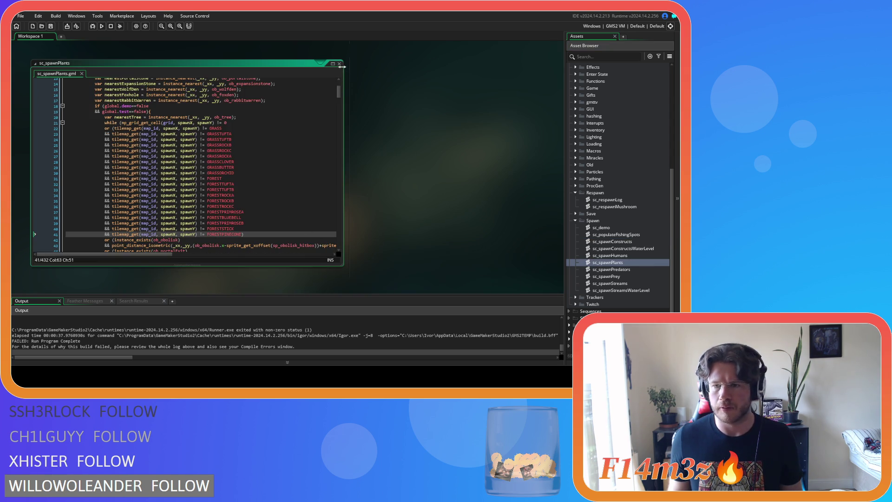
key("ctrl+w")
left_click(634, 270)
double_click(633, 269)
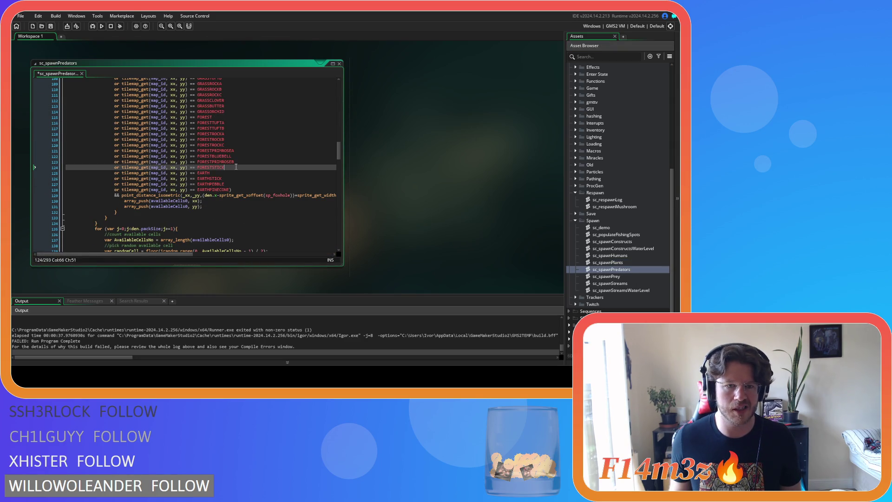
- Duplicate the first FORESTSTICK condition as a FORESTPINECONE condition
key("ctrl+d")
key("BackSpace")
key("BackSpace")
key("BackSpace")
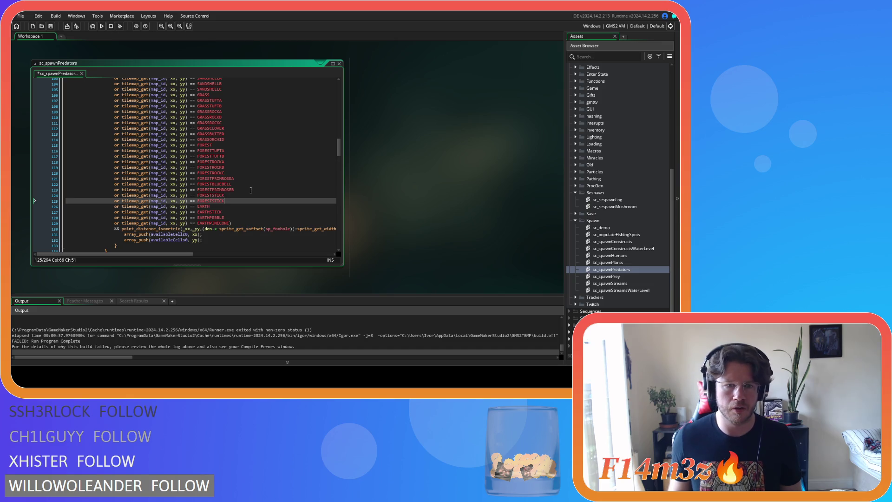
type("P")
key("Return")
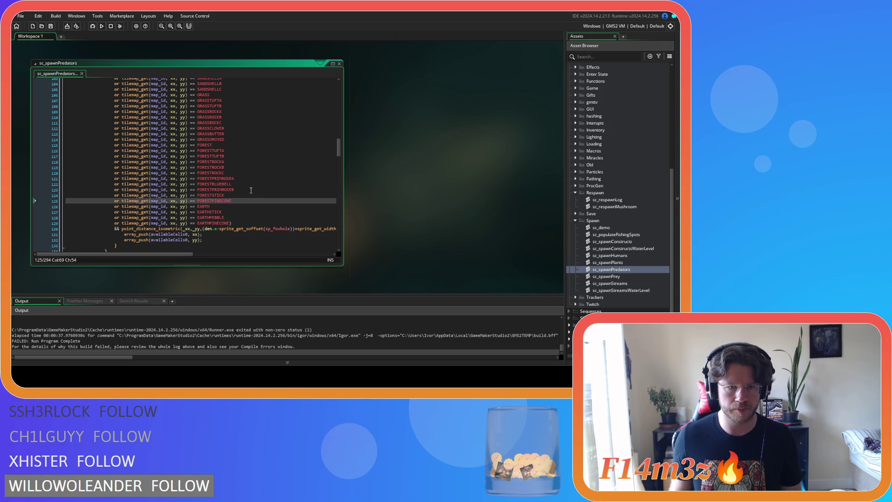
- Duplicate the second FORESTSTICK condition as a FORESTPINECONE condition
scroll(251, 190, "down", 5)
scroll(251, 190, "up", 3)
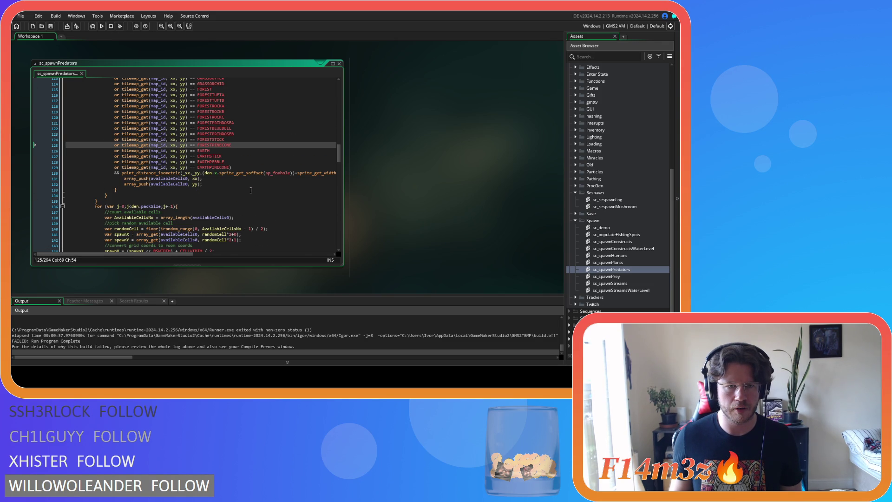
scroll(251, 190, "down", 12)
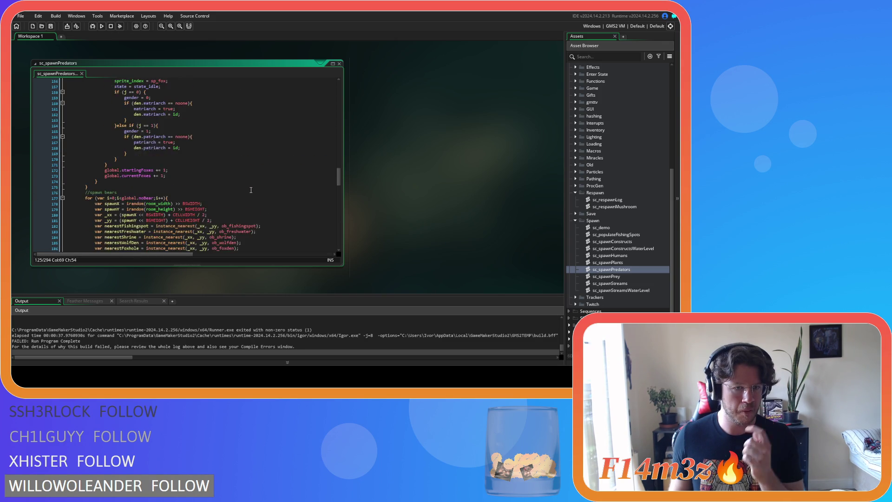
scroll(251, 190, "down", 6)
left_click(238, 176)
key("ctrl+d")
key("BackSpace")
key("BackSpace")
key("BackSpace")
- Add an EARTHPINECONE condition below the second EARTHPEBBLE condition and save sc_spawnPredators
key("BackSpace")
type("PINECONE")
left_click_drag(226, 198, 94, 198)
key("ctrl+c")
key("Right")
key("Return")
key("ctrl+v")
key("BackSpace")
key("BackSpace")
key("BackSpace")
key("BackSpace")
type("INECONE")
key("ctrl+s")
scroll(244, 202, "down", 20)
- Open sc_spawnPrey, add FORESTPINECONE and EARTHPINECONE conditions to the first tile list, and save
double_click(606, 276)
scroll(246, 172, "down", 7)
left_click(241, 193)
key("Return")
type("or tilemap_get(map_id, xx, yy) == FORESTPINECONE")
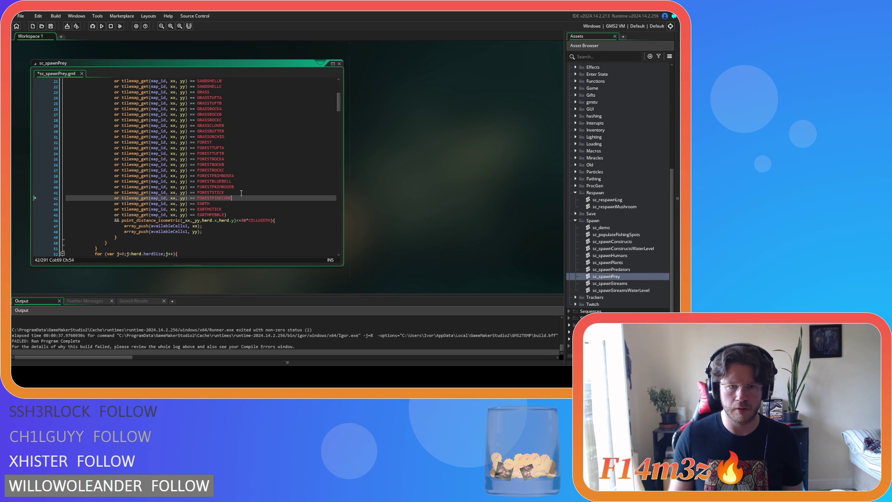
left_click_drag(225, 214, 209, 215)
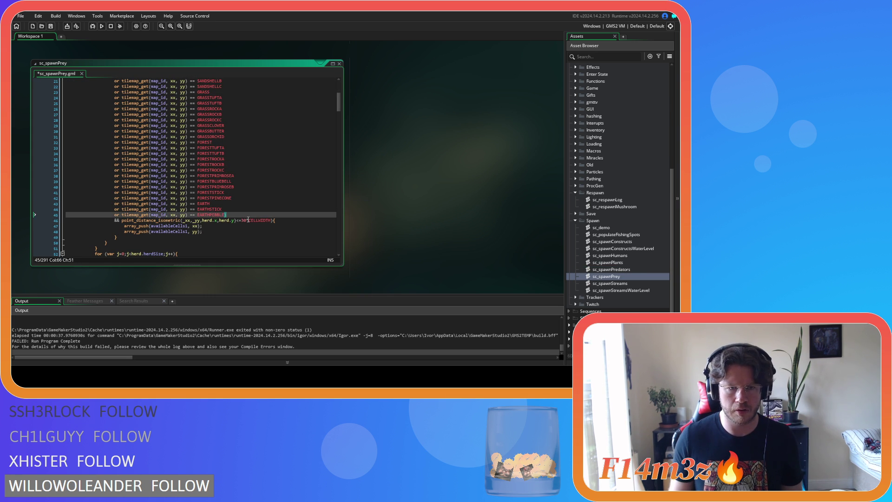
key("Right")
key("Return")
type("or tilemap_get(map_id, xx, yy) == EARTHPEBBLE")
type("EARTHP")
key("Down")
key("Return")
key("ctrl+s")
- In the second list, duplicate FORESTSTICK as FORESTPINECONE and duplicate the EARTHPEBBLE line
scroll(248, 219, "down", 4)
scroll(248, 219, "down", 20)
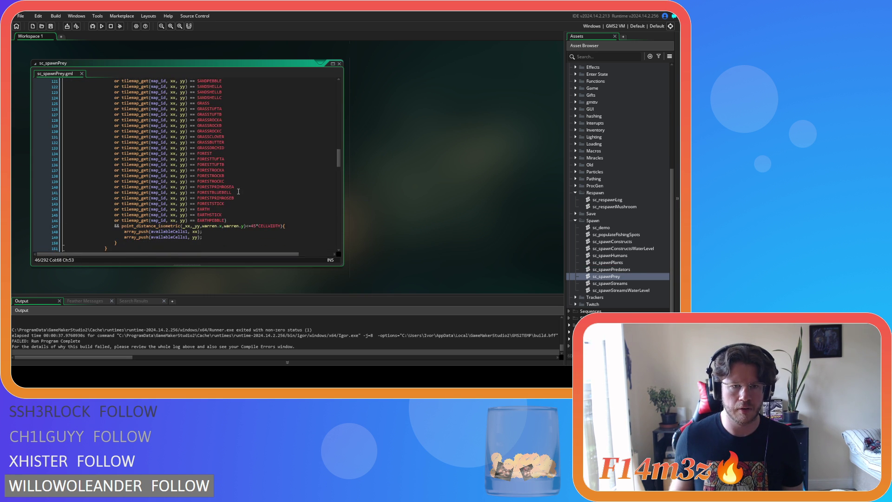
left_click(242, 203)
key("ctrl+d")
key("BackSpace")
key("BackSpace")
key("BackSpace")
type("PINECONE")
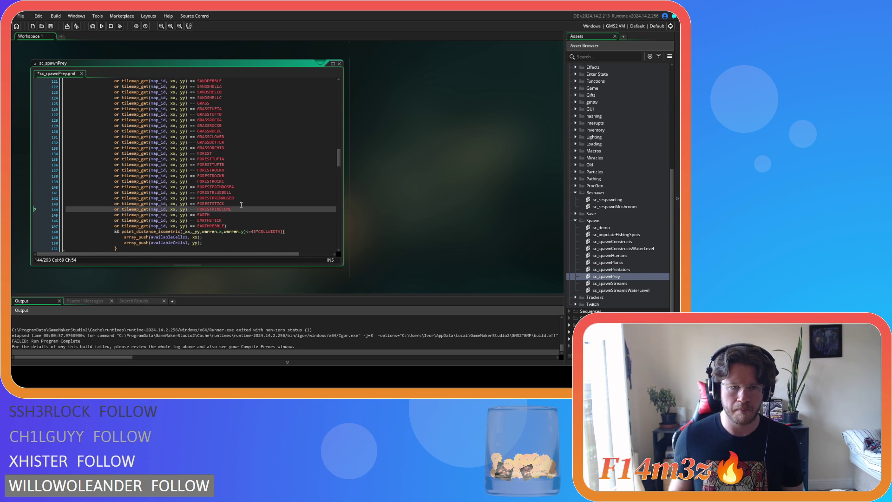
left_click(225, 227)
key("ctrl+d")
- Add FORESTPINECONE and EARTHPINECONE conditions to the third list and save the script
scroll(242, 214, "down", 10)
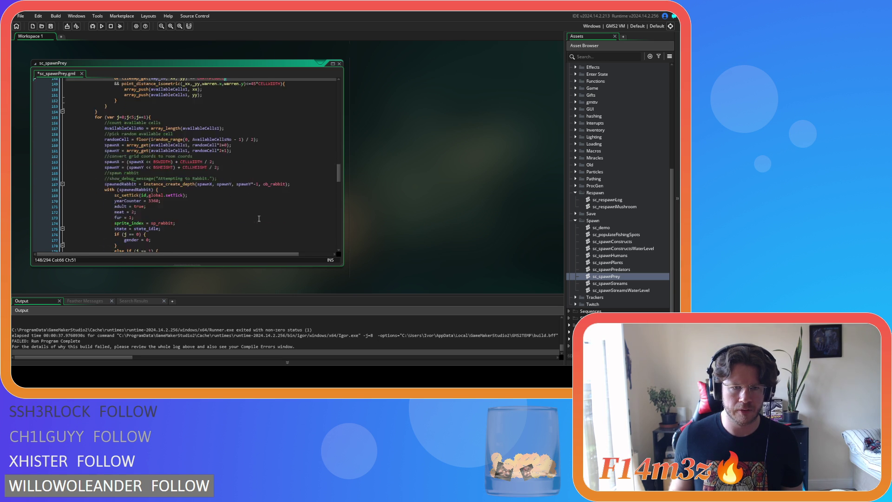
scroll(255, 205, "down", 10)
left_click(243, 181)
key("ctrl+d")
key("BackSpace")
key("BackSpace")
key("BackSpace")
key("BackSpace")
type("PINECONE")
left_click_drag(226, 203, 95, 204)
key("ctrl+d")
key("BackSpace")
key("BackSpace")
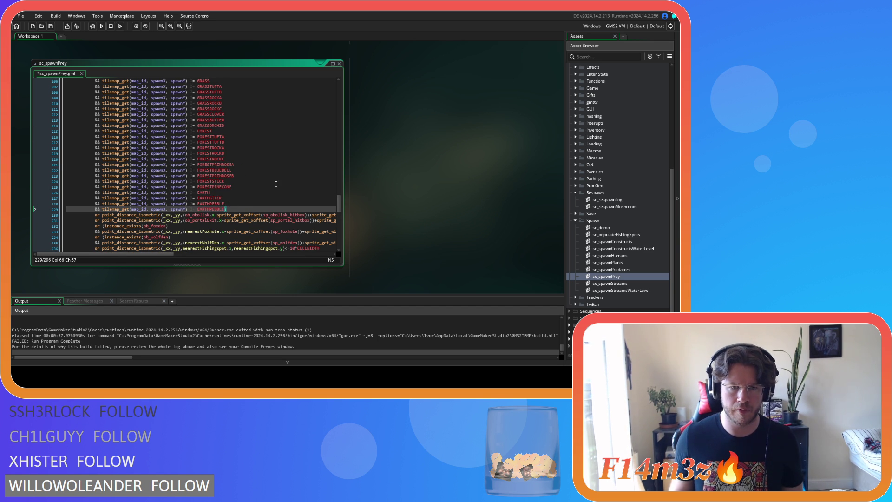
key("BackSpace")
key("BackSpace")
key("BackSpace")
key("Return")
key("ctrl+s")
scroll(276, 184, "down", 7)
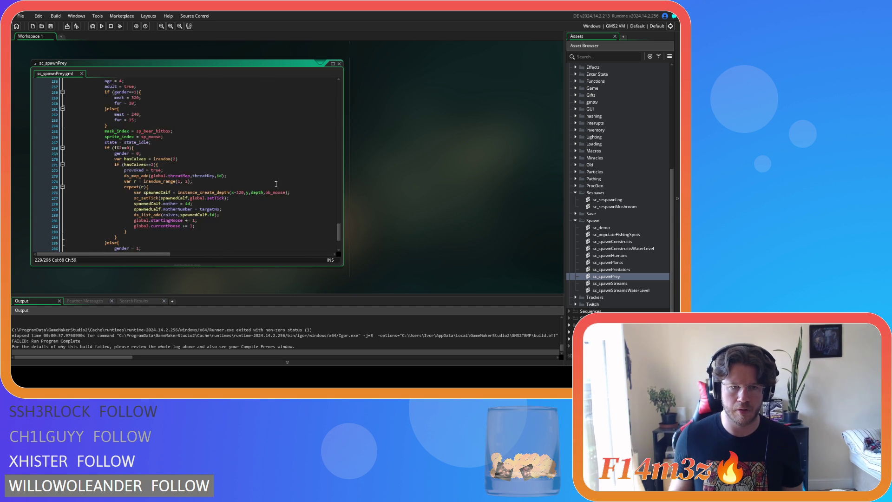
left_click(276, 184)
scroll(276, 184, "up", 4)
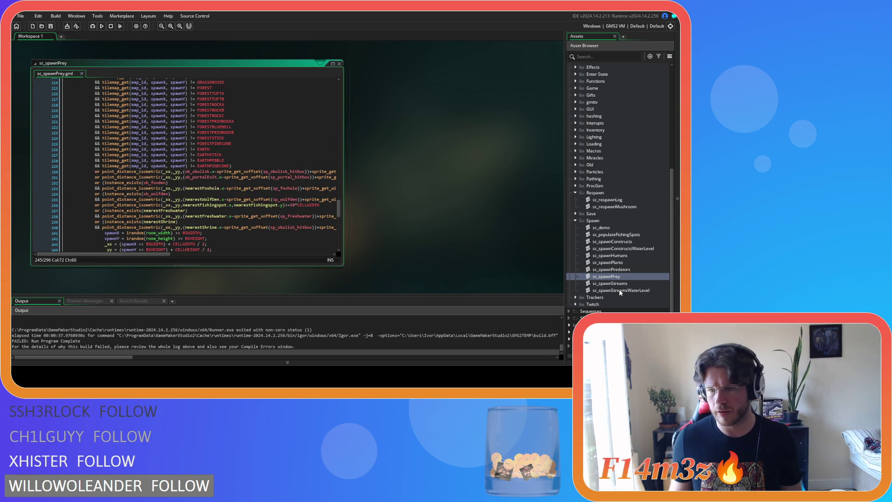
- Open sc_spawnStreams and add a FORESTSTICK condition after the FORESTPRIMROSEB line
double_click(639, 285)
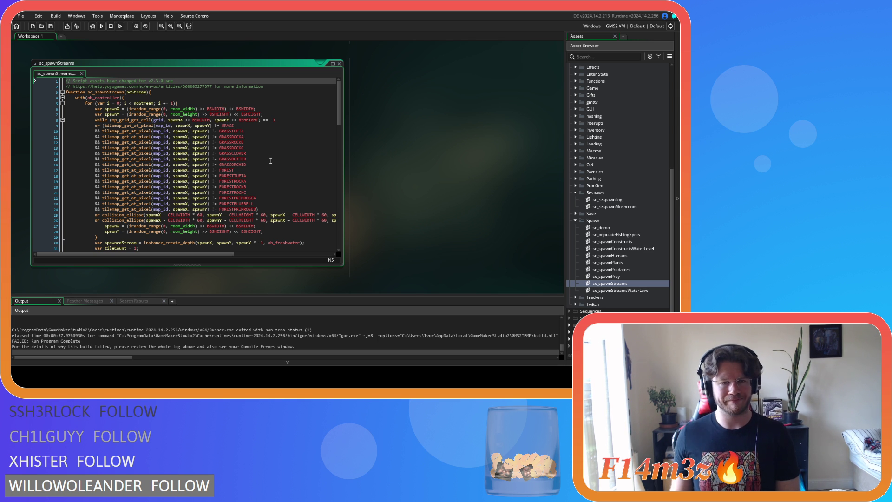
left_click(269, 208)
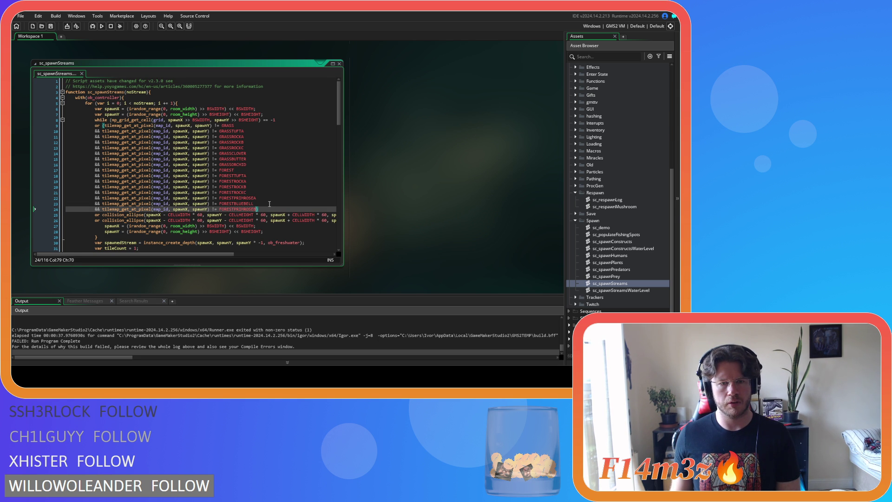
mouse_move(258, 209)
key("shift+Home")
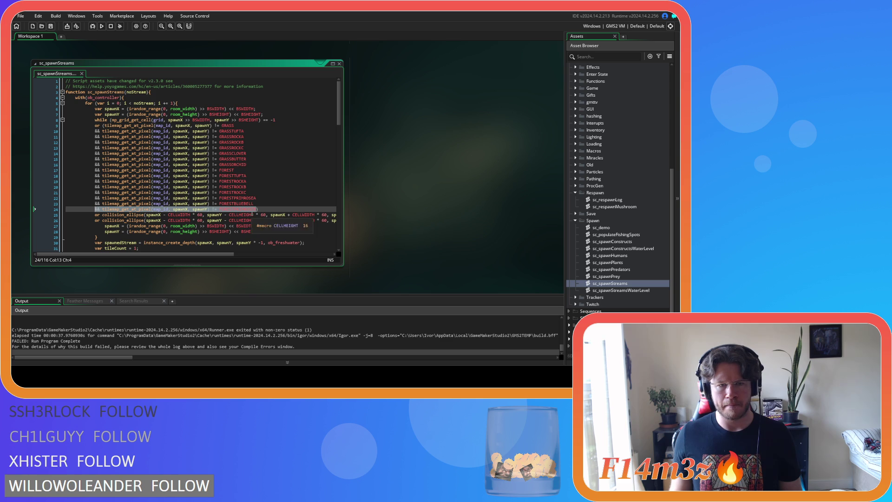
key("End")
key("Return")
key("ctrl+v")
key("BackSpace")
key("BackSpace")
key("BackSpace")
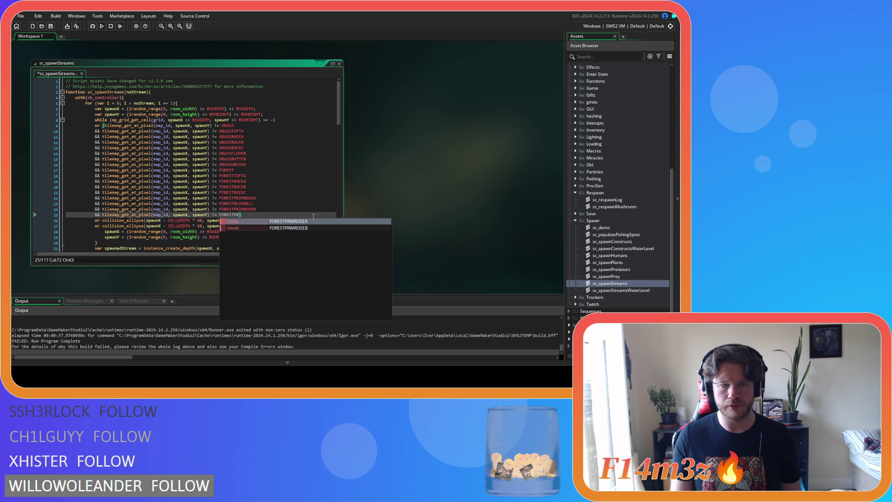
type("S")
key("Return")
key("Return")
- Add a FORESTPINECONE condition below FORESTSTICK and select the new condition lines
key("ctrl+v")
key("BackSpace")
key("BackSpace")
key("BackSpace")
type("P")
key("Return")
mouse_move(340, 102)
left_mouse_down()
mouse_move(344, 224)
mouse_move(347, 97)
left_mouse_up()
left_click_drag(255, 220, 95, 217)
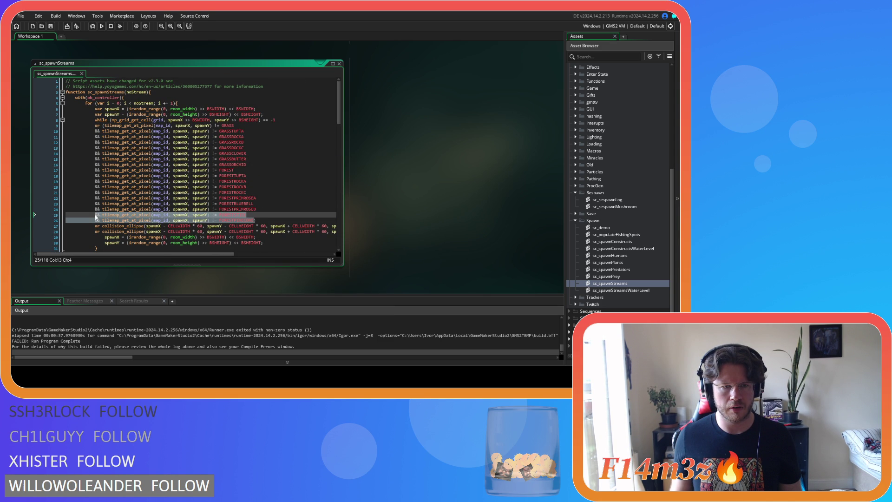
left_click(247, 165)
- Open the sc_spawnStreamsWaterLevel script and place the caret in its code
double_click(621, 290)
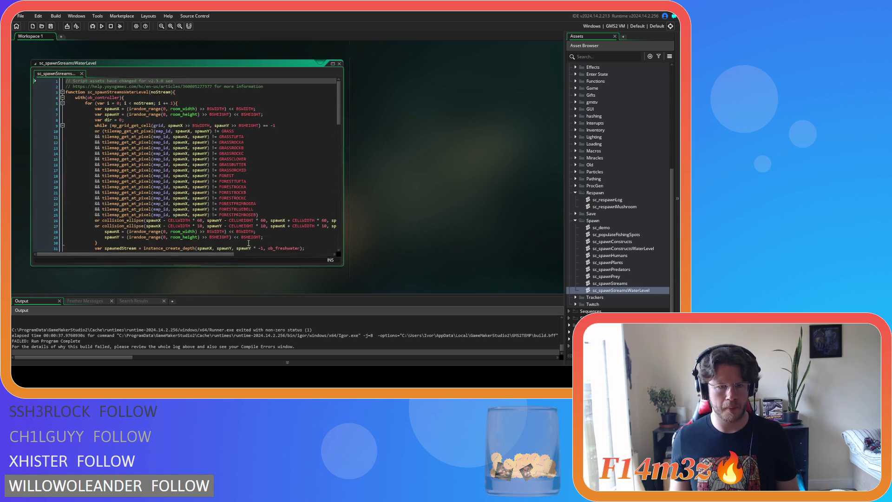
left_click(310, 216)
key("Right")
- Close all code editors via Windows > Close All and collapse the Respawn and Scripts folders
right_click(409, 176)
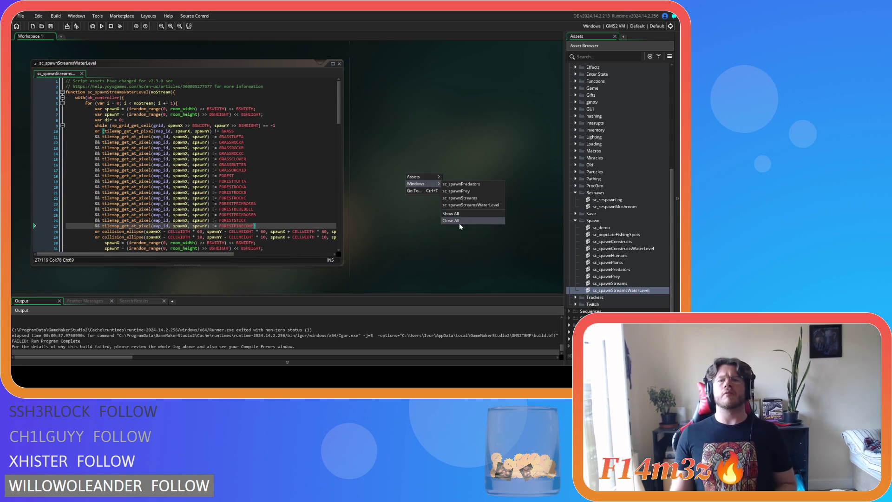
left_click(459, 222)
left_click(574, 220)
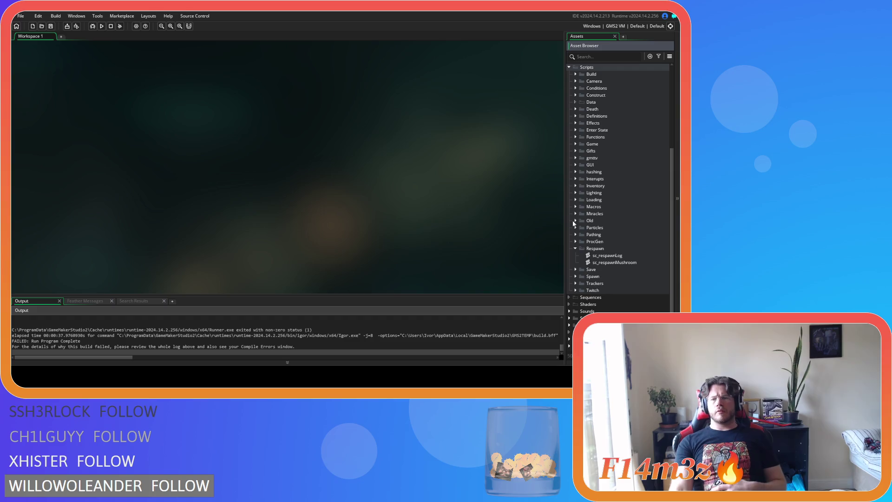
left_click(575, 248)
left_click(569, 82)
- Build and run the Entheogen project with F5
key("F5")
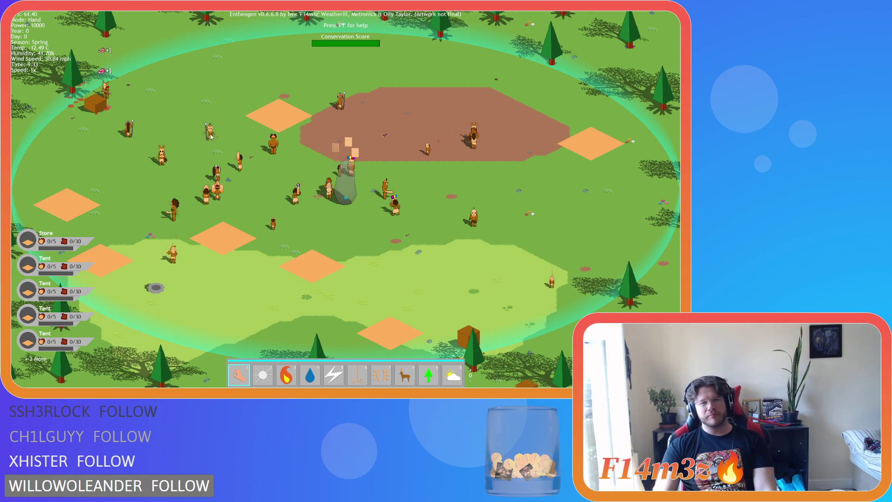
- Pan and zoom around the generated map to inspect the forest and dirt areas
scroll(325, 163, "down", 3)
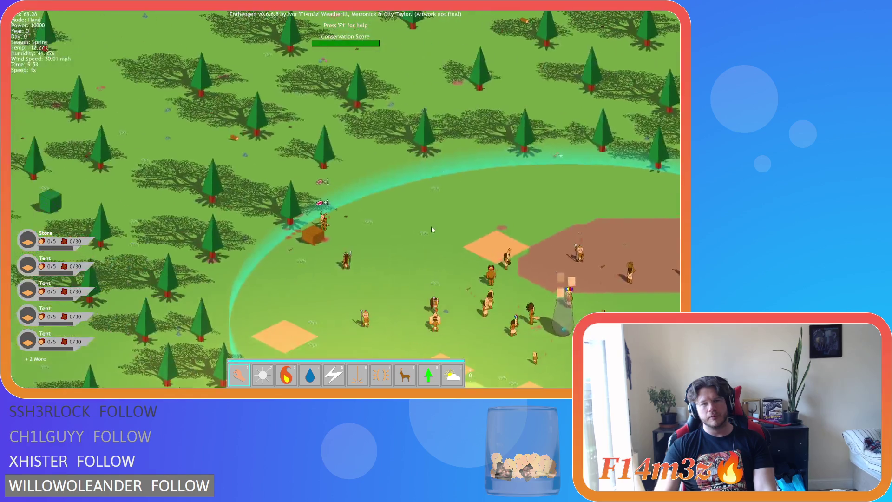
scroll(409, 121, "up", 3)
key("s")
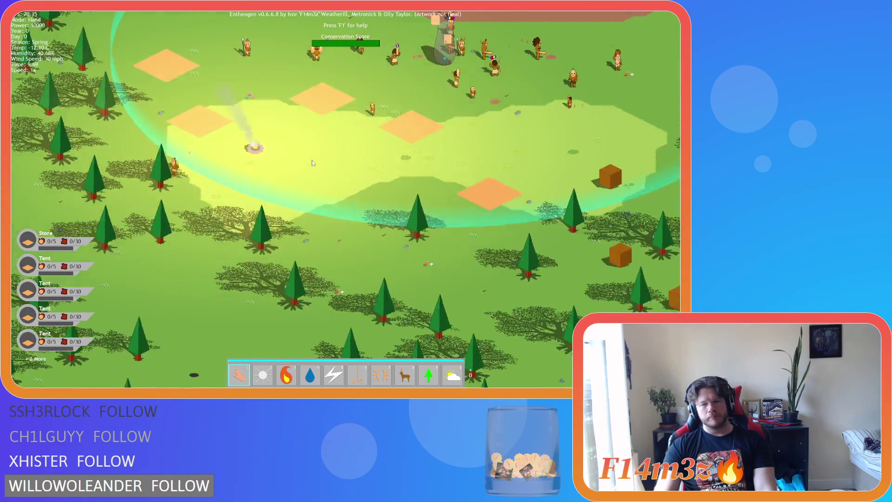
key("s")
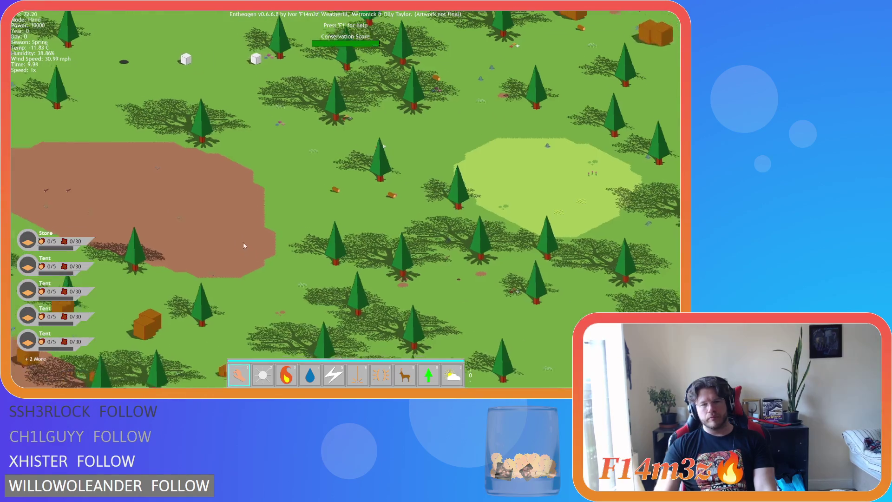
key("a")
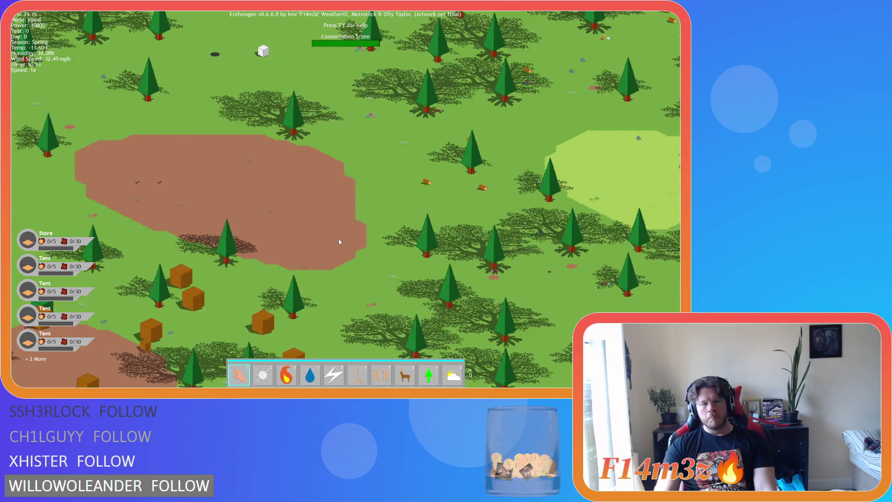
key("a")
key("s")
left_click_drag(258, 316, 371, 190)
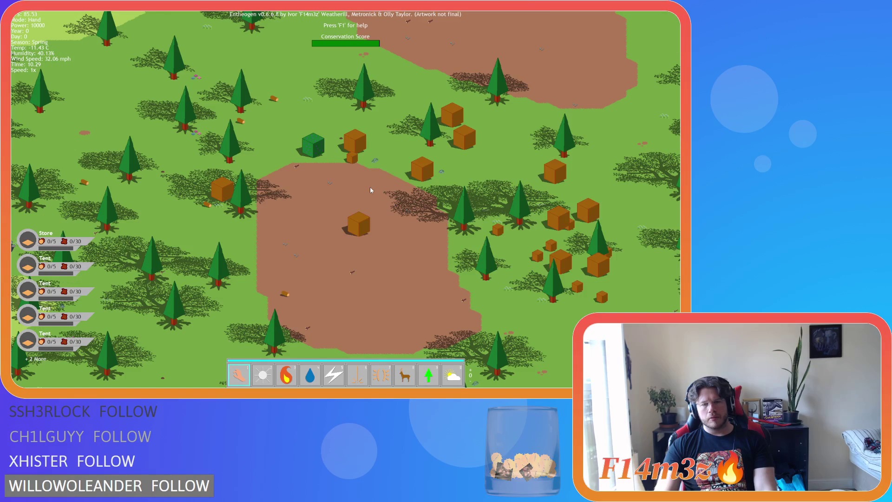
scroll(371, 189, "up", 5)
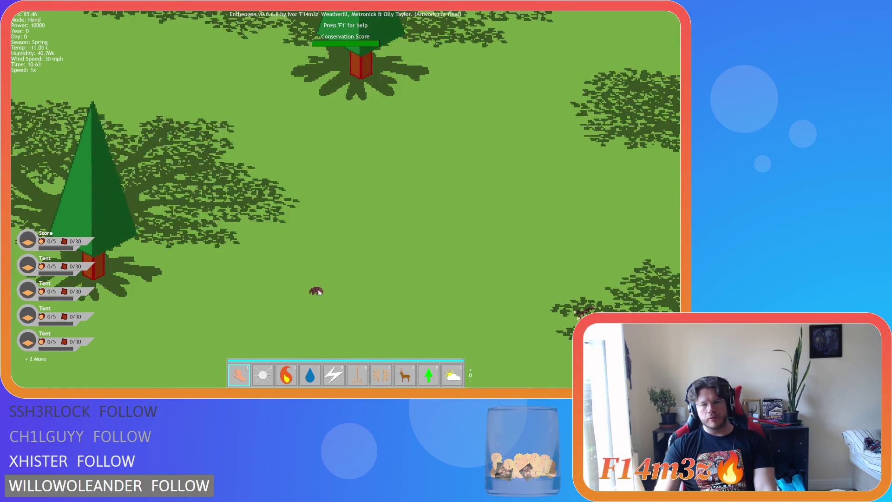
scroll(319, 292, "down", 3)
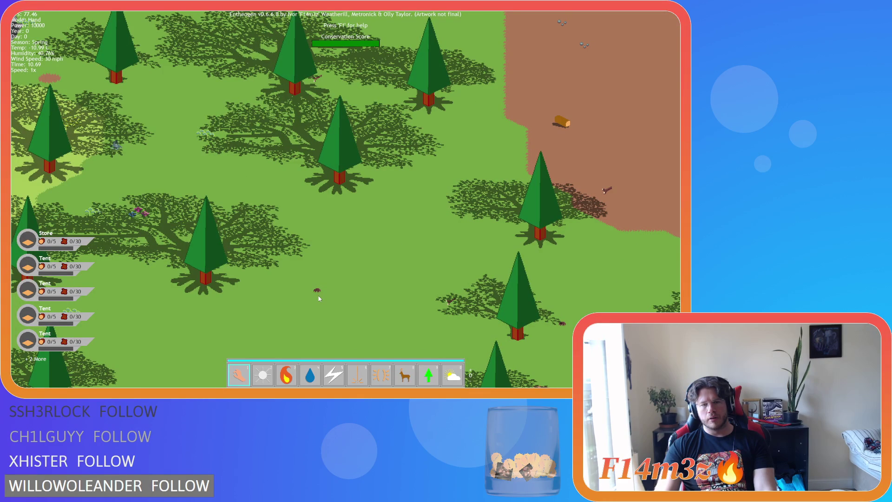
scroll(319, 298, "down", 5)
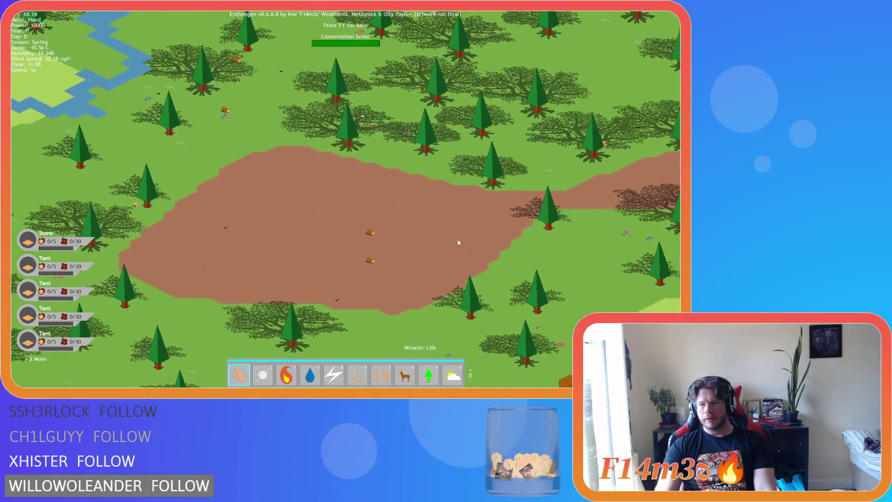
left_click_drag(459, 243, 385, 243)
scroll(384, 243, "down", 10)
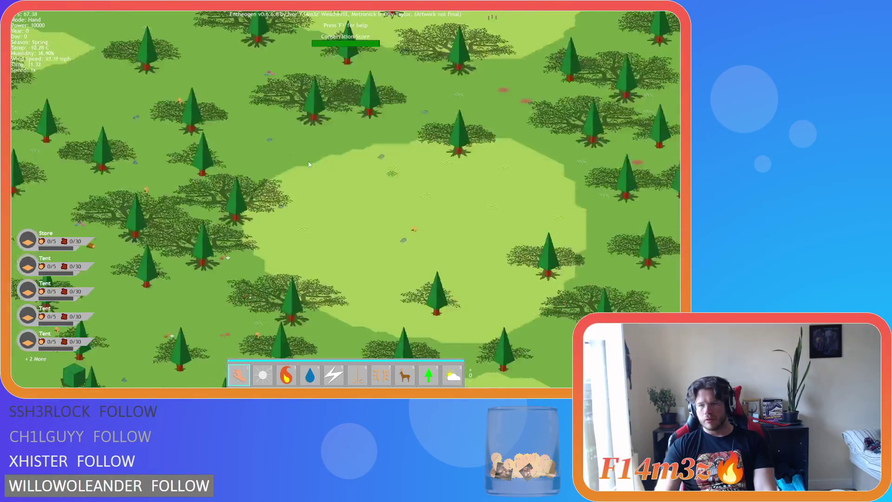
scroll(379, 186, "up", 10)
scroll(383, 190, "down", 5)
key("w")
key("w")
scroll(450, 268, "down", 5)
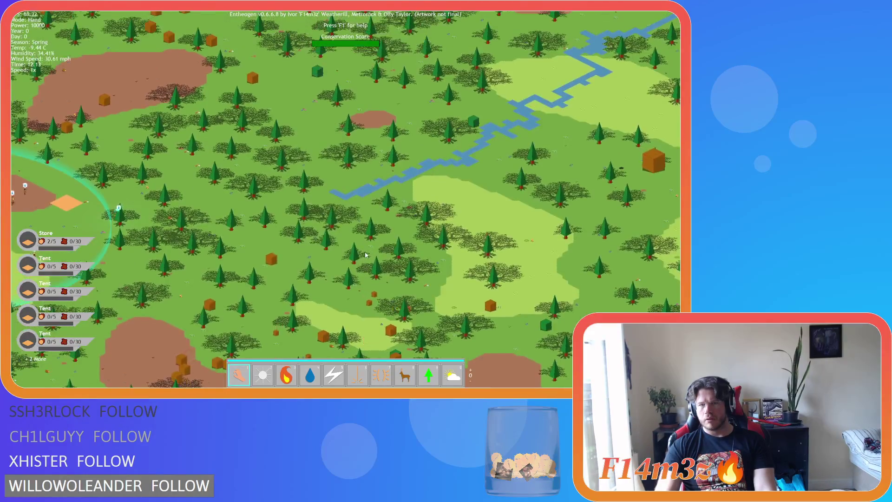
scroll(308, 262, "up", 5)
scroll(302, 266, "down", 5)
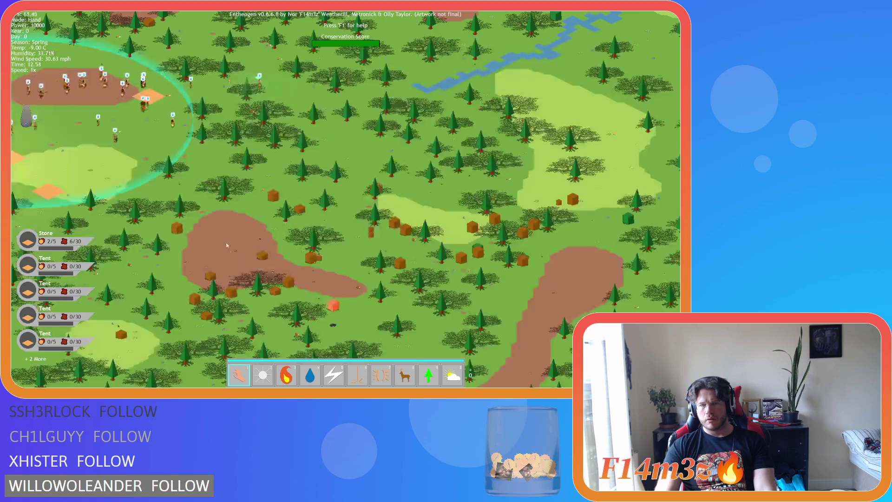
scroll(315, 179, "up", 4)
scroll(321, 169, "up", 3)
scroll(330, 158, "down", 3)
- Pan across the light-green clearing toward the river's dirt patch, then quit the game
mouse_move(451, 162)
left_mouse_down()
mouse_move(420, 182)
mouse_move(313, 311)
mouse_move(339, 173)
mouse_move(311, 107)
left_mouse_up()
scroll(328, 139, "down", 3)
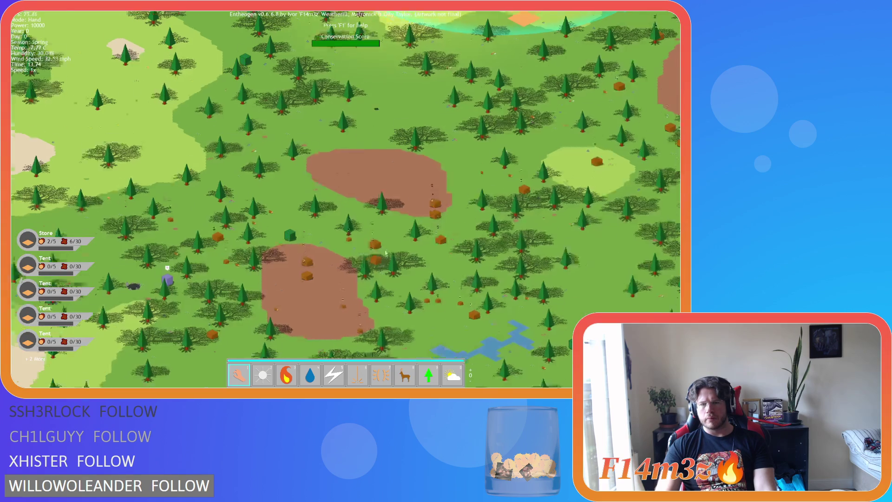
scroll(300, 225, "up", 3)
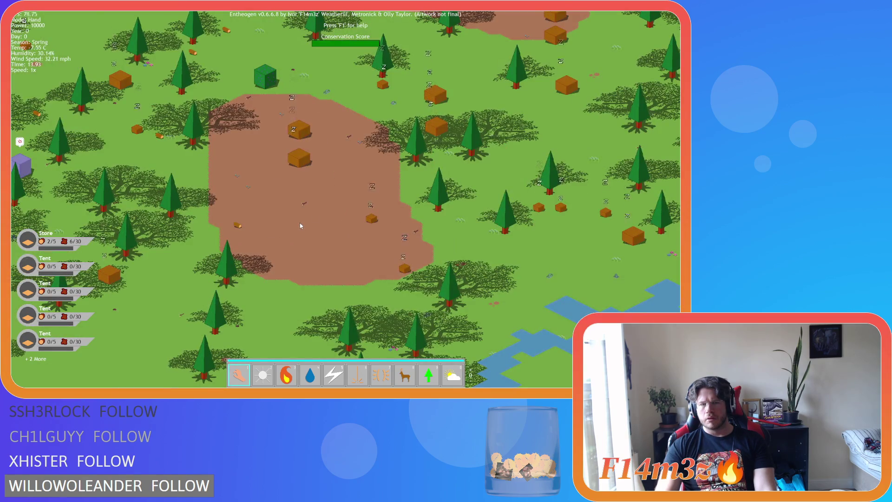
key("Down")
key("Right")
key("Down")
key("Right")
key("Right")
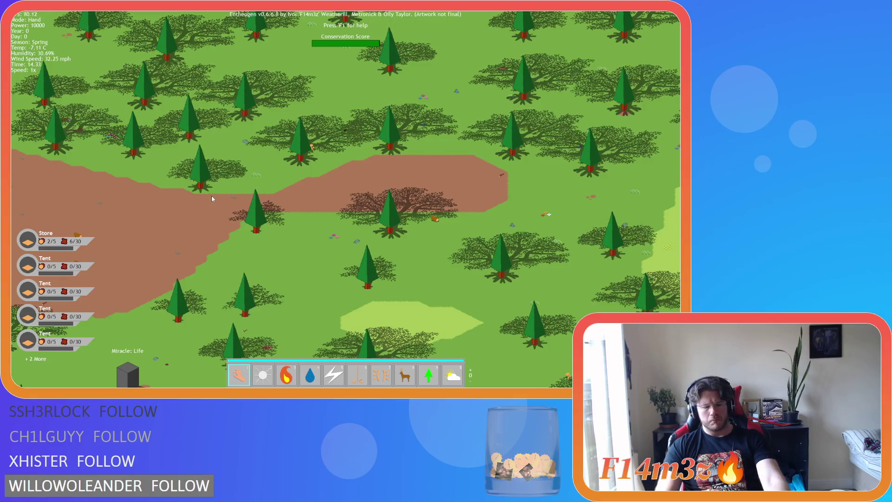
key("Escape")
key("y")
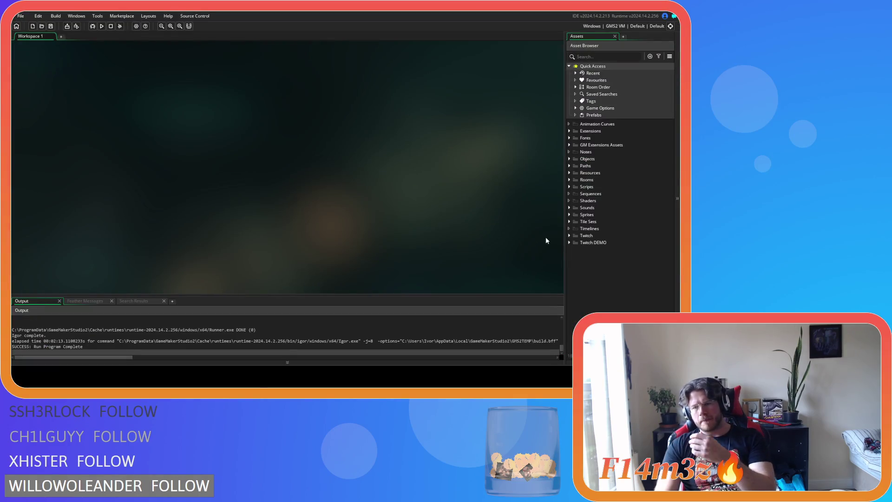
- Expand Scripts > ProcGen and open the sc_setTilemap script
left_click(570, 187)
scroll(599, 265, "down", 2)
scroll(602, 270, "down", 2)
double_click(595, 296)
scroll(596, 299, "down", 2)
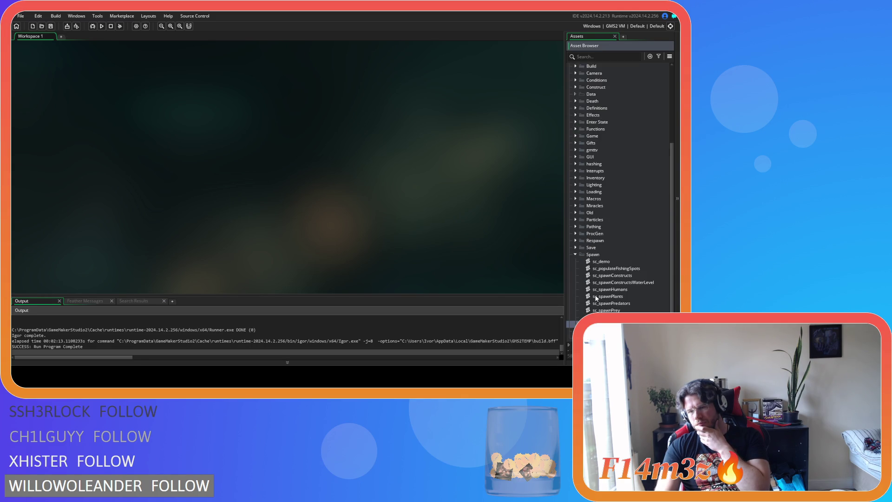
scroll(604, 288, "up", 1)
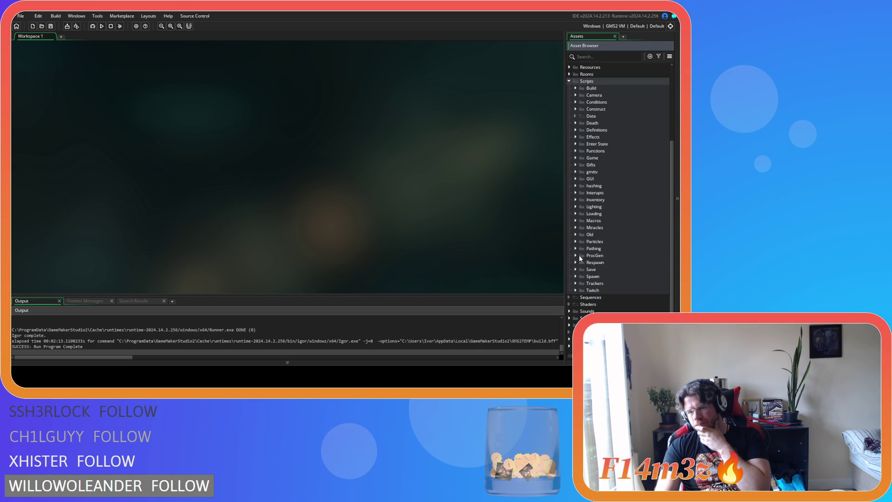
left_click(579, 255)
left_click(575, 256)
double_click(605, 289)
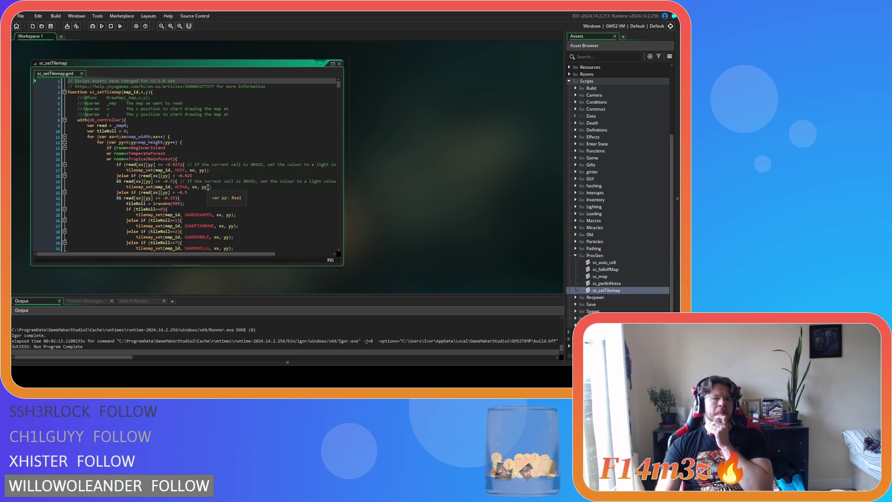
- Change EARTHPEBBLE to EARTHPINECONE on line 174, then rebuild and run with F5
scroll(221, 184, "down", 7)
scroll(221, 183, "down", 12)
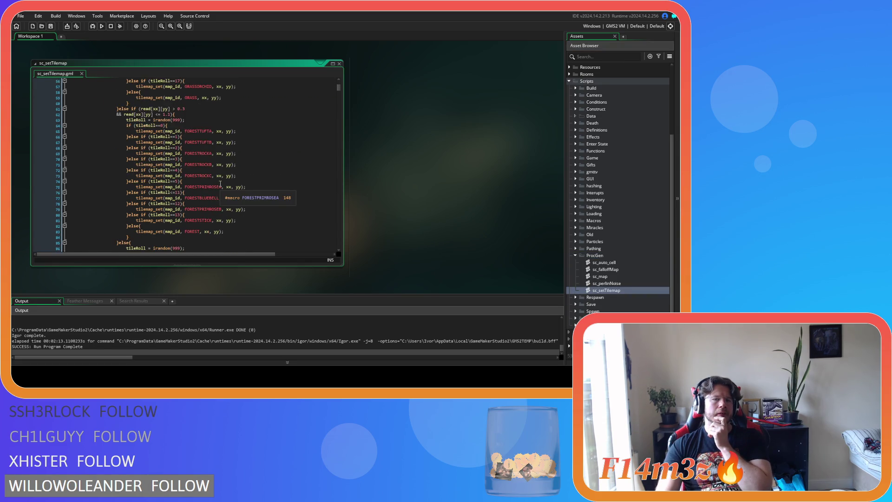
scroll(220, 184, "down", 8)
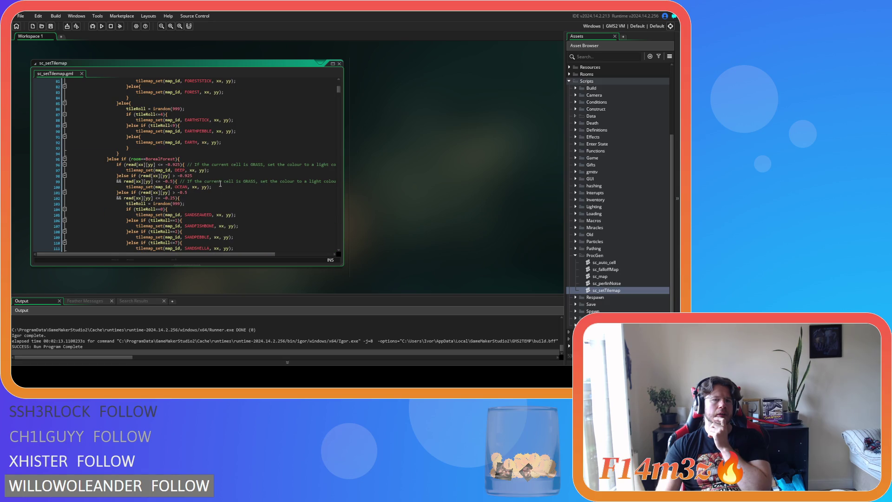
scroll(221, 184, "down", 3)
double_click(150, 105)
scroll(184, 105, "down", 20)
left_click_drag(184, 156, 196, 156)
left_click(204, 177)
left_click(198, 168)
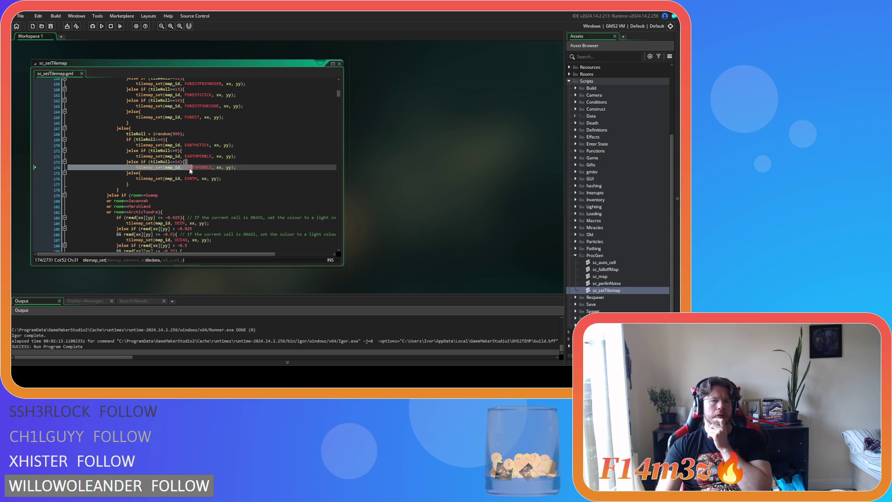
left_click_drag(198, 168, 210, 171)
type("PINECON")
left_click(250, 167)
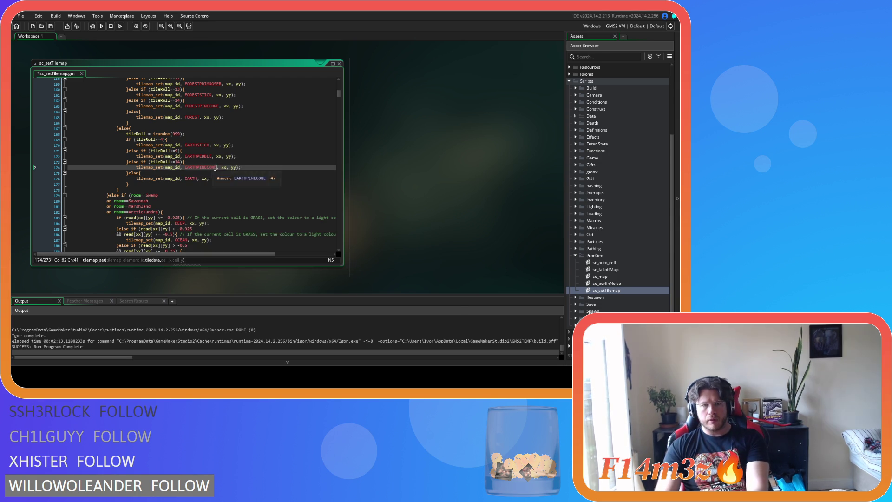
key("F5")
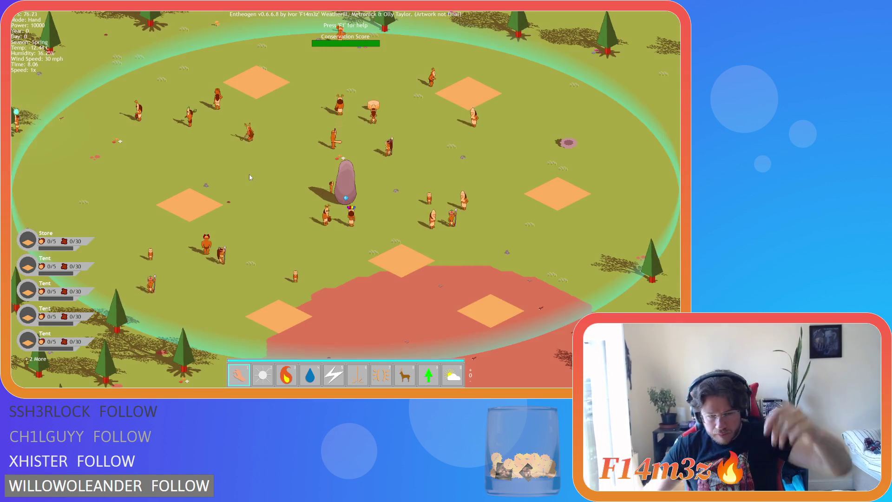
- Pan north over the generated forest, river and large dirt clearing, zooming in and out
scroll(289, 161, "down", 5)
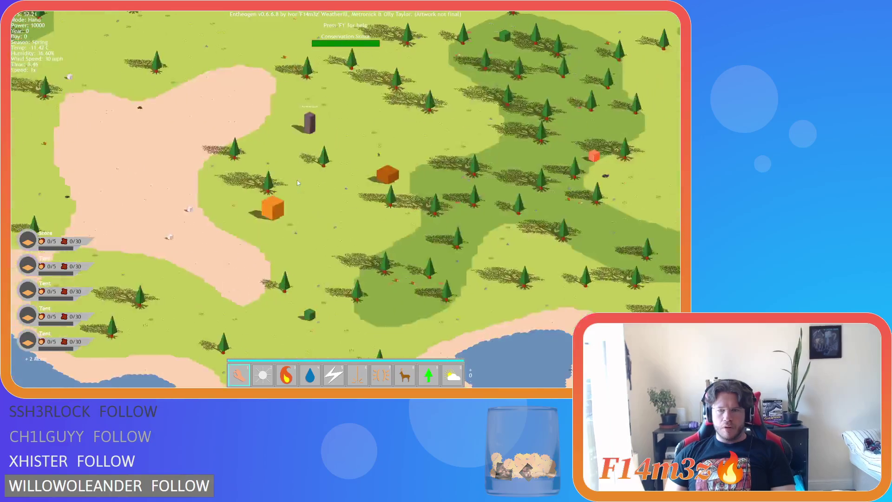
key("w")
scroll(270, 163, "up", 5)
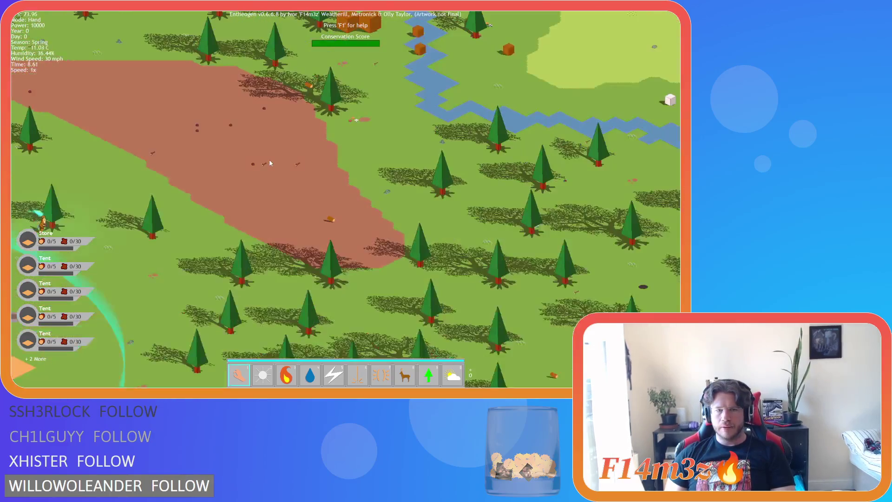
scroll(270, 163, "up", 3)
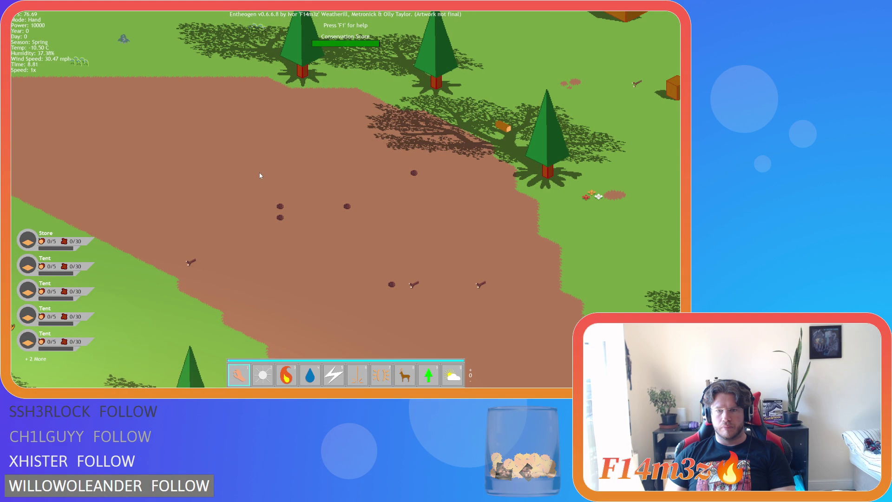
scroll(260, 176, "down", 5)
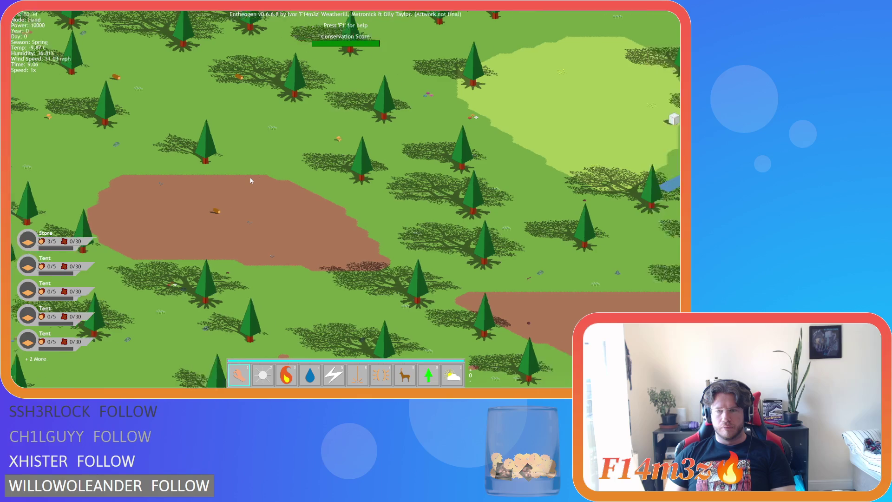
scroll(283, 186, "up", 5)
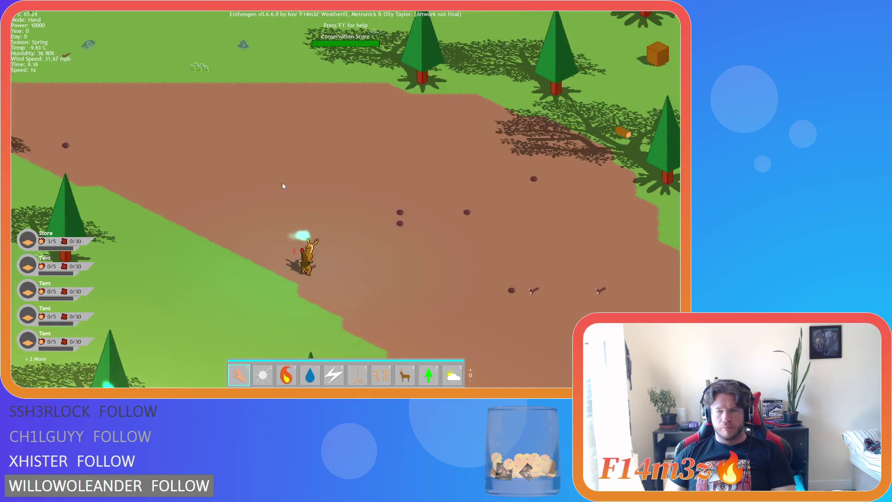
key("w")
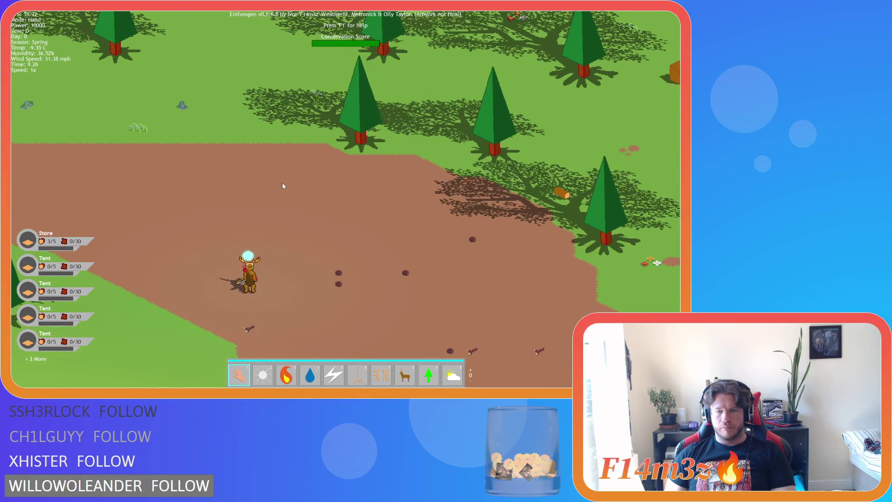
scroll(282, 186, "down", 5)
key("w")
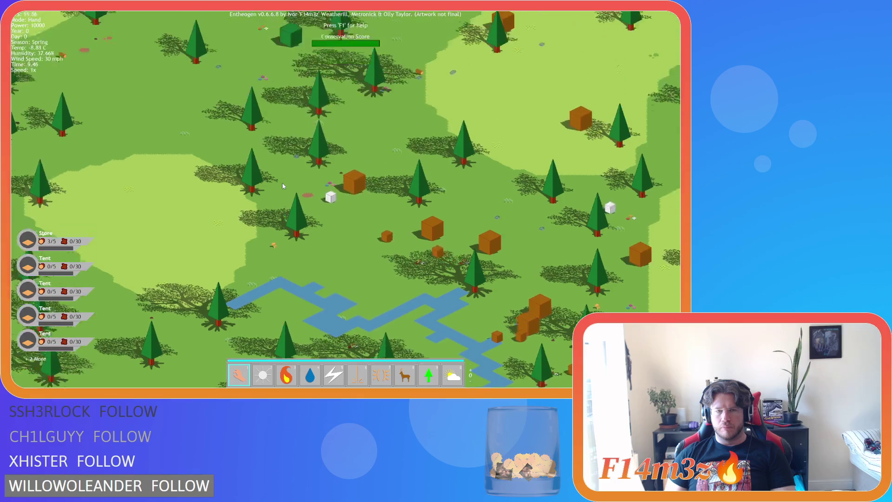
scroll(283, 186, "up", 5)
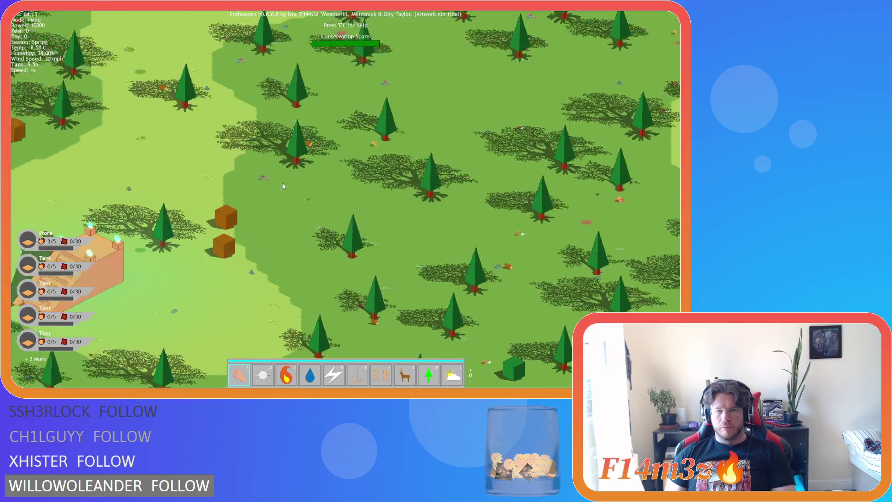
scroll(283, 186, "down", 5)
key("w")
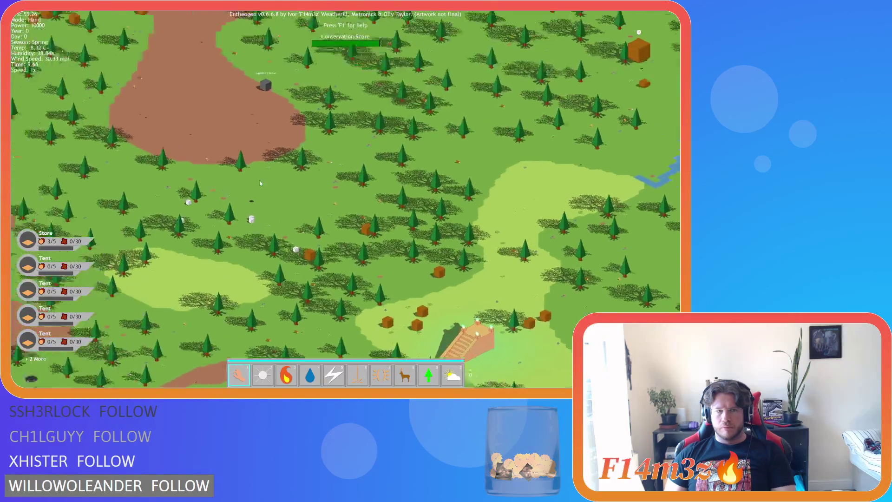
scroll(260, 183, "up", 5)
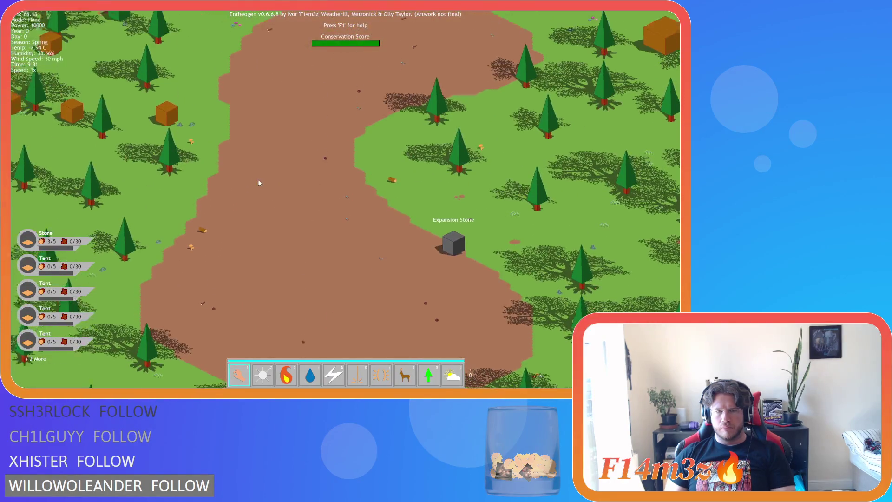
scroll(258, 183, "down", 5)
key("w")
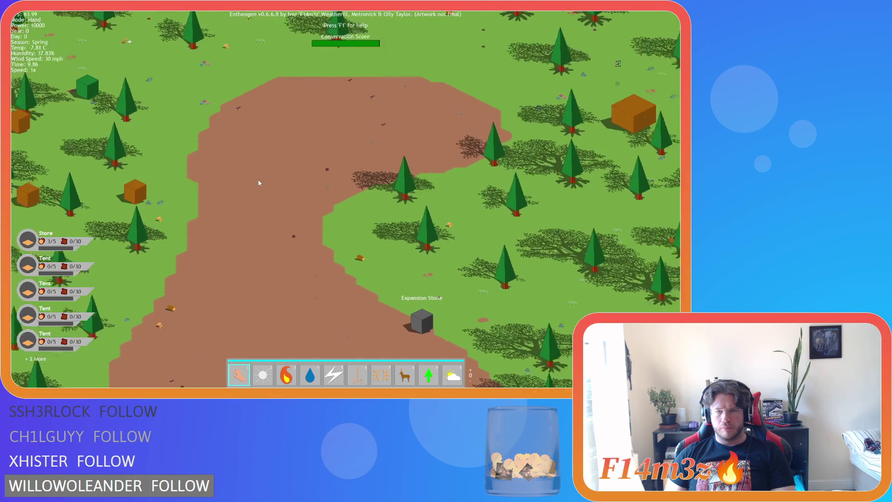
scroll(259, 183, "up", 5)
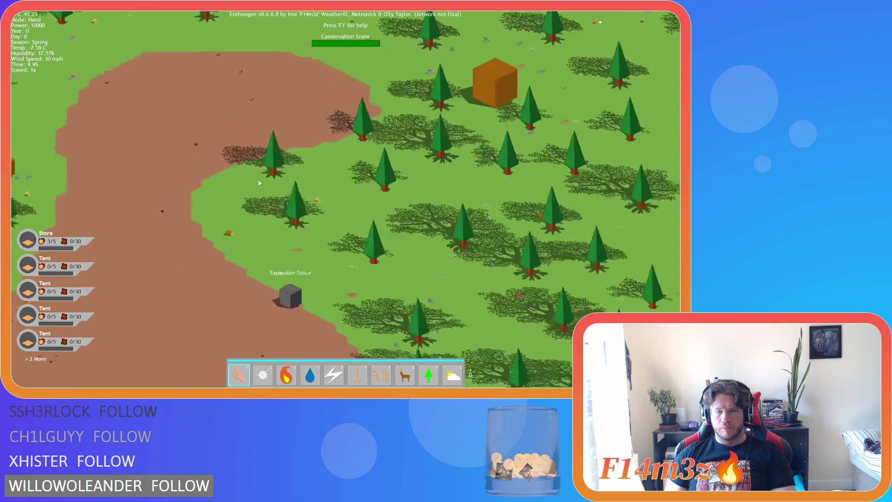
- Pan south, west and east around the dirt patches to inspect more terrain
key("s")
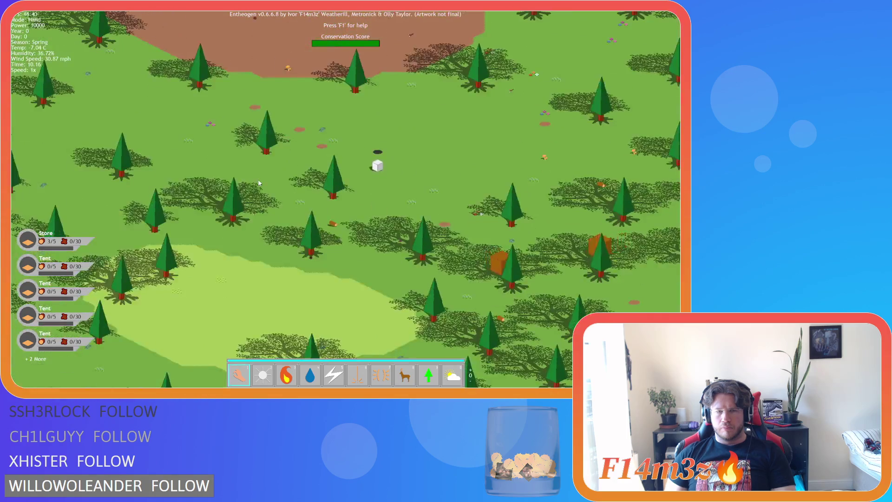
key("s")
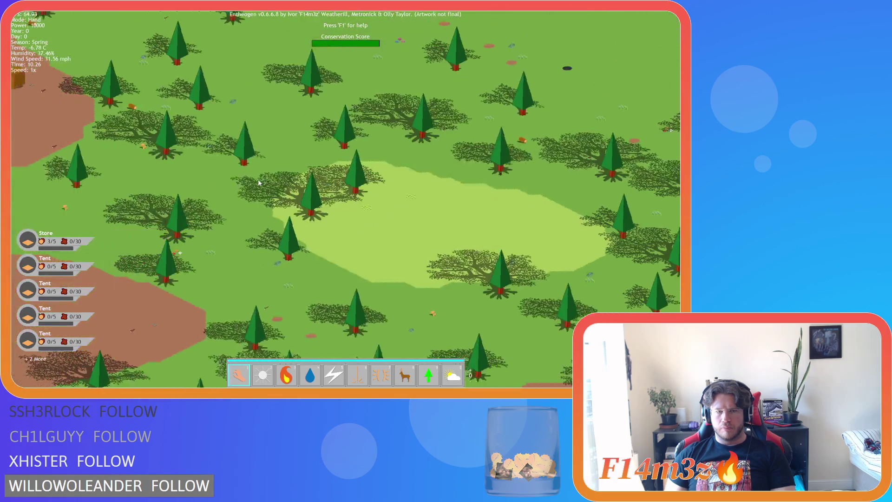
key("w")
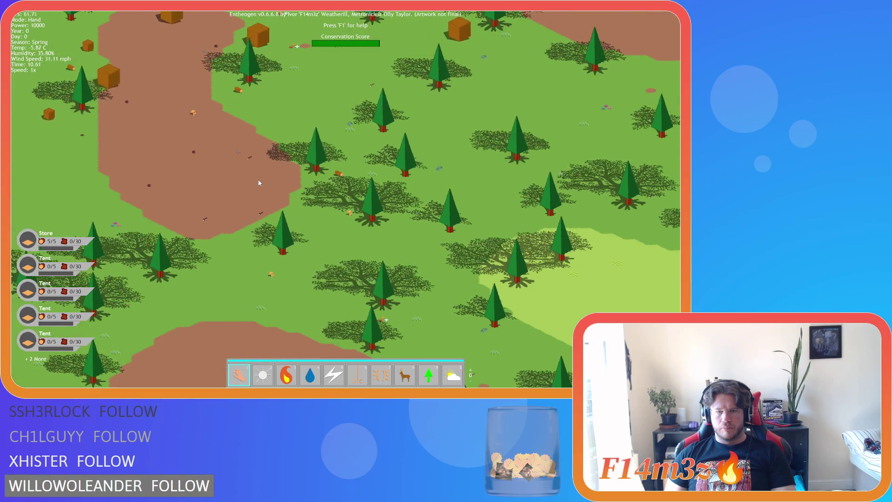
key("w")
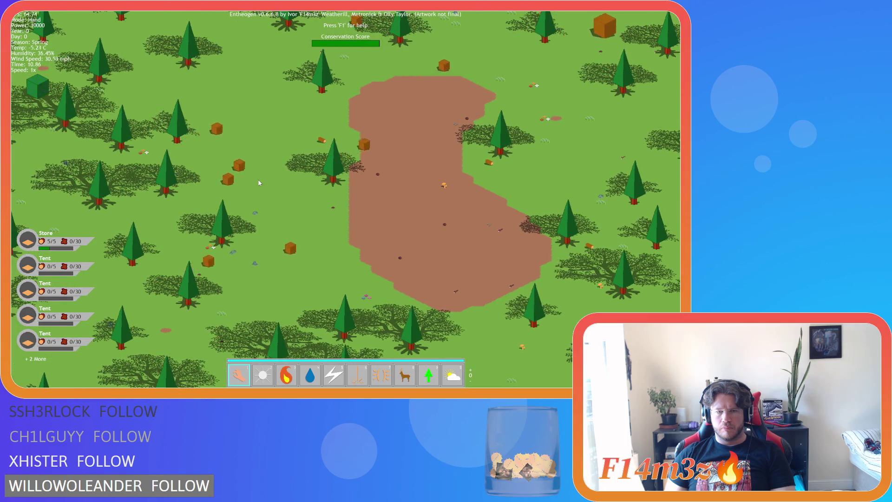
key("a")
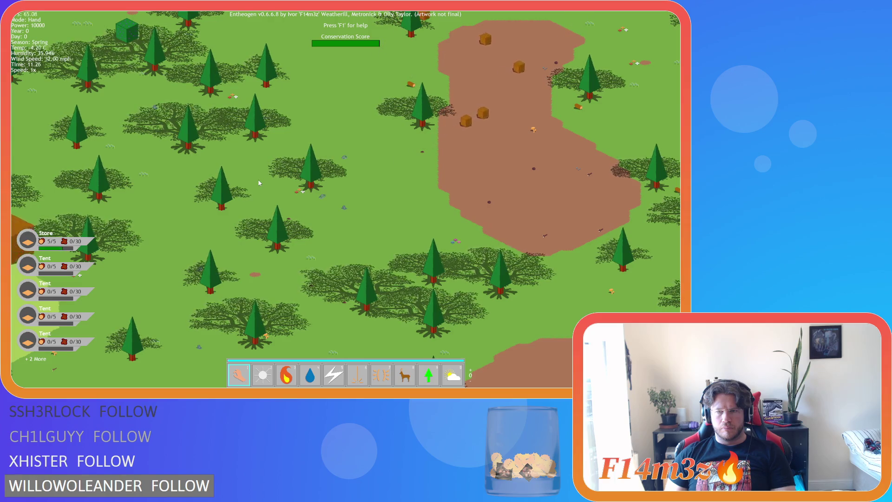
key("d")
key("s")
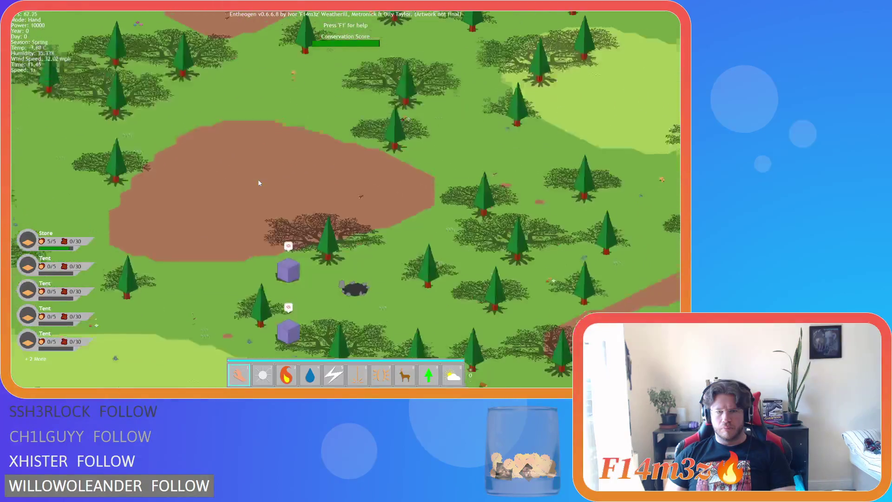
scroll(259, 182, "up", 2)
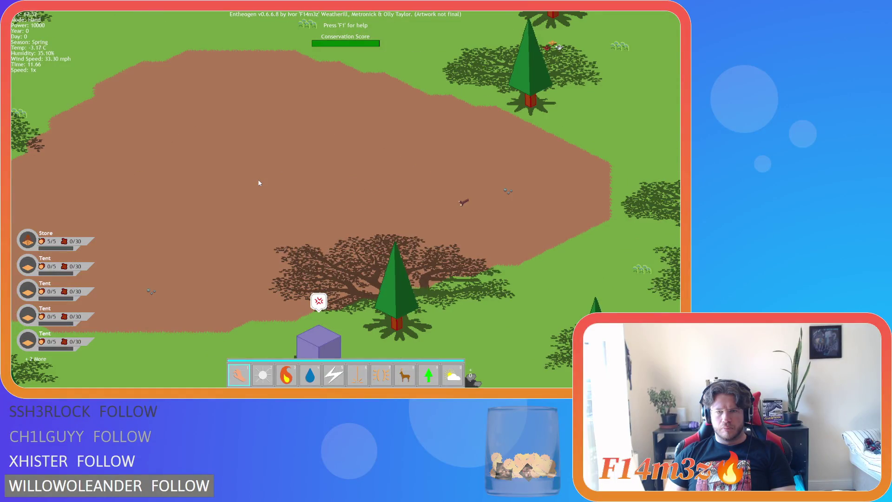
scroll(259, 183, "down", 2)
key("a")
key("a")
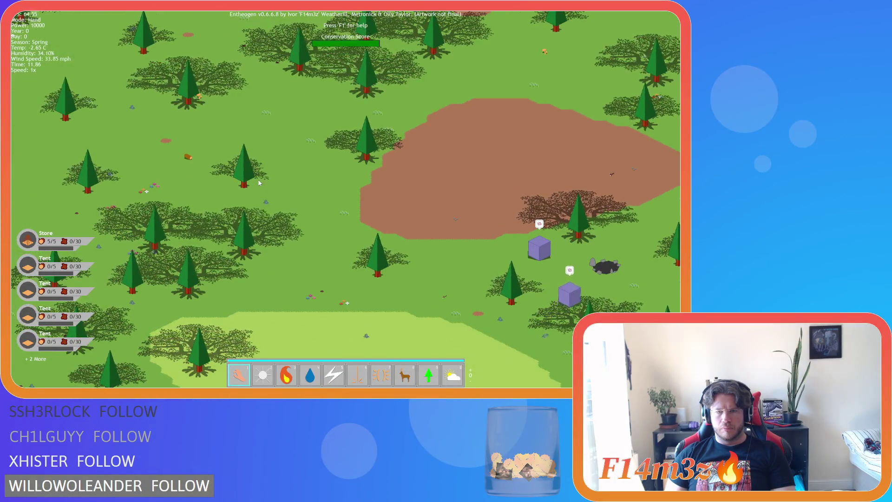
key("w")
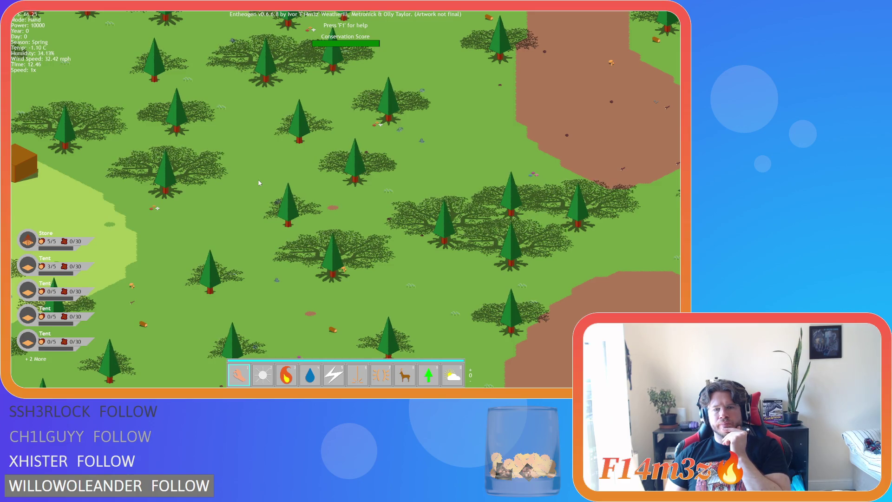
scroll(259, 183, "down", 3)
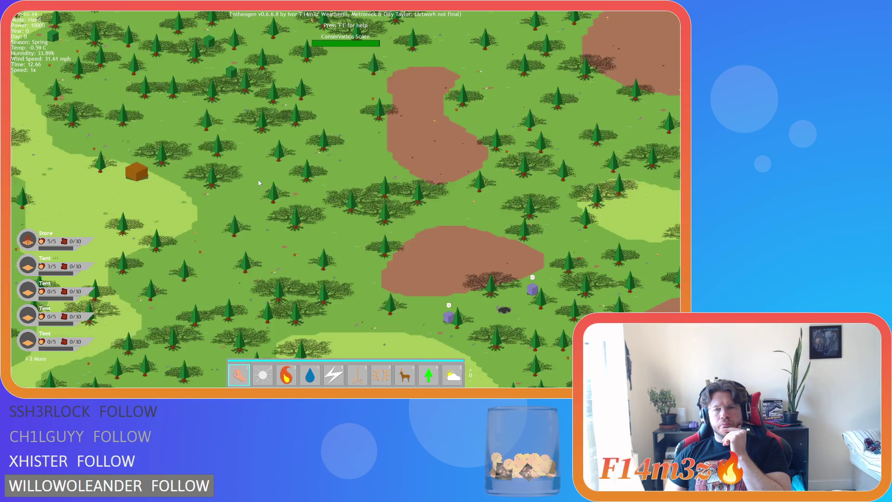
key("Right")
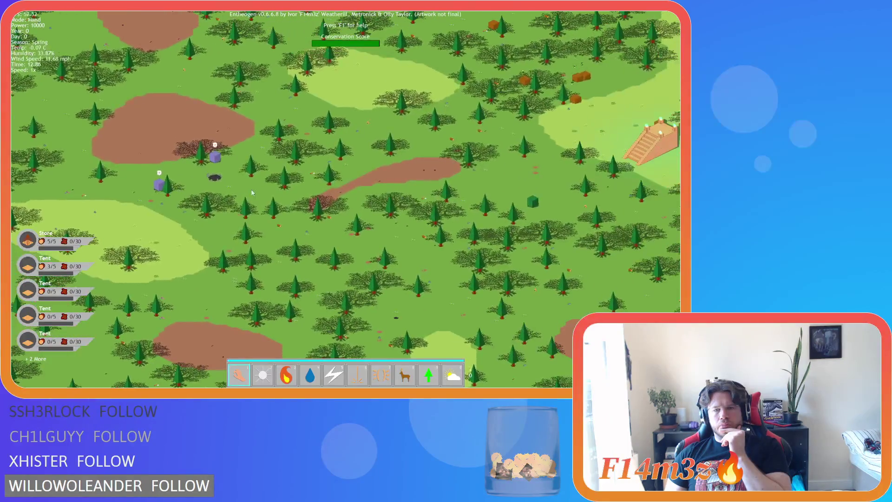
scroll(390, 174, "up", 5)
scroll(391, 175, "down", 5)
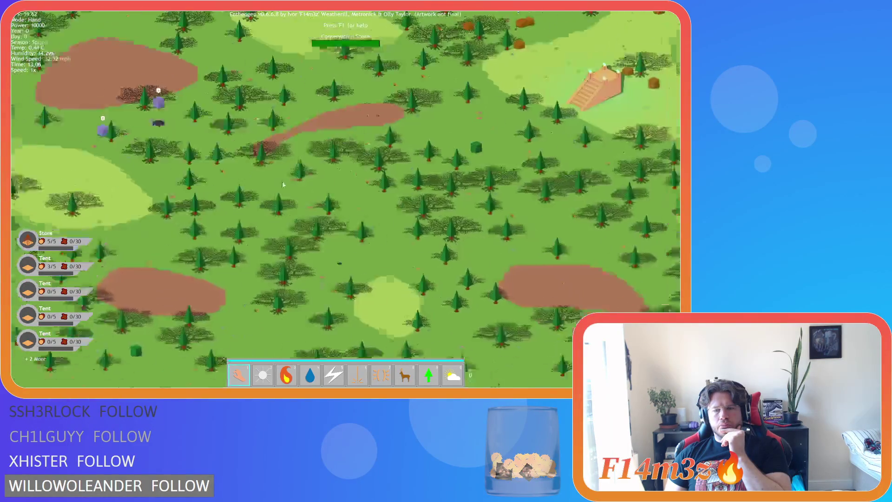
scroll(214, 169, "up", 5)
scroll(199, 174, "down", 3)
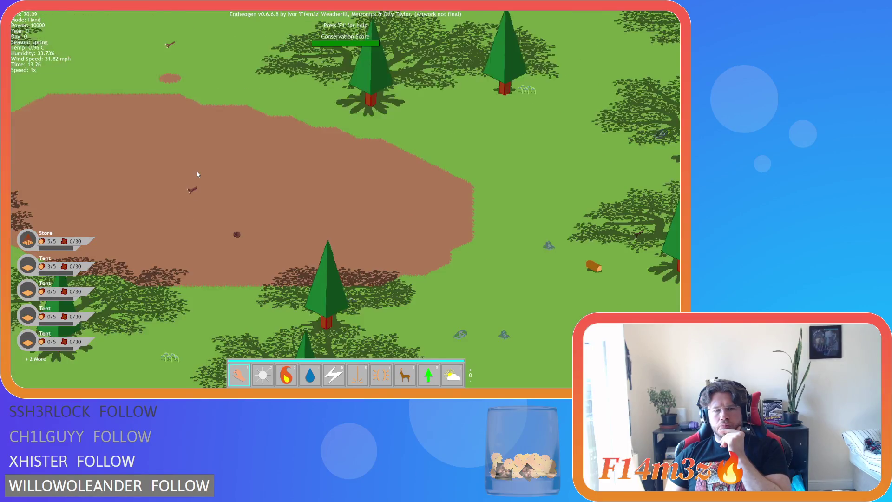
- Survey the trees and camp to the south-east, then quit to the title screen
key("Down")
key("Left")
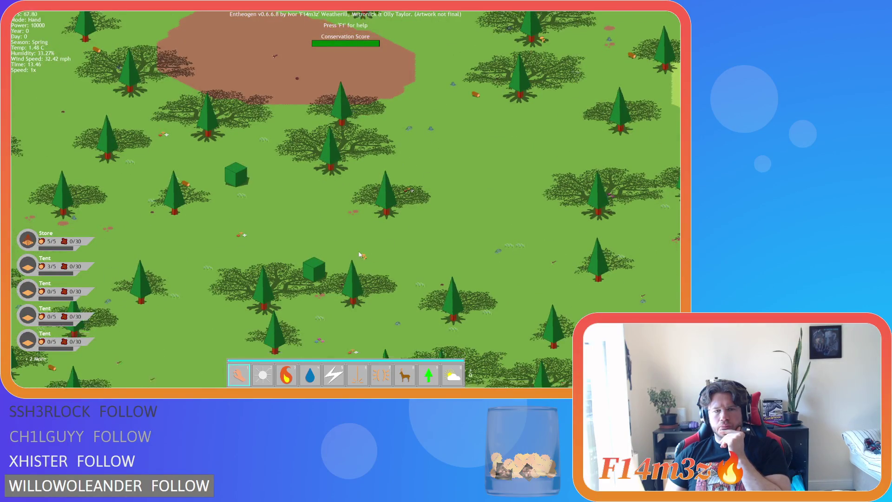
scroll(221, 173, "up", 5)
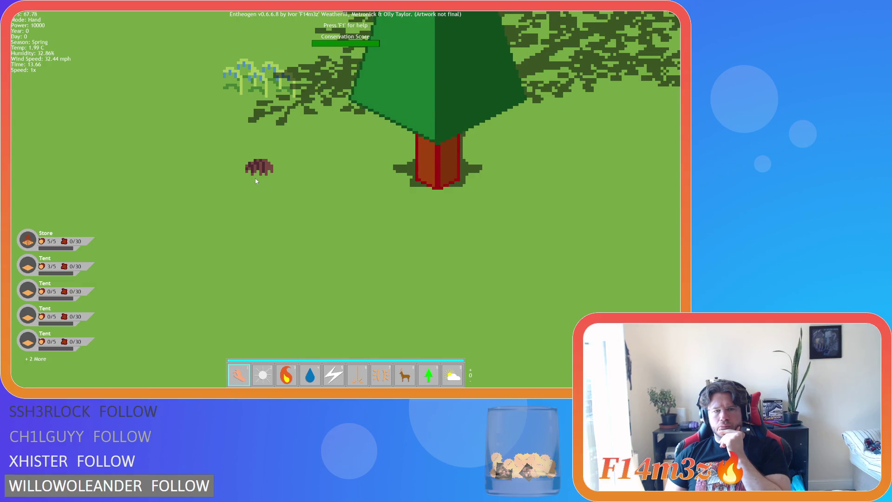
scroll(256, 177, "down", 5)
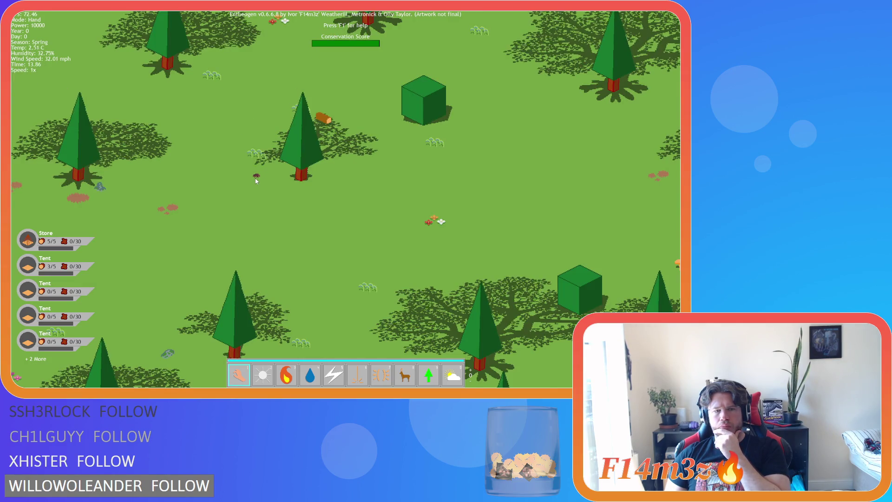
scroll(268, 208, "down", 2)
key("Down")
key("Right")
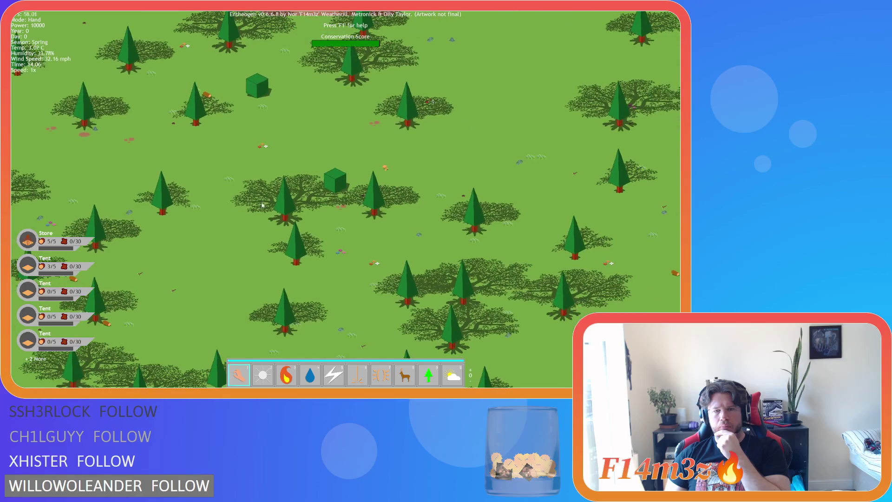
scroll(381, 234, "down", 2)
key("Down")
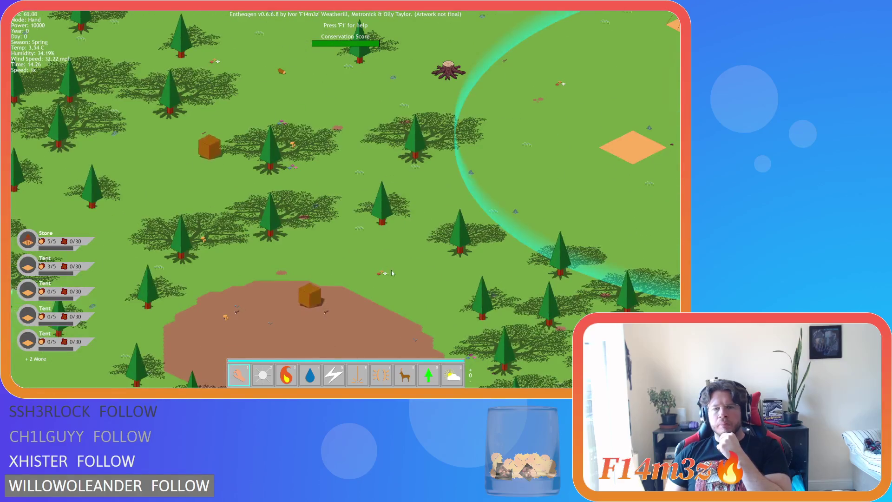
scroll(246, 220, "up", 2)
key("Right")
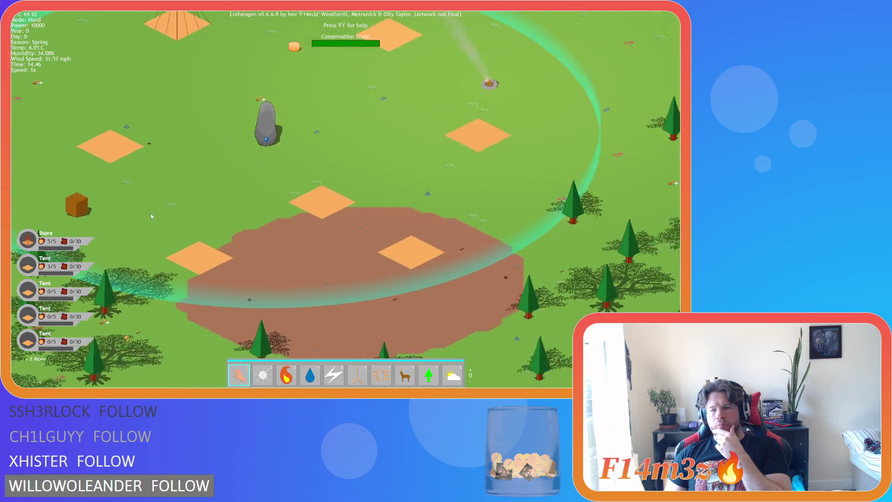
scroll(216, 208, "down", 5)
scroll(210, 207, "up", 5)
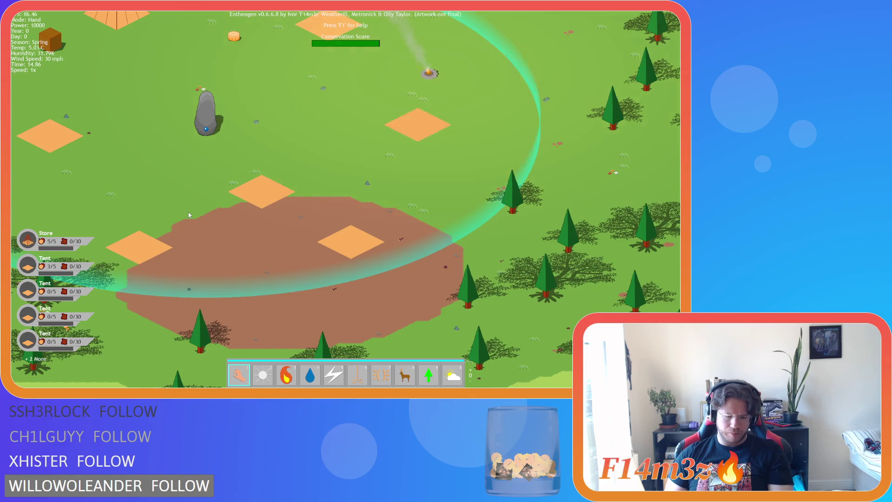
key("Escape")
key("Return")
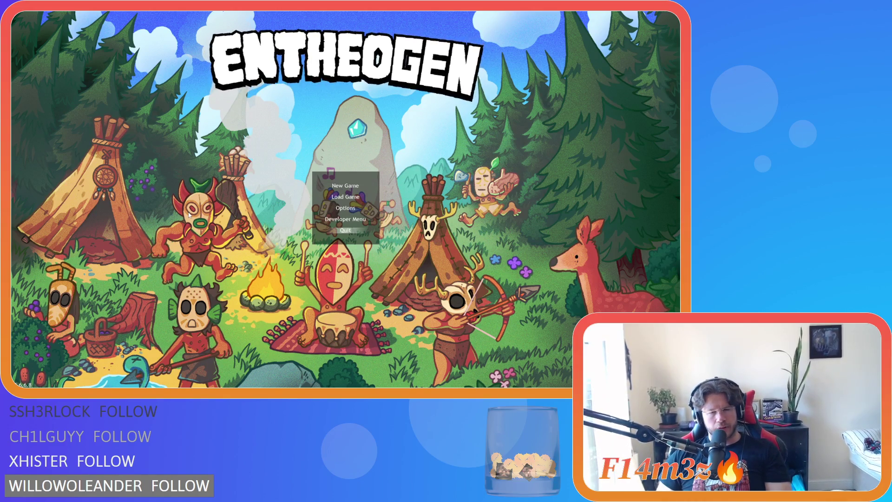
- Close the game window, close all workspace windows including sc_setTilemap, and collapse the Scripts folder
key("alt+F4")
right_click(401, 135)
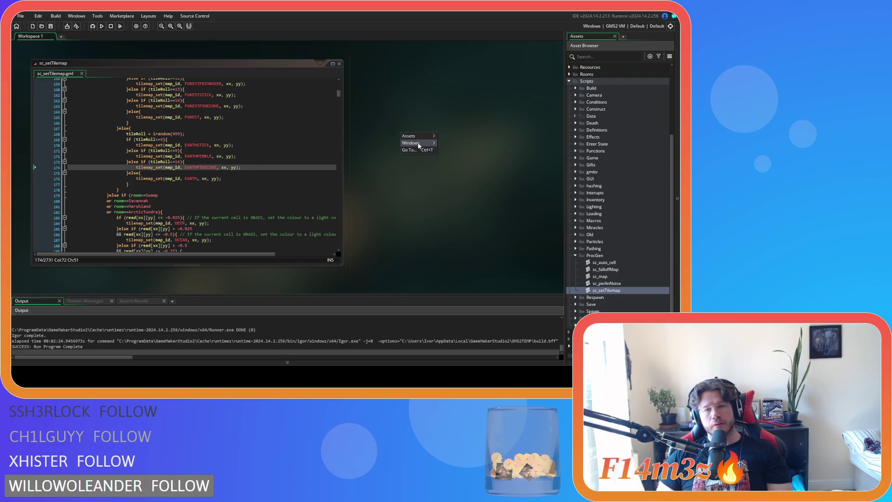
left_click(442, 158)
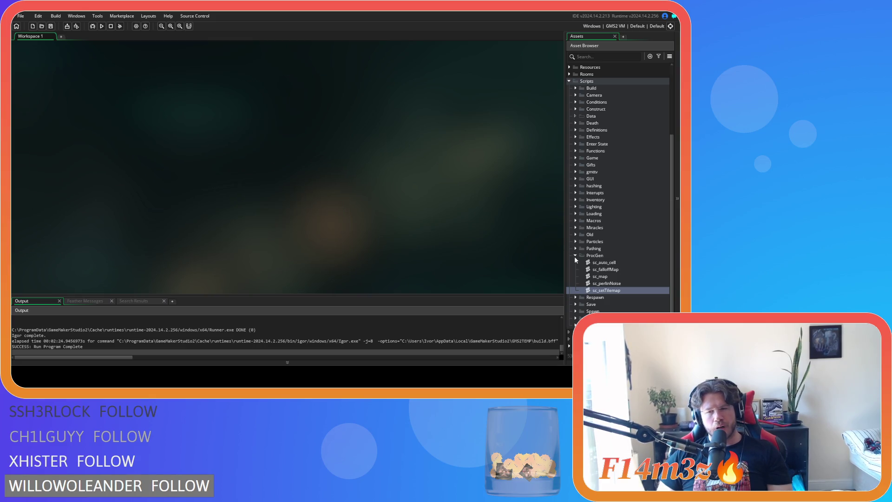
left_click(570, 81)
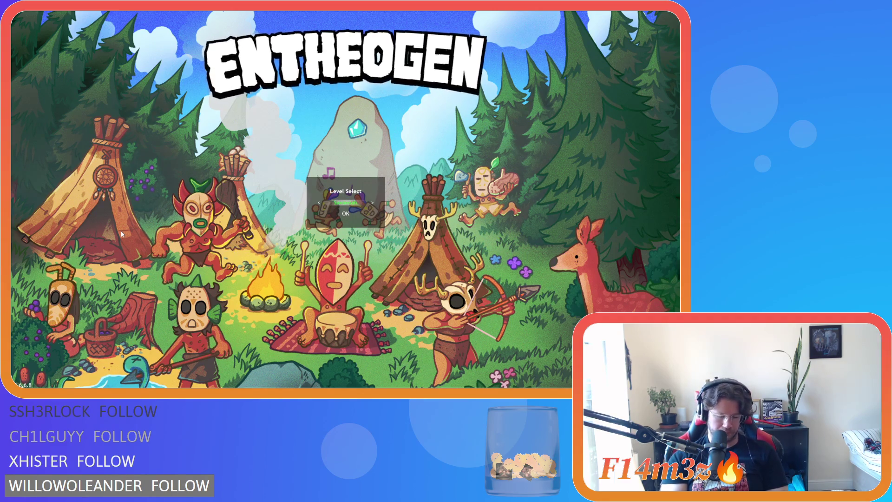
- Confirm the Savannah level on the Level Select box and let 'Creating the Earth' finish
key("Return")
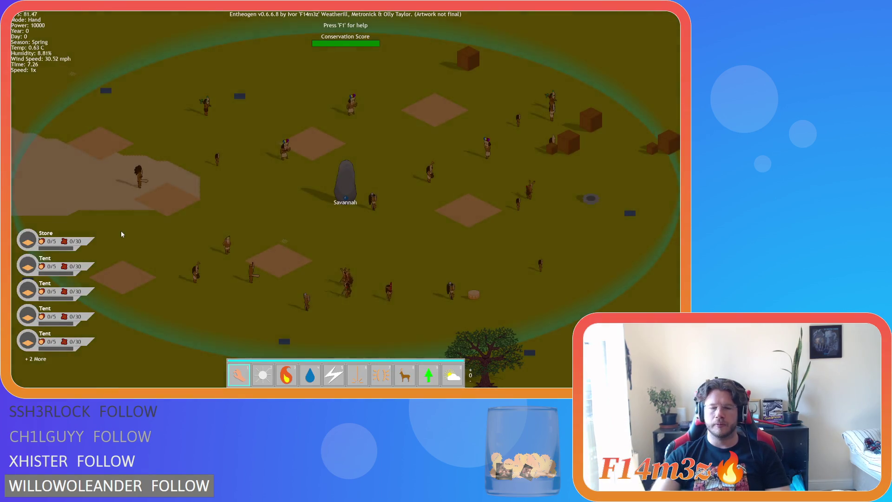
key("d")
key("d")
key("w")
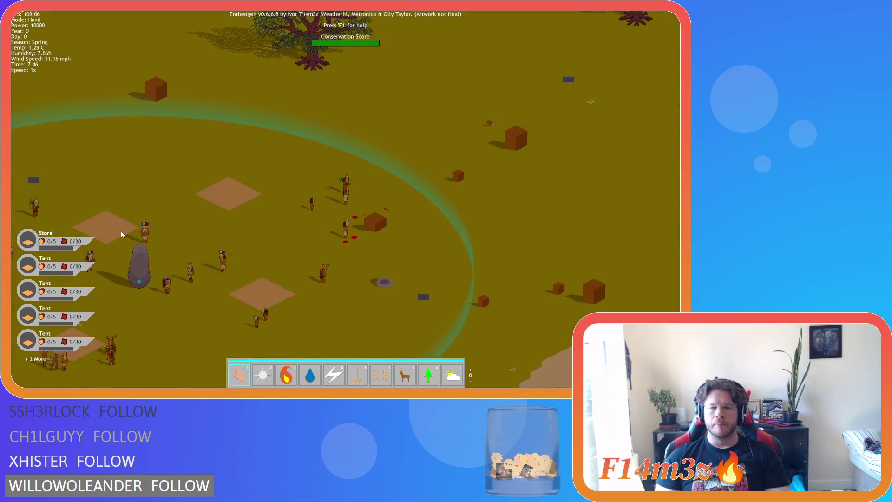
key("s")
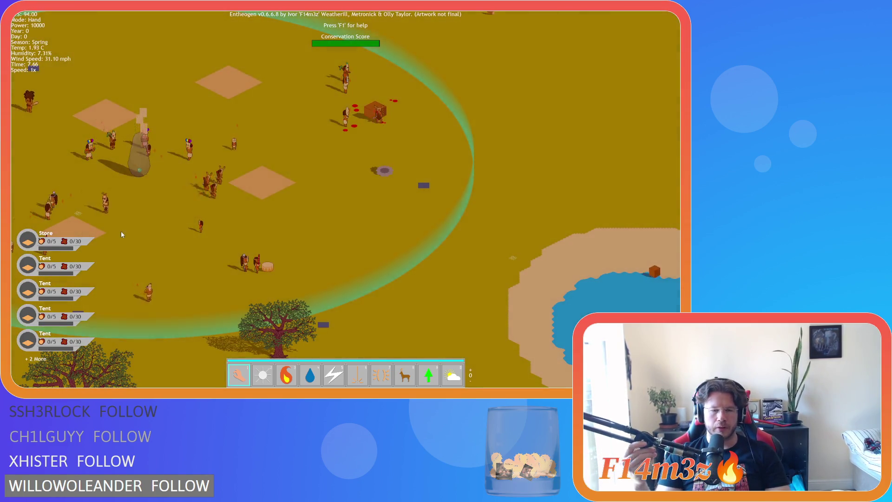
scroll(121, 230, "down", 5)
key("a")
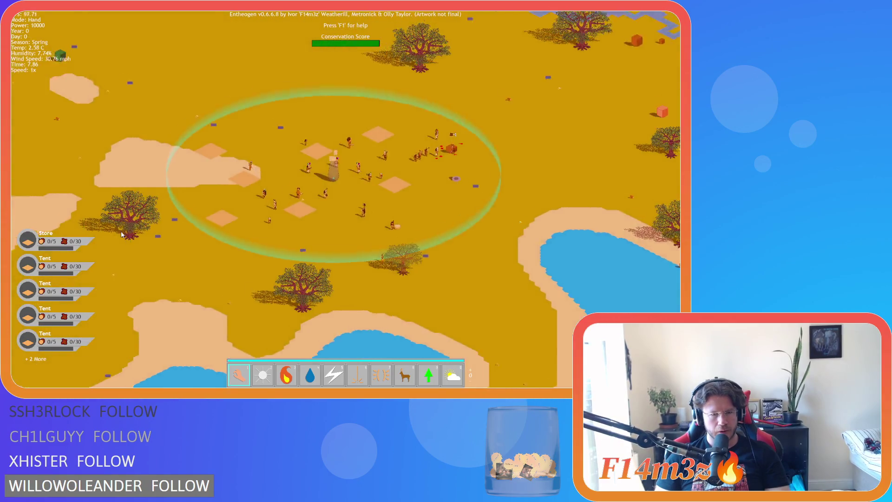
scroll(207, 236, "up", 5)
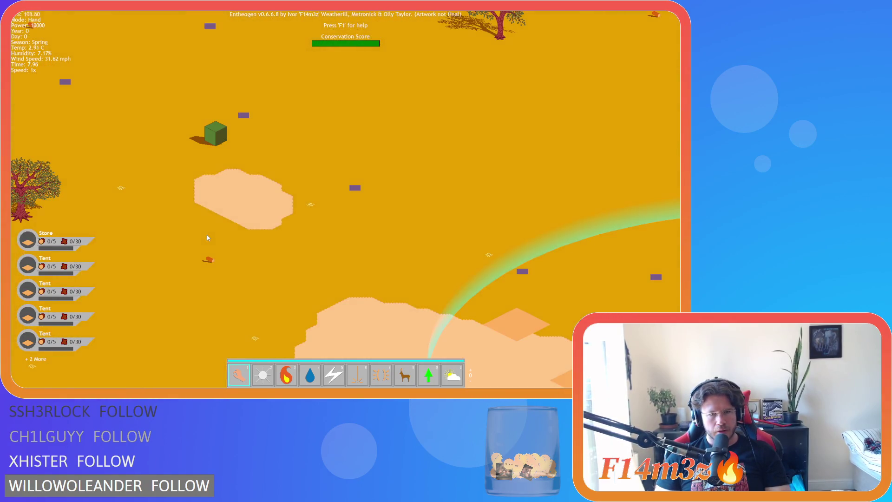
key("w")
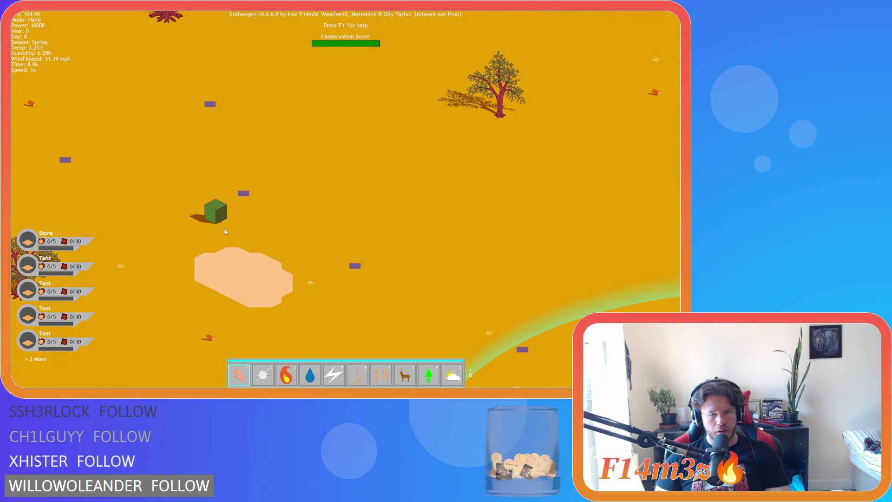
key("a")
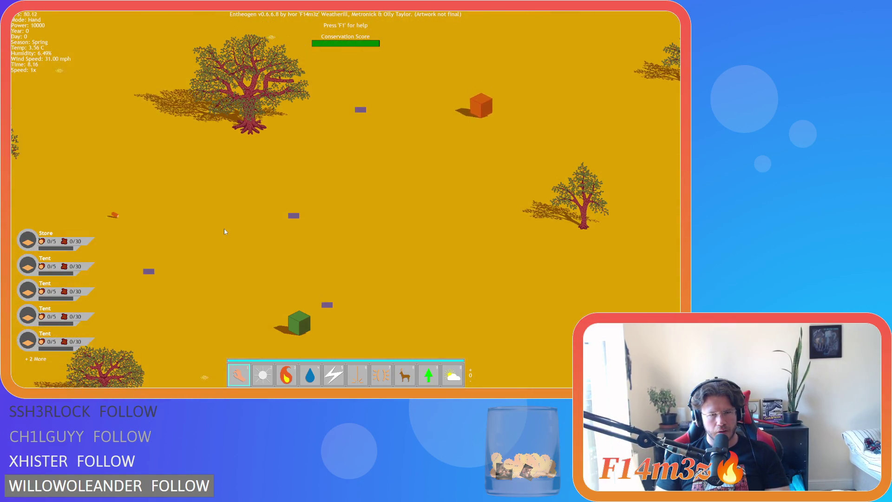
scroll(224, 231, "up", 3)
key("w")
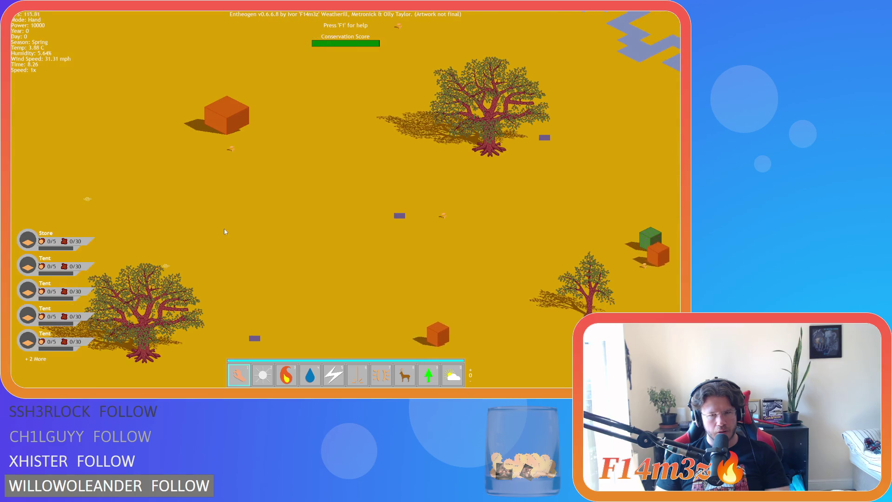
key("w")
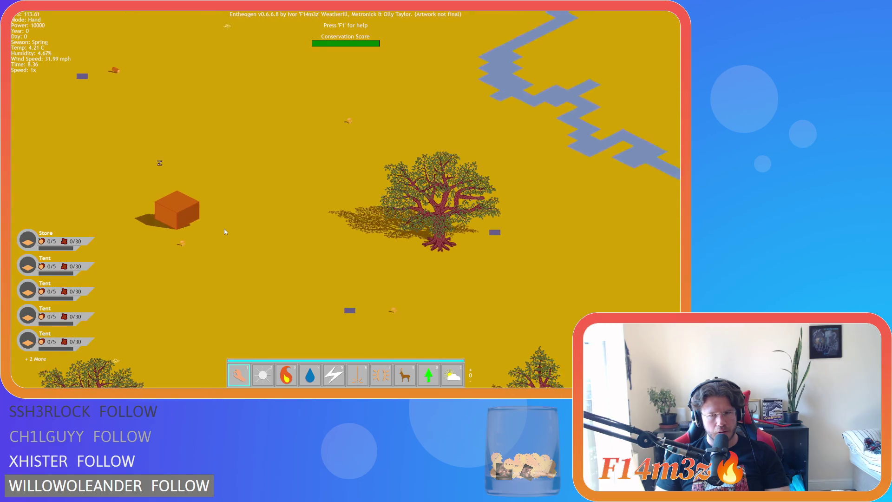
scroll(225, 232, "down", 3)
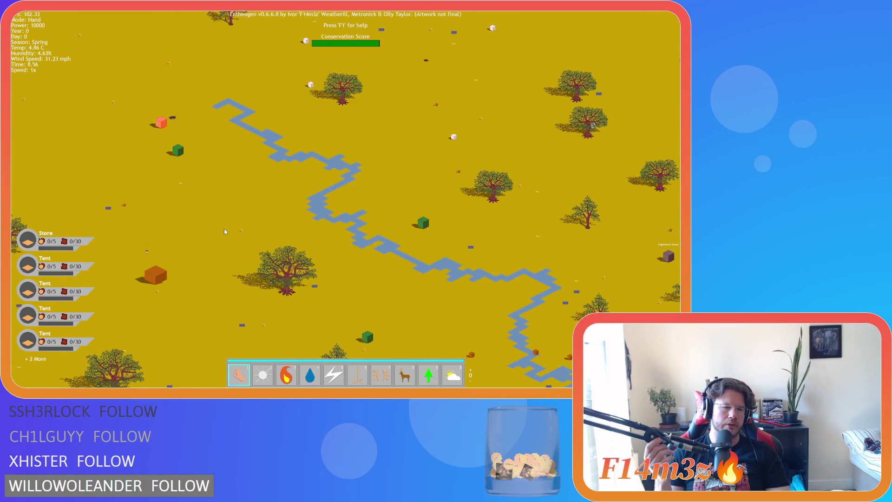
key("d")
key("w")
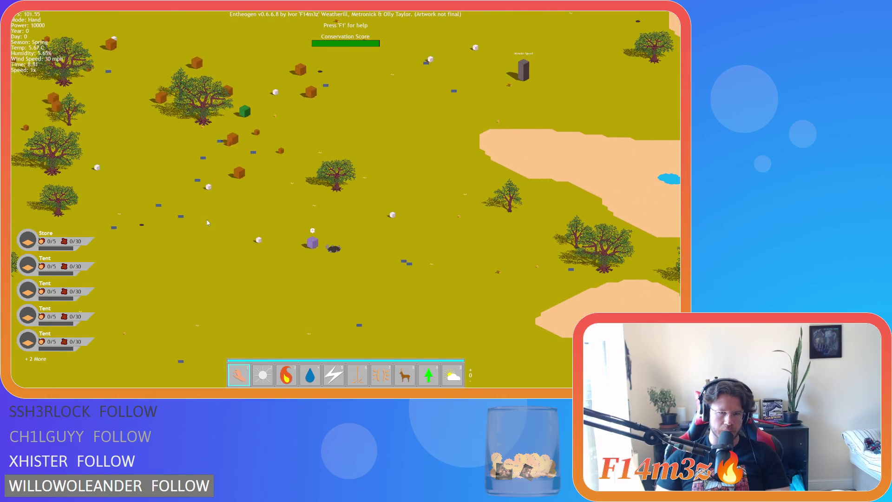
key("w")
key("a")
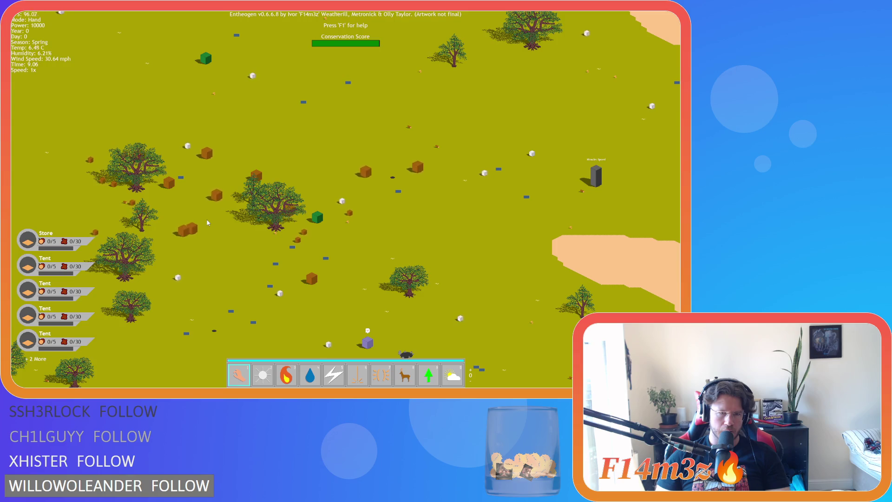
key("w")
key("d")
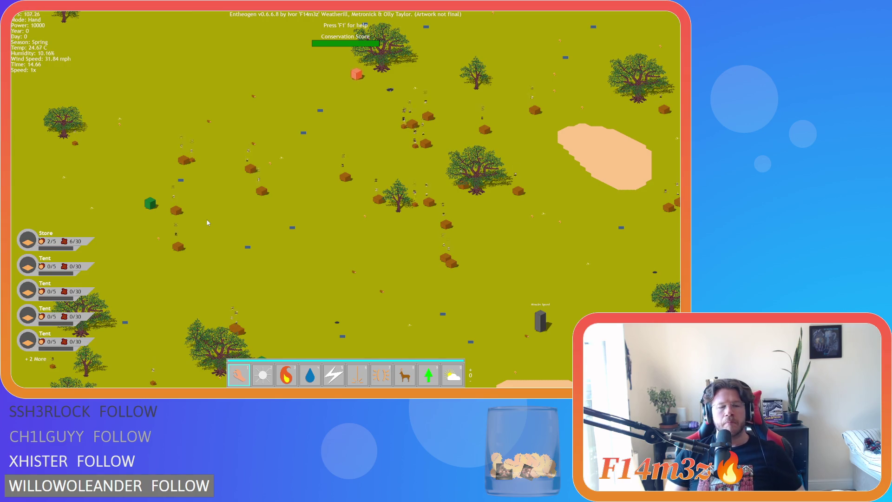
- Quit the game and open sc_setTilemap from Scripts > ProcGen in the Asset Browser
key("Escape")
left_click(334, 214)
left_click(345, 230)
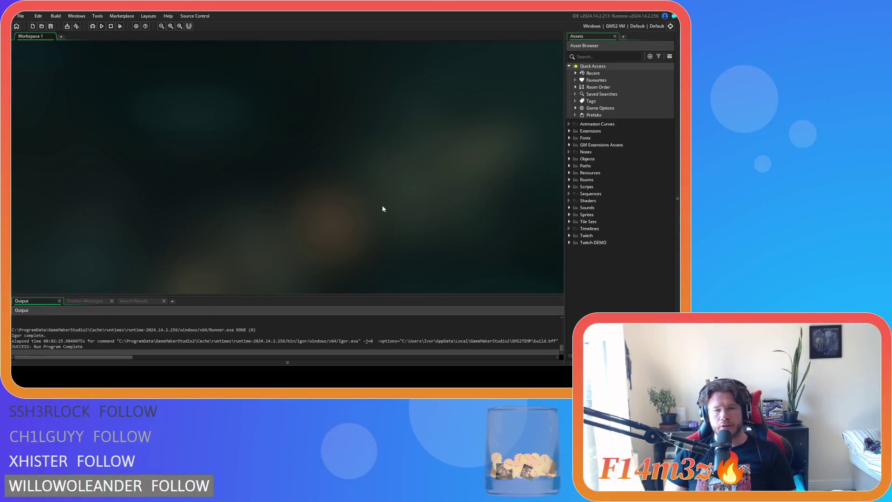
left_click(571, 159)
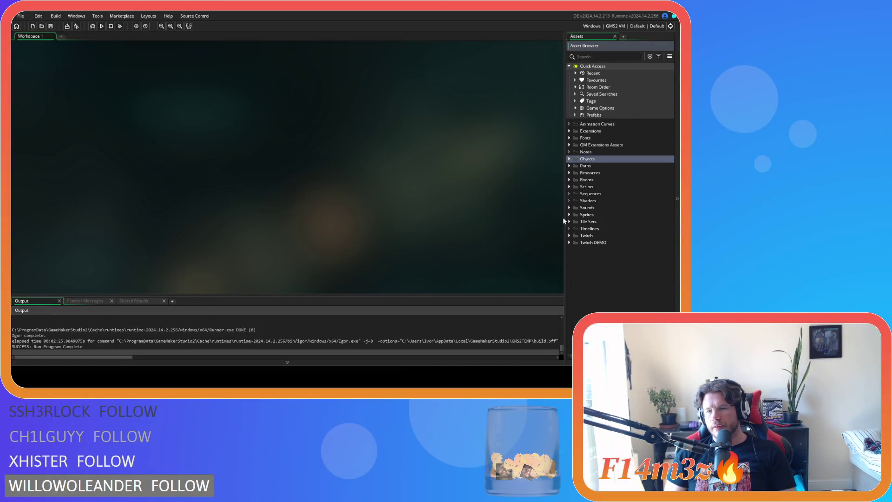
left_click(569, 187)
scroll(581, 270, "down", 3)
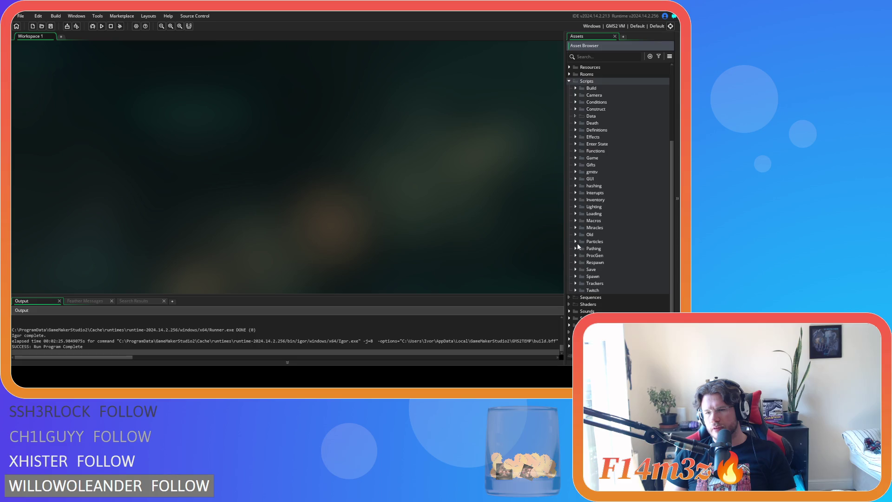
left_click(577, 256)
left_click(596, 283)
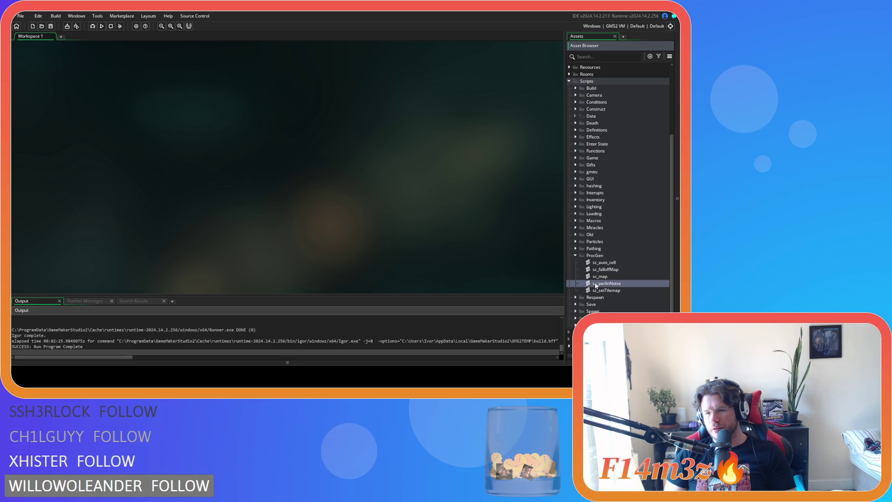
double_click(604, 290)
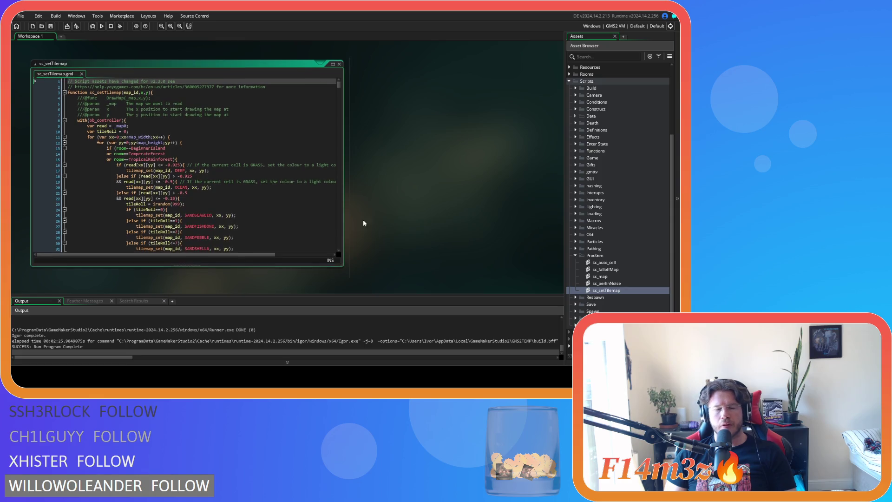
- Scroll to the Savannah branch and inspect its GRASSTUFTA, GRASSROCKA and plain GRASS tile lines
scroll(233, 207, "down", 20)
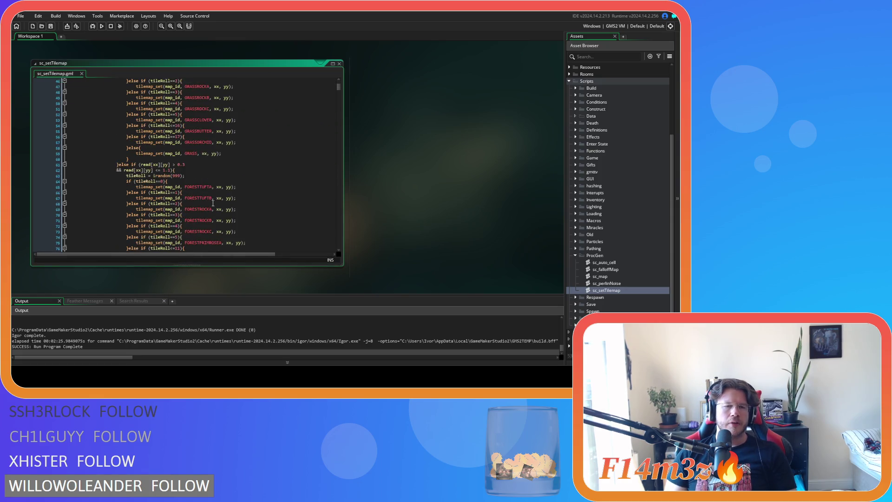
scroll(213, 203, "down", 19)
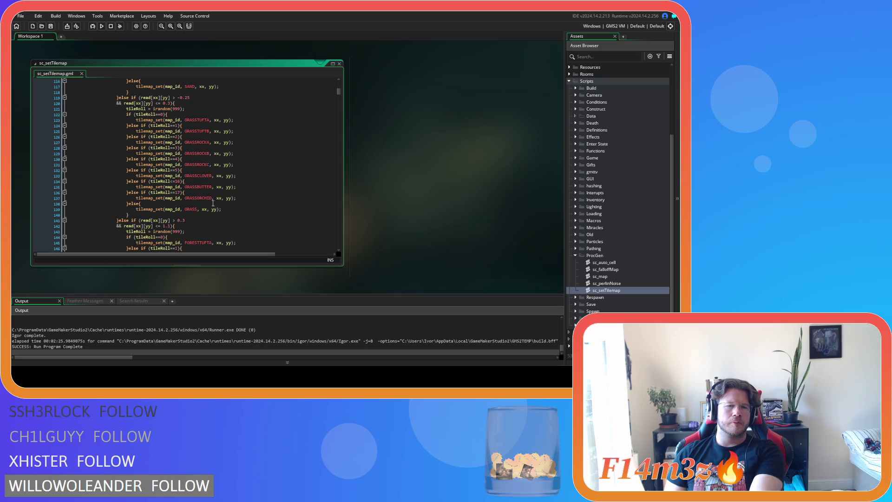
scroll(213, 203, "down", 14)
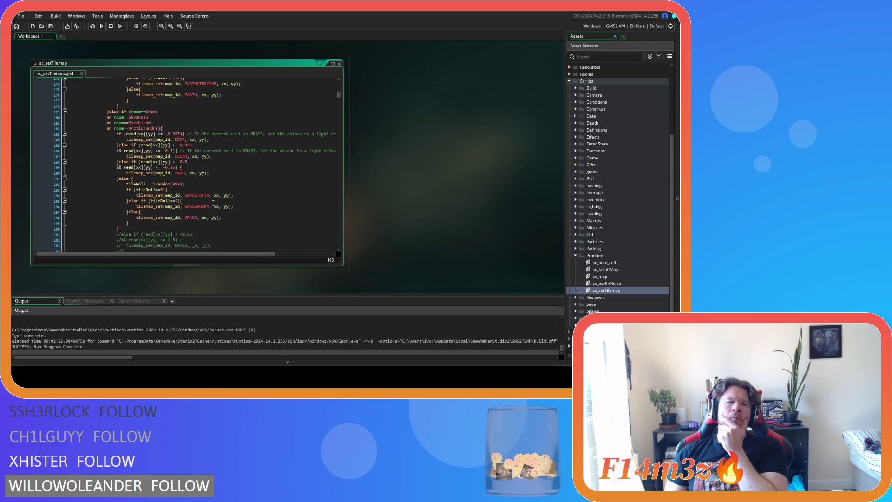
left_click(179, 117)
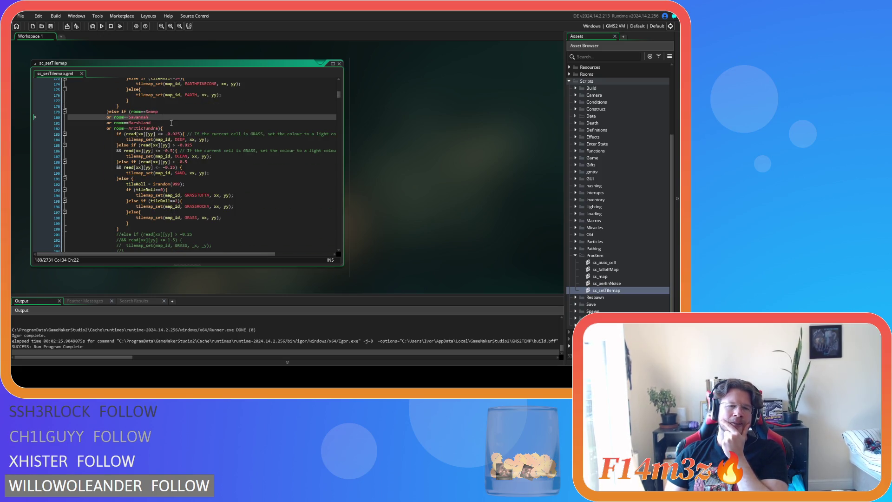
scroll(182, 136, "down", 3)
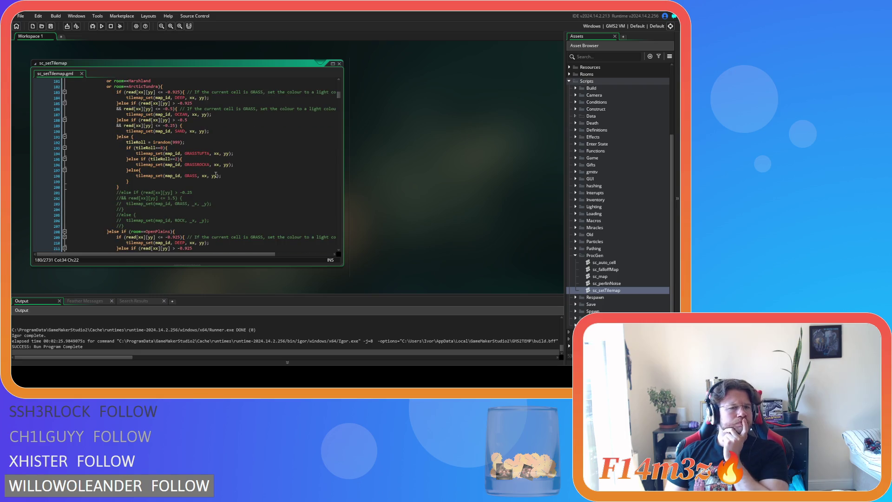
left_click(199, 154)
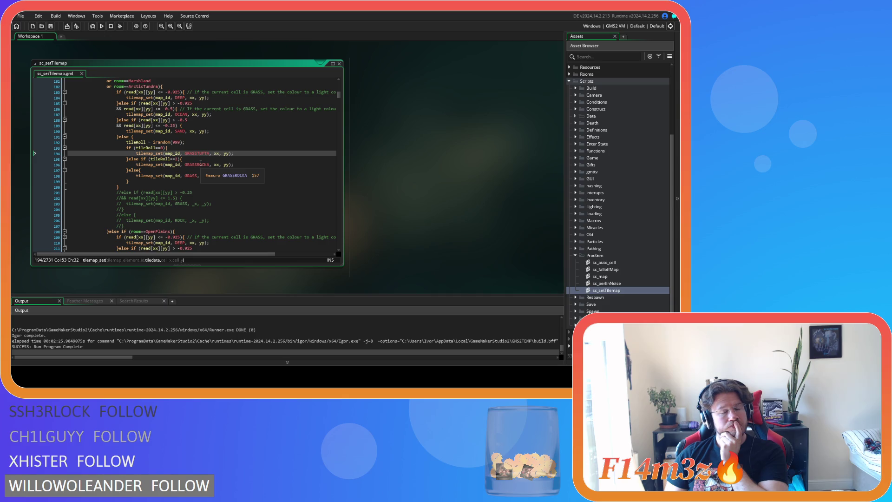
scroll(236, 172, "down", 2)
scroll(236, 172, "up", 3)
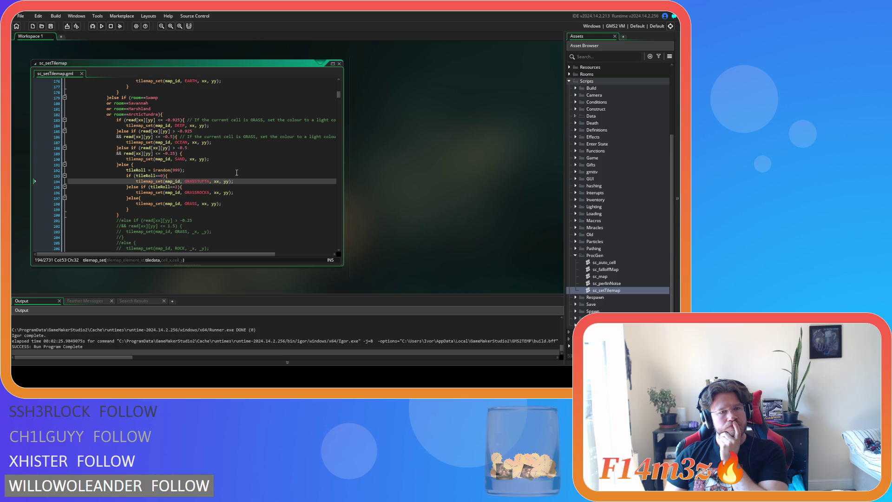
scroll(236, 173, "down", 4)
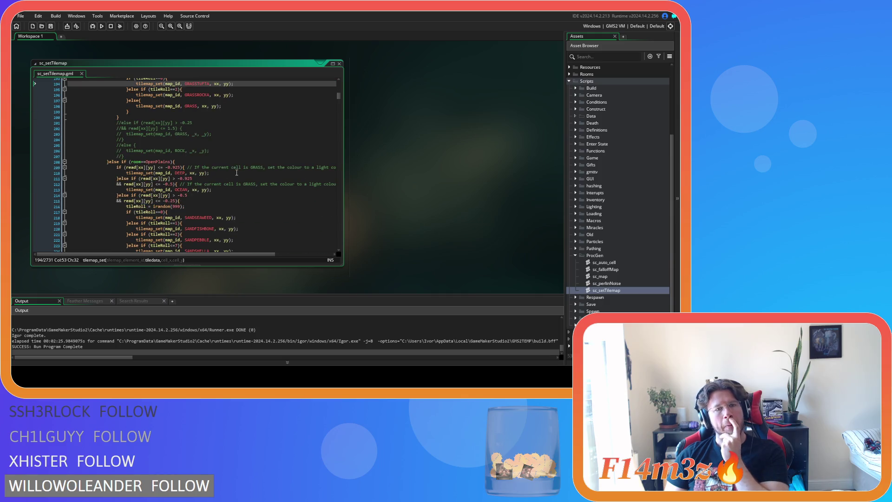
scroll(236, 173, "up", 3)
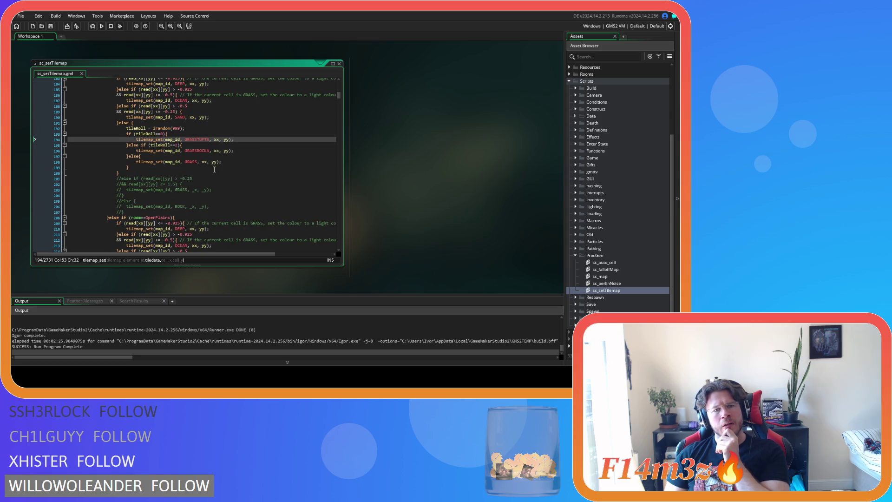
key("Down")
key("Down")
key("Down")
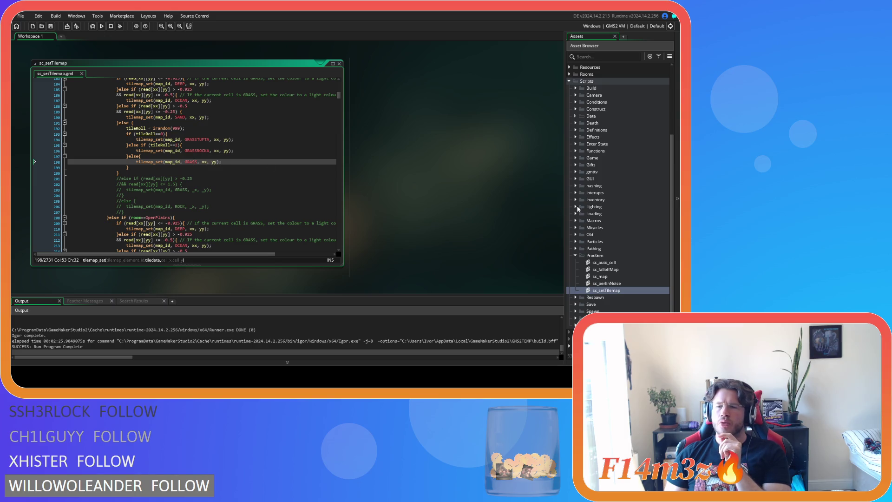
scroll(648, 199, "up", 3)
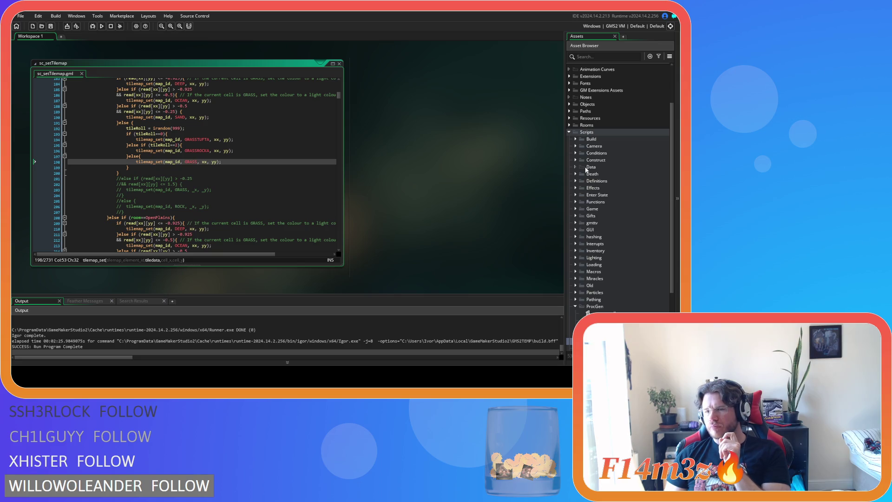
- Open the Savannah room's Tiles_1 layer to read a grass tile index, then return to GRASSTUFTA on line 194
left_click(572, 124)
left_click(570, 126)
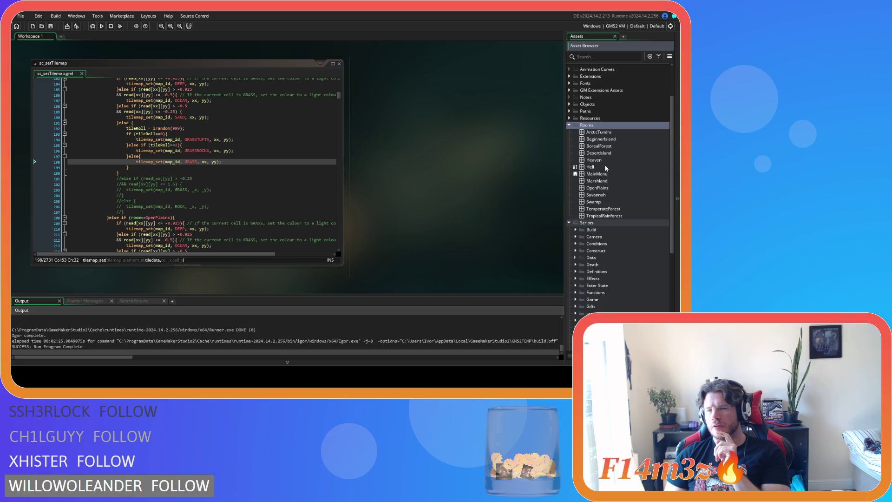
double_click(615, 196)
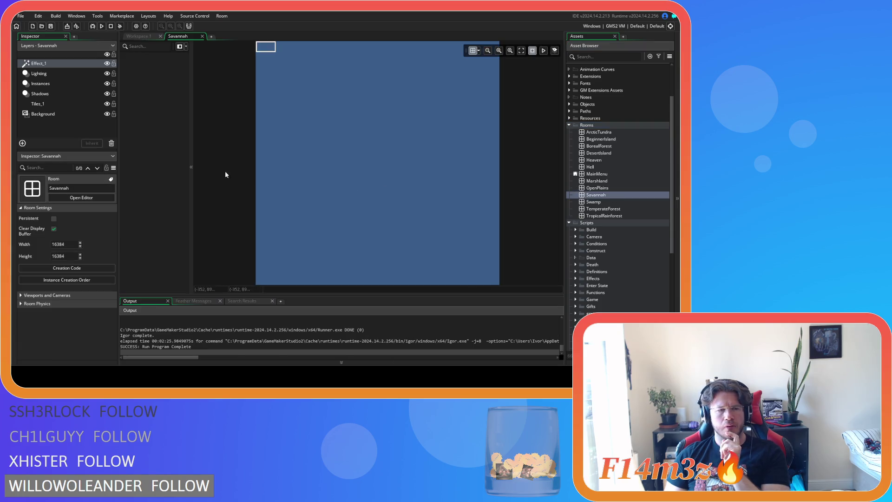
left_click(54, 103)
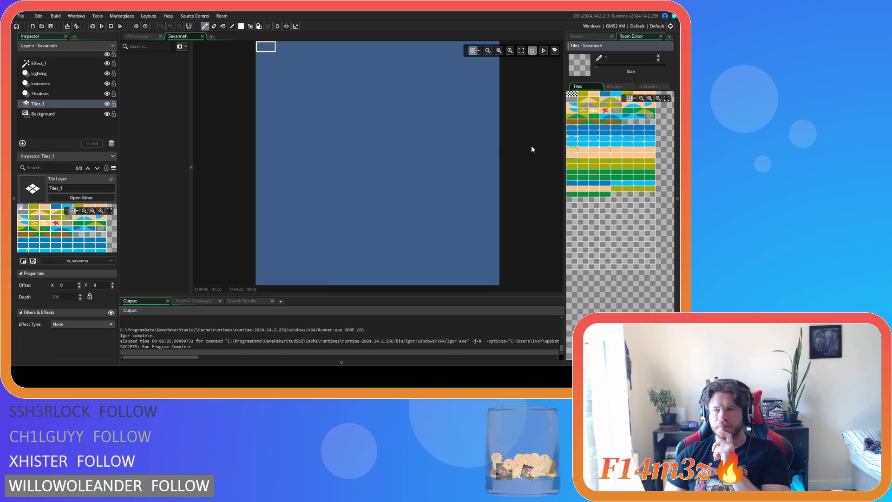
left_click(599, 117)
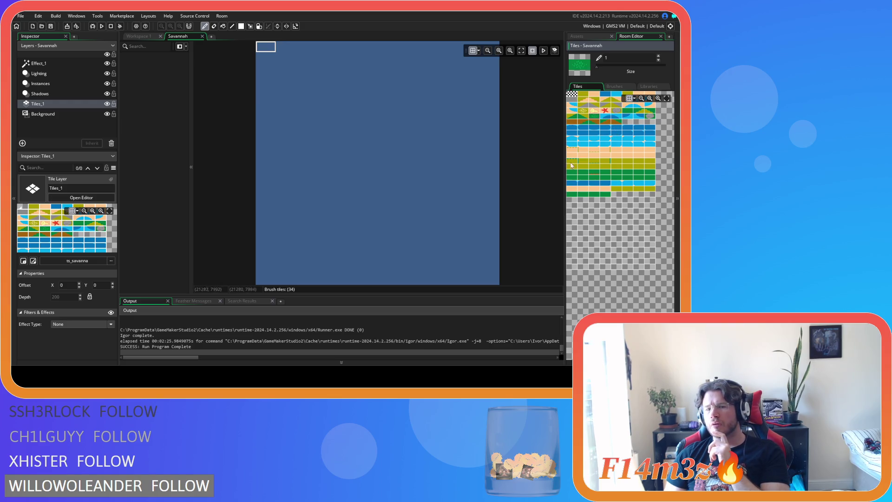
left_click(202, 36)
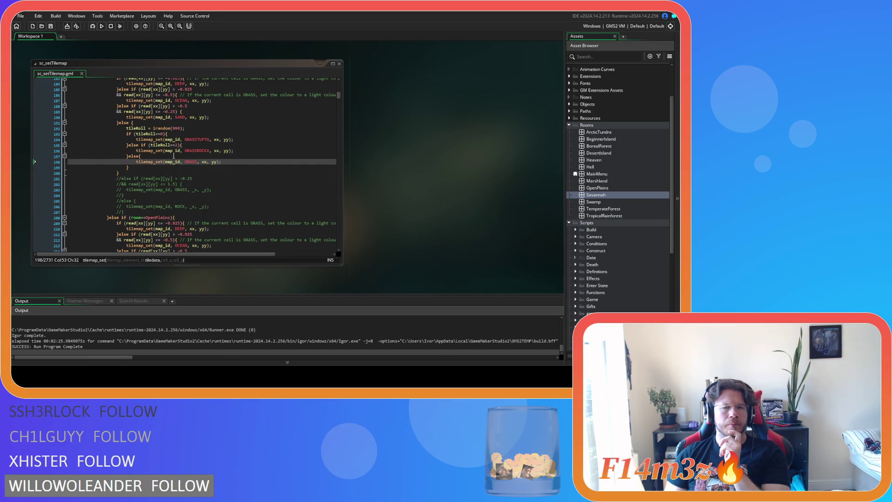
mouse_move(200, 139)
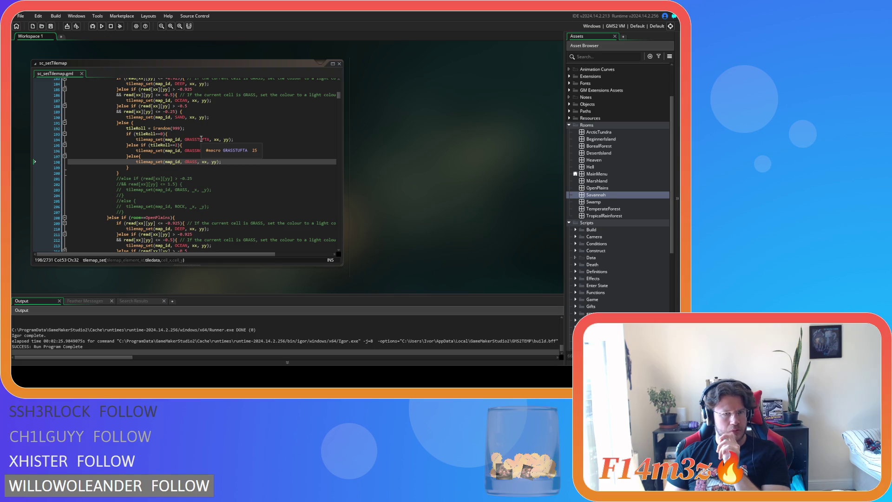
left_click(201, 139)
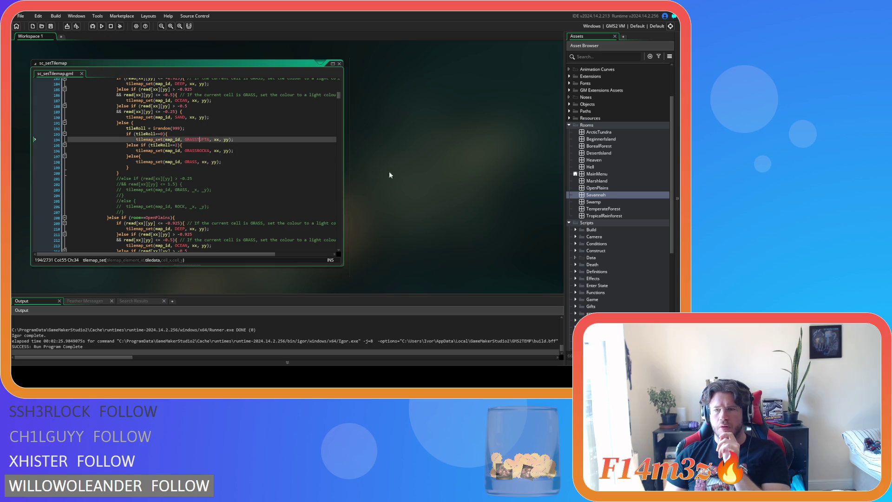
- Reopen the Savannah room and read the indices of the grass, yellow, flower and rock tiles
double_click(603, 195)
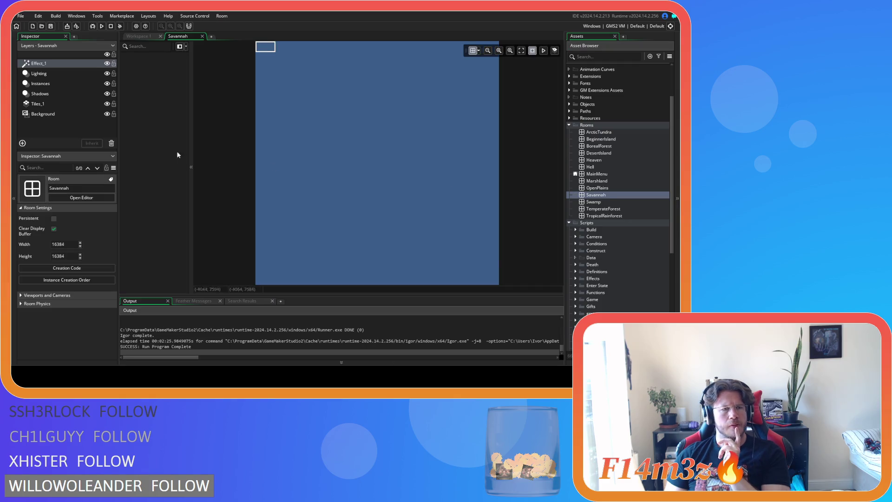
left_click(619, 120)
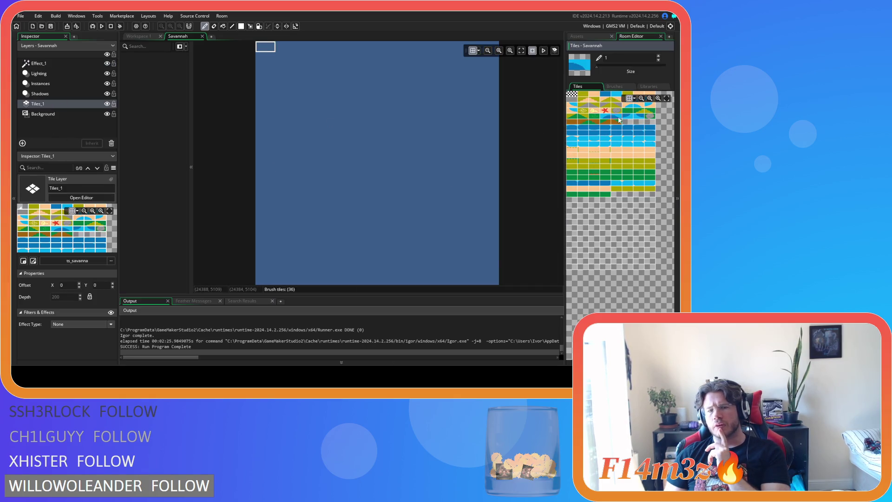
left_click(590, 121)
left_click(611, 110)
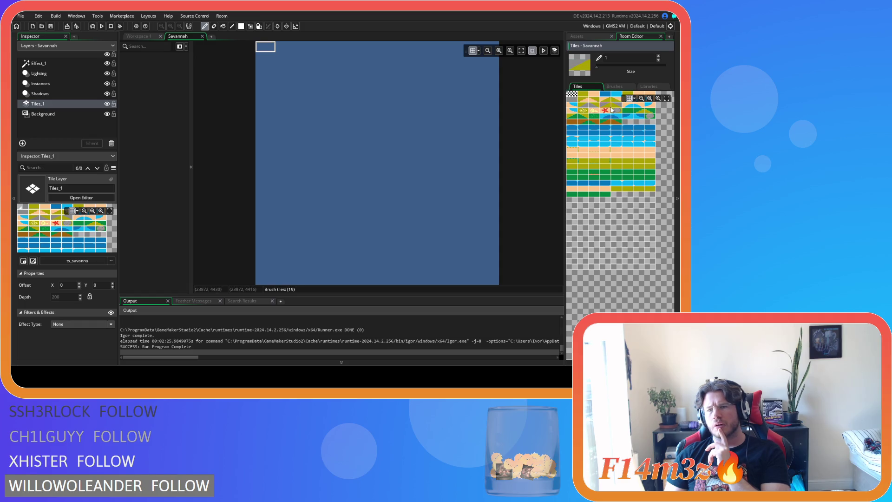
left_click(583, 114)
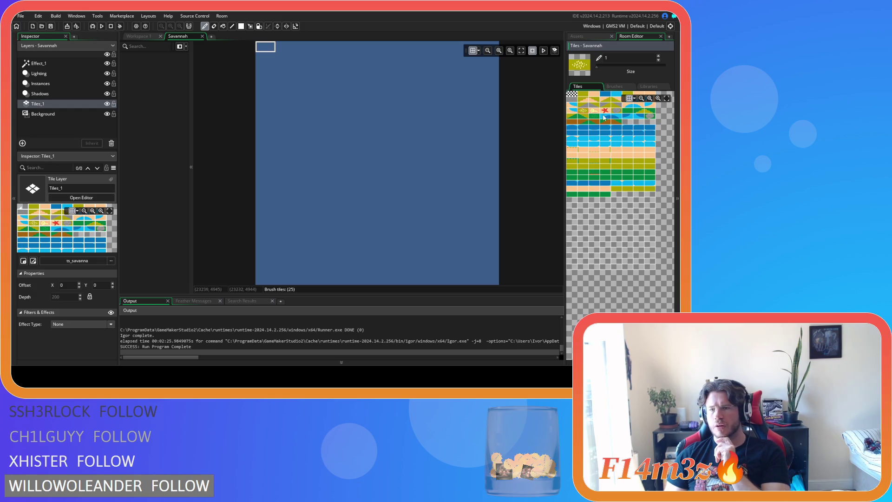
left_click(619, 113)
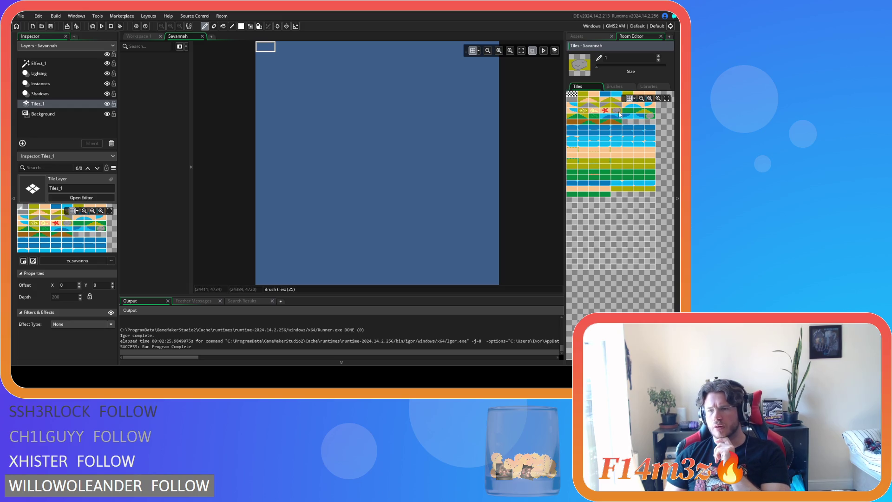
left_click(202, 36)
- Replace GRASSROCKA with tile index 28 on line 196 of the savannah branch
left_click(65, 36)
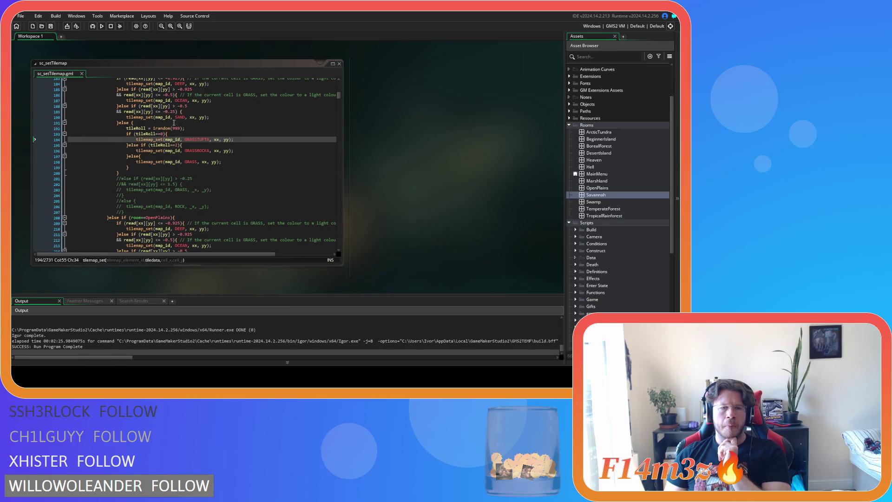
double_click(197, 151)
type("28")
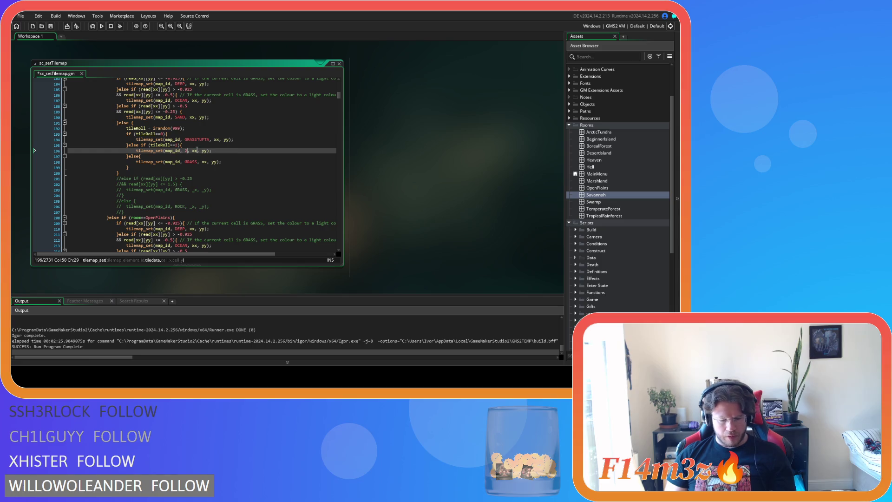
left_click(263, 155)
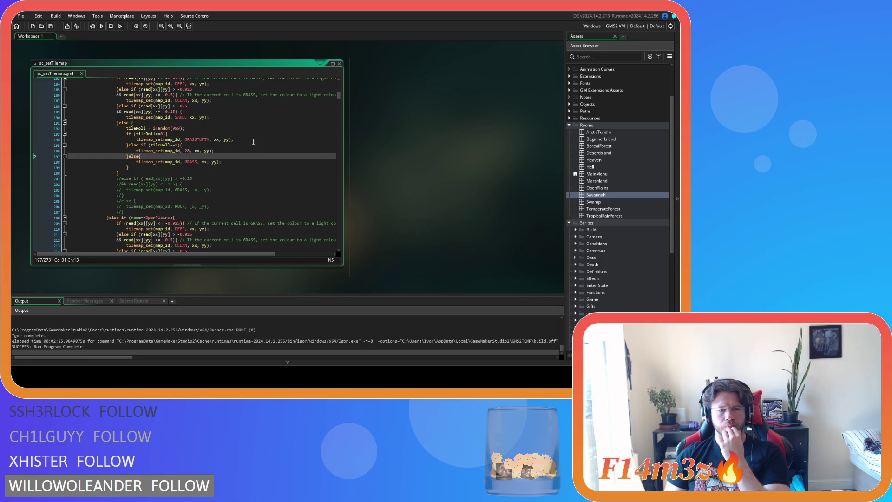
- Move through the script to the DesertIsland/Hell branch's GRASSROCK tile lines near line 303
scroll(252, 141, "up", 6)
left_click(118, 153)
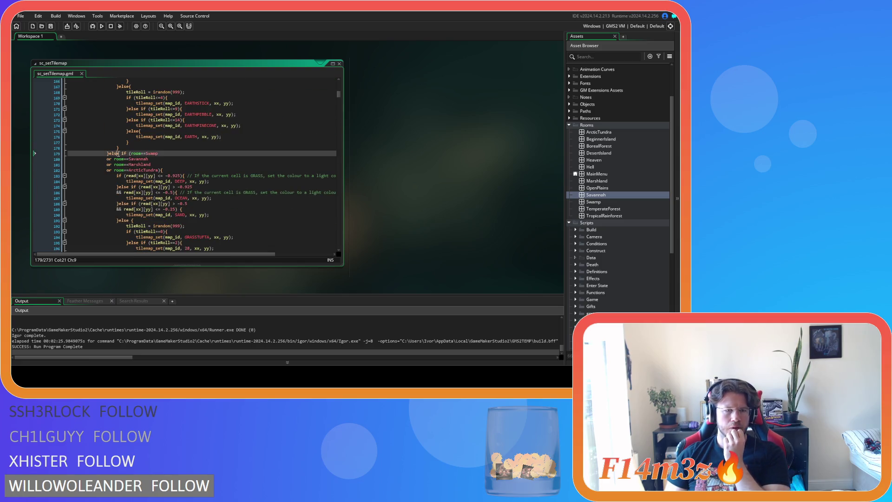
left_click(213, 176)
scroll(212, 159, "down", 10)
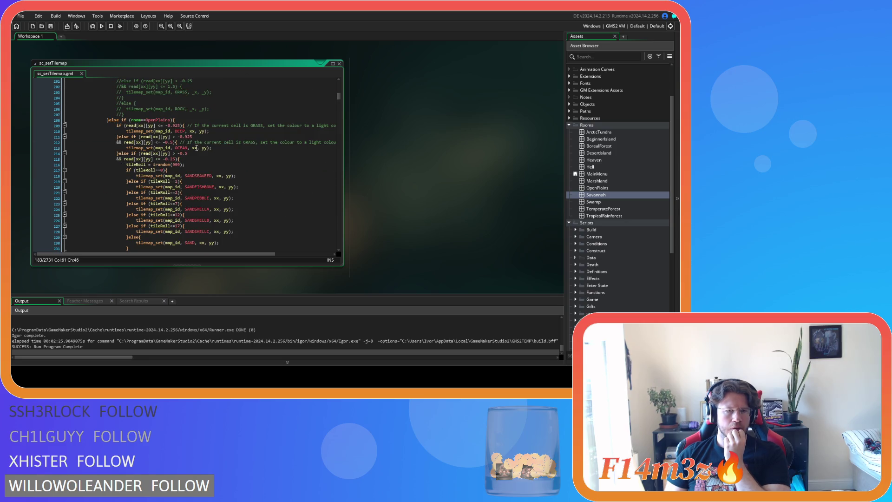
left_click(217, 120)
scroll(222, 140, "down", 6)
scroll(223, 140, "down", 10)
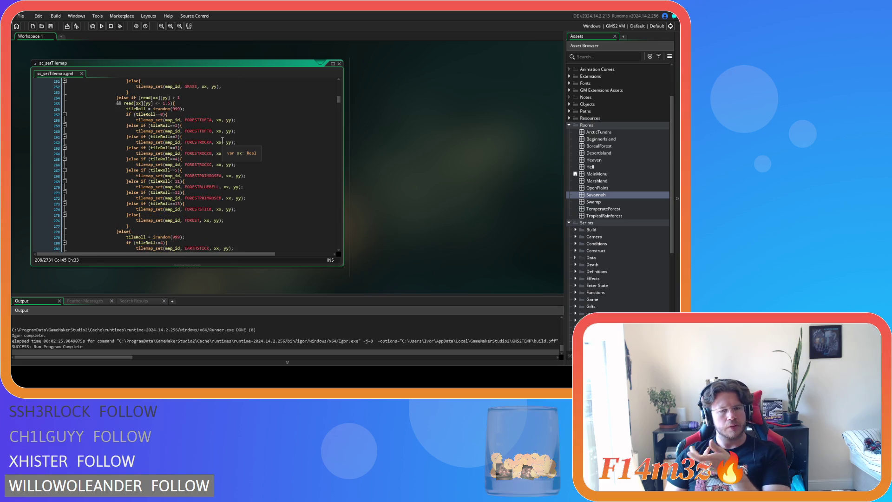
scroll(222, 140, "down", 3)
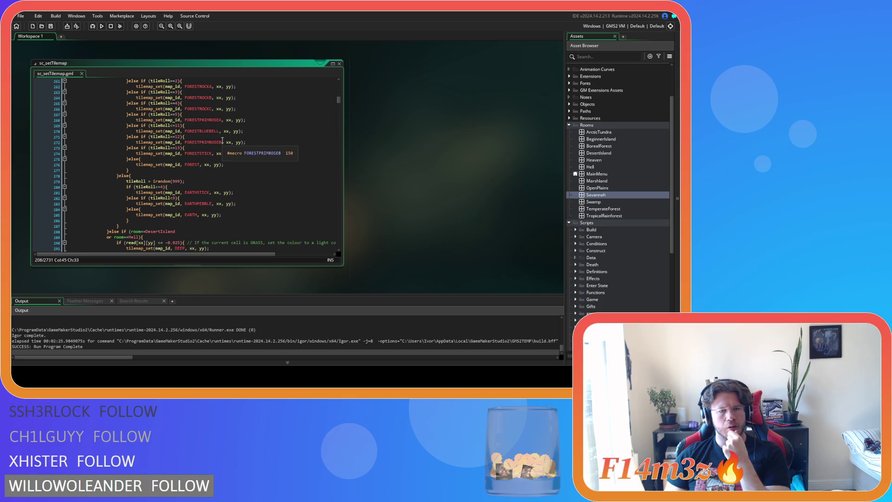
scroll(223, 140, "down", 4)
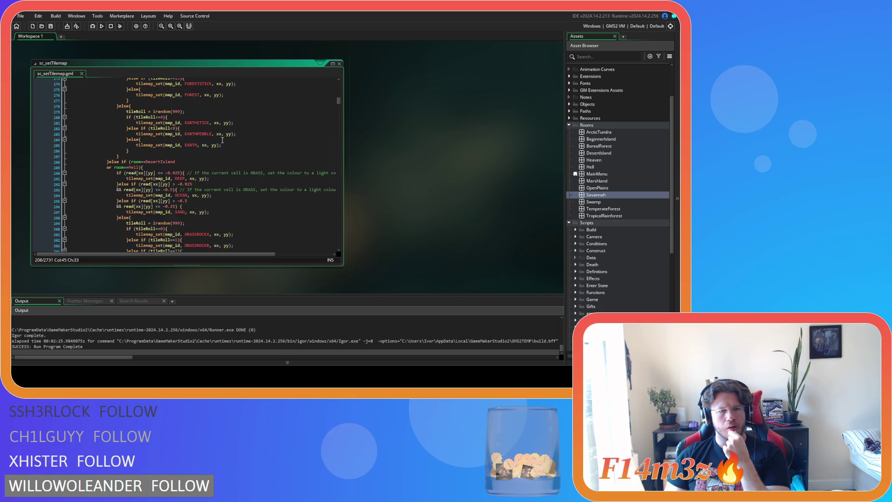
left_click(126, 164)
scroll(198, 149, "down", 3)
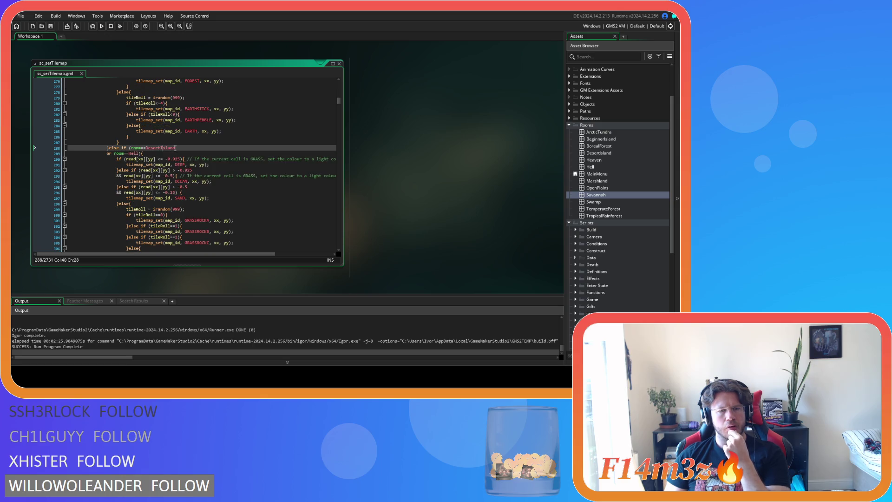
left_click(198, 201)
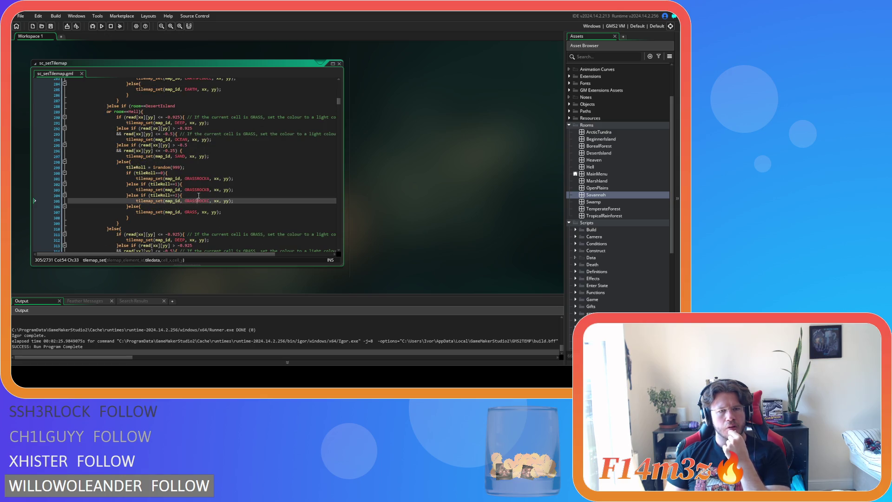
left_click(201, 190)
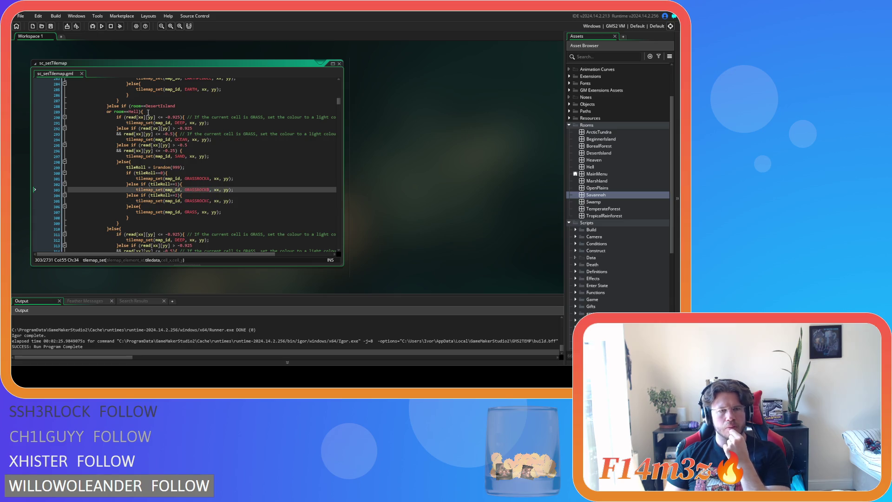
scroll(218, 208, "down", 3)
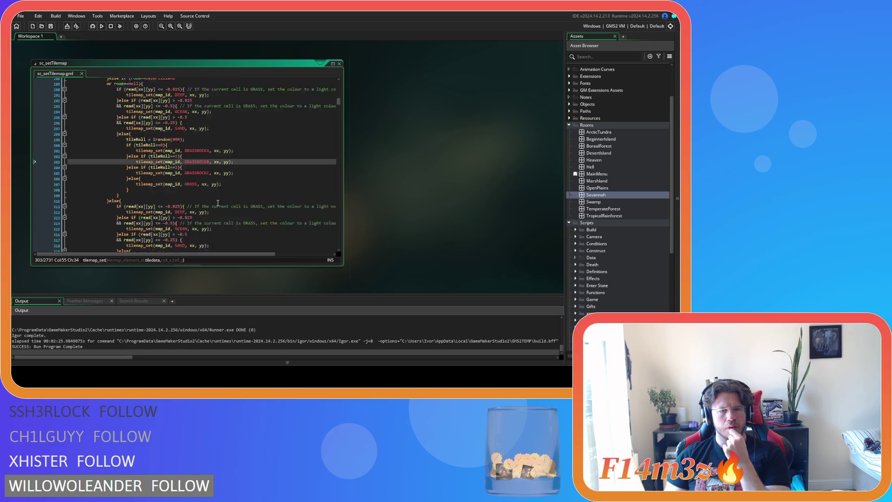
scroll(218, 202, "down", 1)
scroll(218, 202, "down", 1)
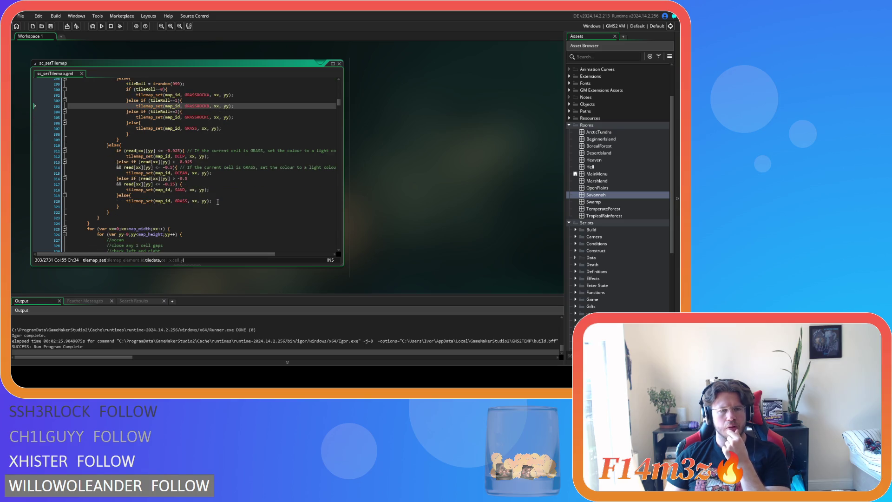
scroll(218, 202, "up", 3)
mouse_move(207, 150)
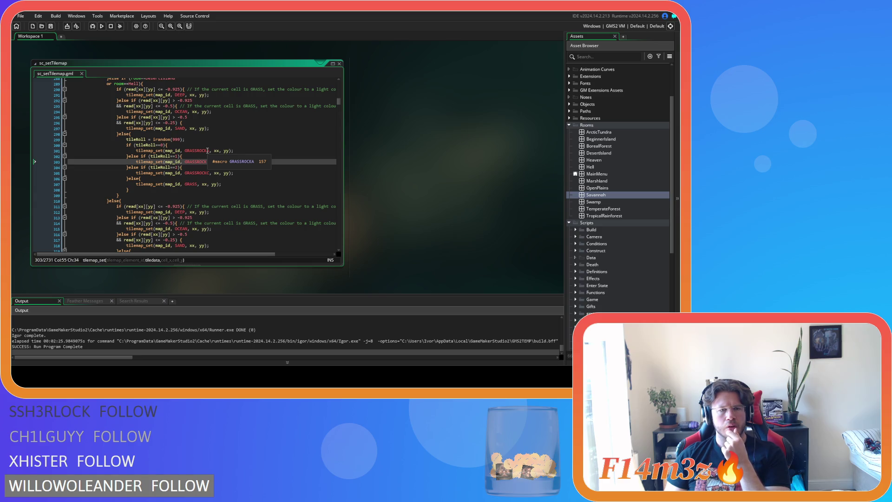
type("B, xx, yy);")
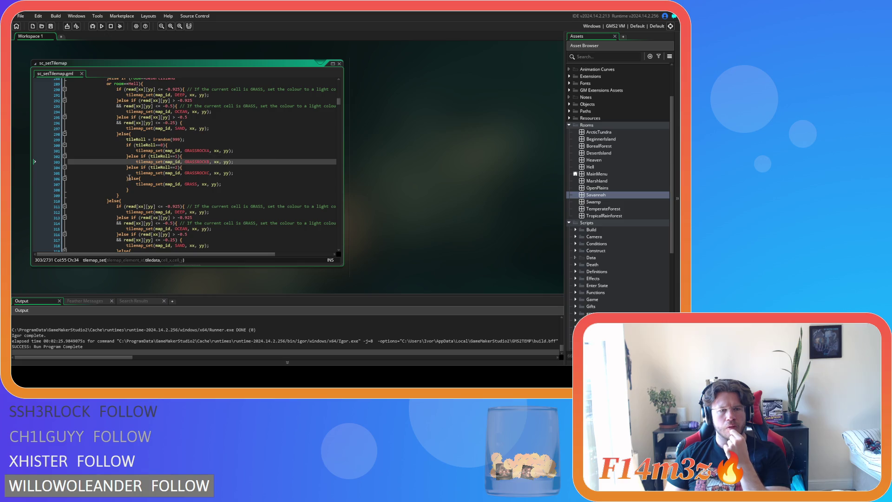
- Delete the extra desert/hell rock branches, replace GRASSROCKA on line 301 with the tile index, and build
left_click_drag(129, 178, 131, 160)
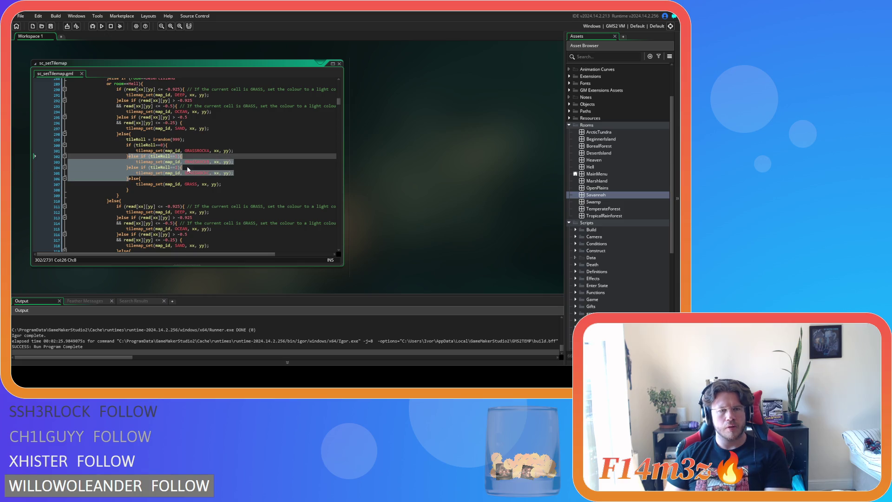
key("Delete")
double_click(194, 150)
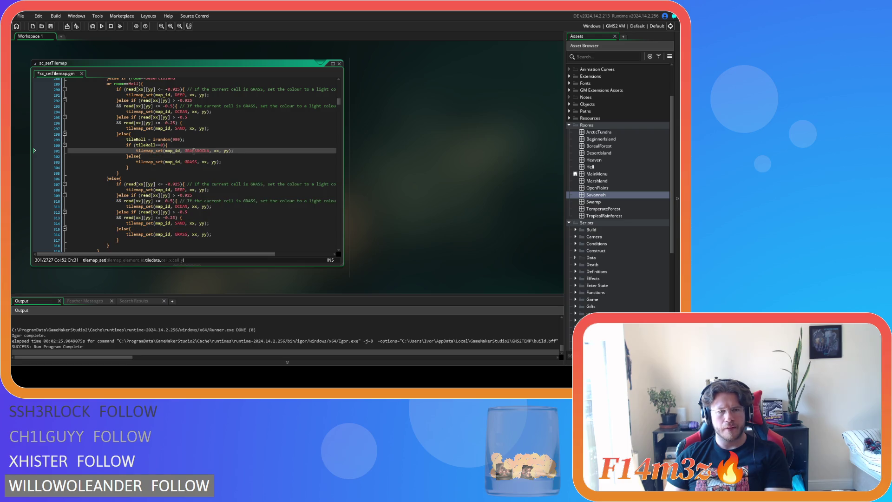
type("28")
key("F5")
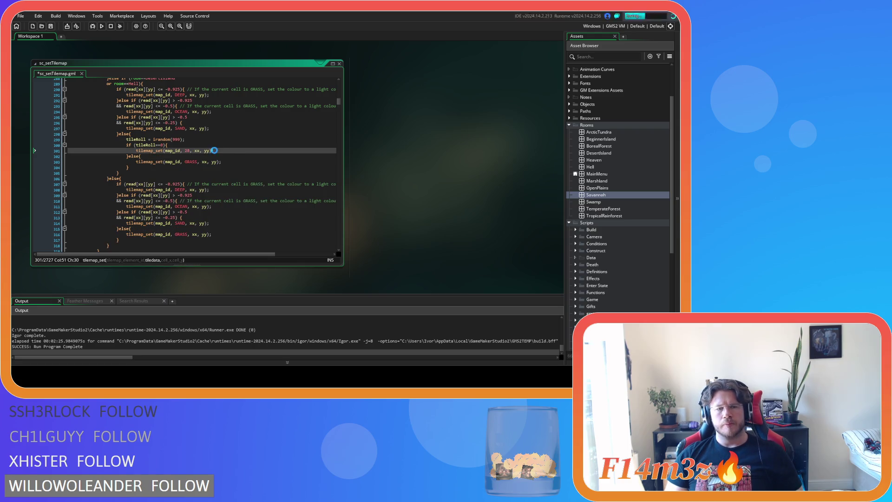
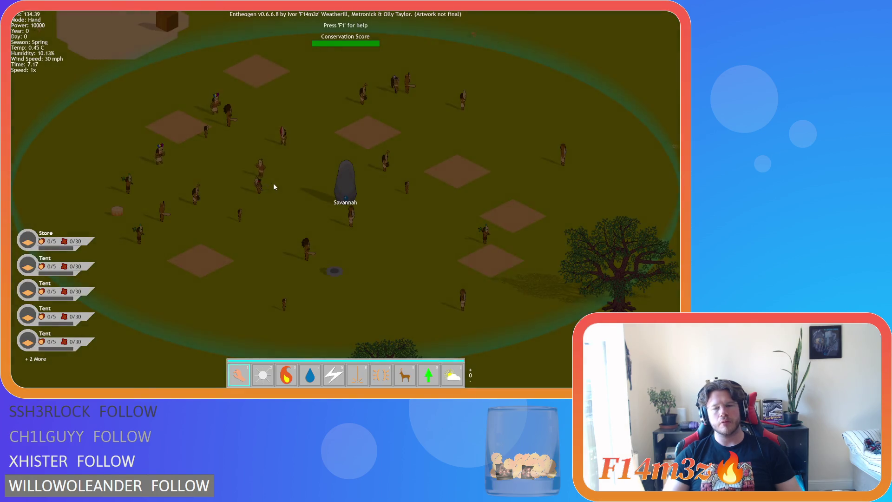
- Zoom and pan over the savannah toward the temple, the water beyond, the sand patches and lakes
scroll(346, 120, "down", 8)
key("d")
key("w")
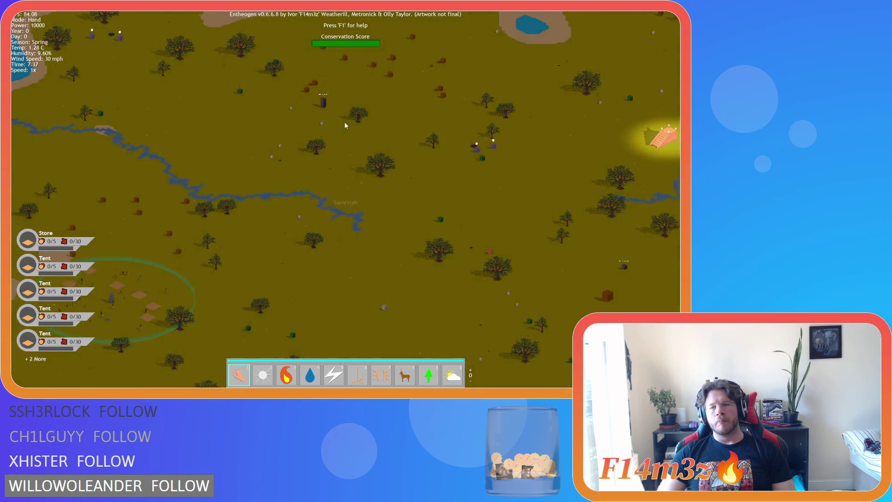
scroll(345, 125, "up", 8)
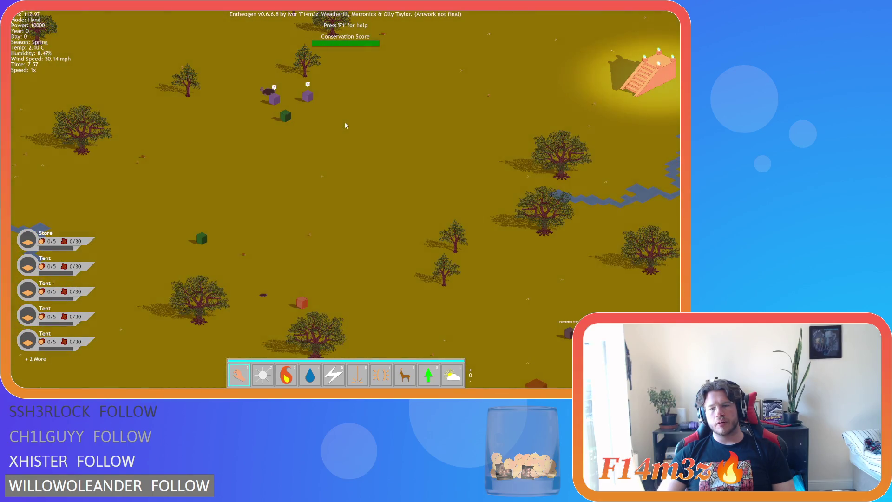
key("d")
key("w")
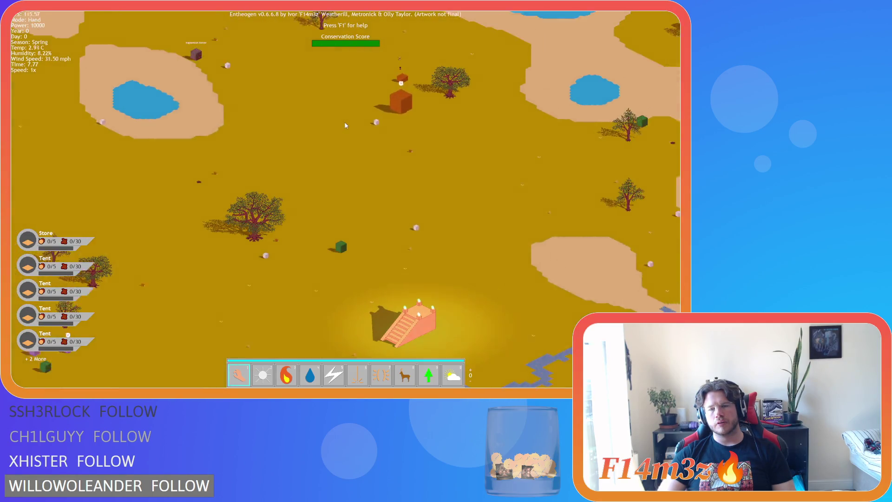
key("d")
key("w")
key("w")
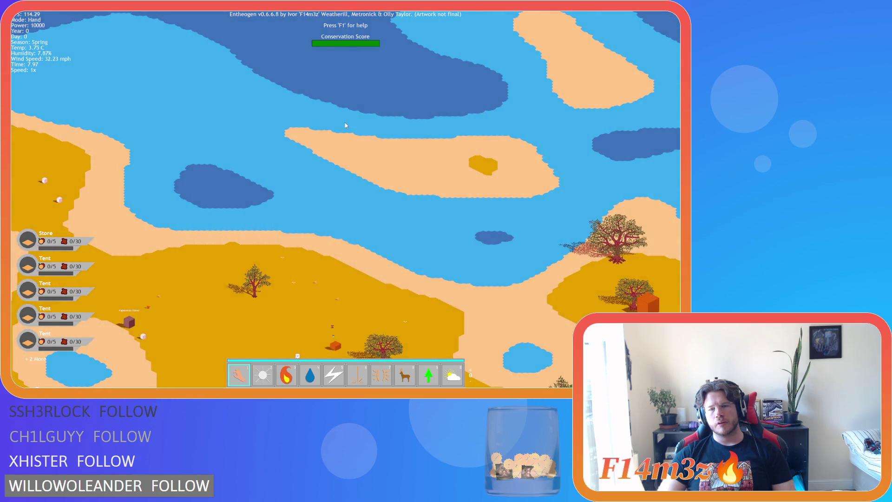
key("a")
key("s")
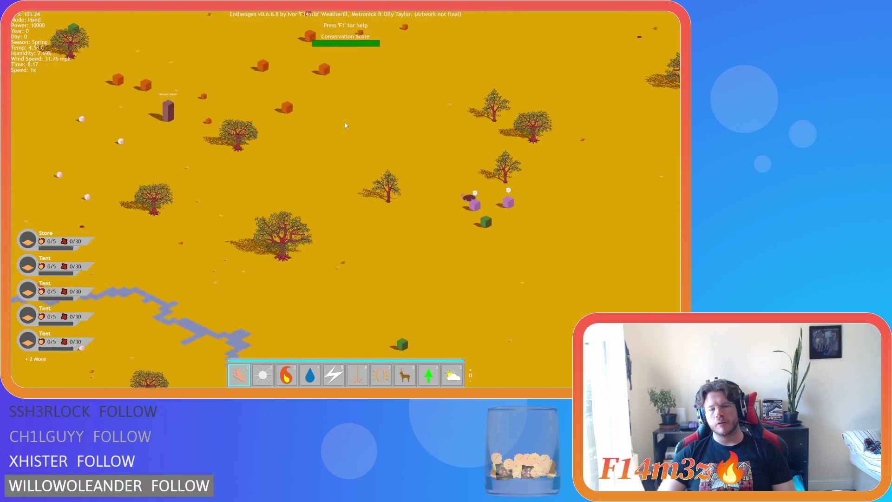
key("s")
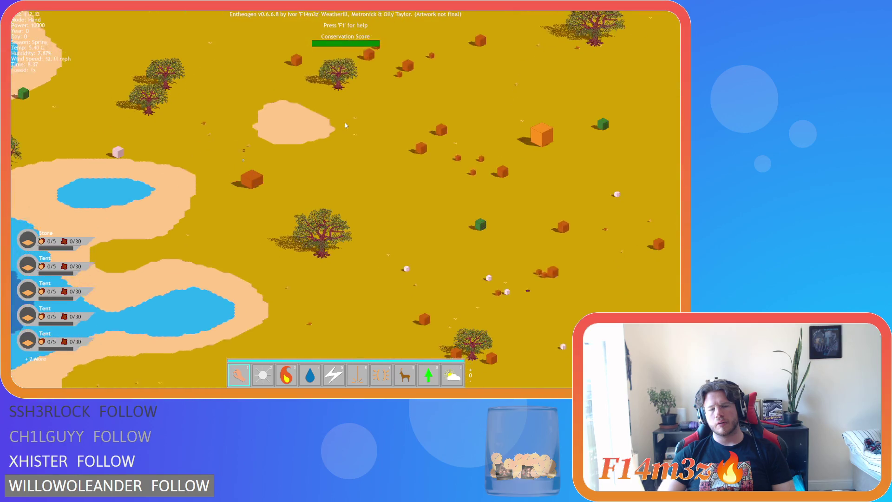
key("w")
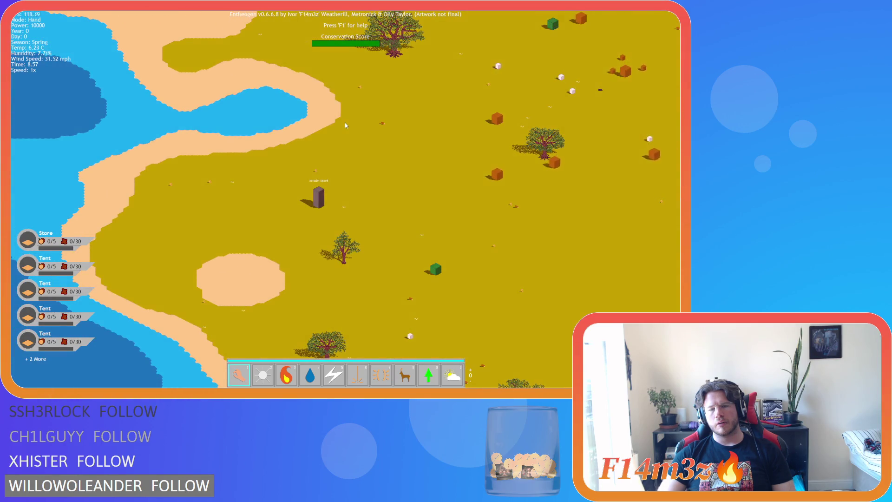
- Pan across the grassland around the grey-cube store toward the river and sandy coast
key("s")
key("d")
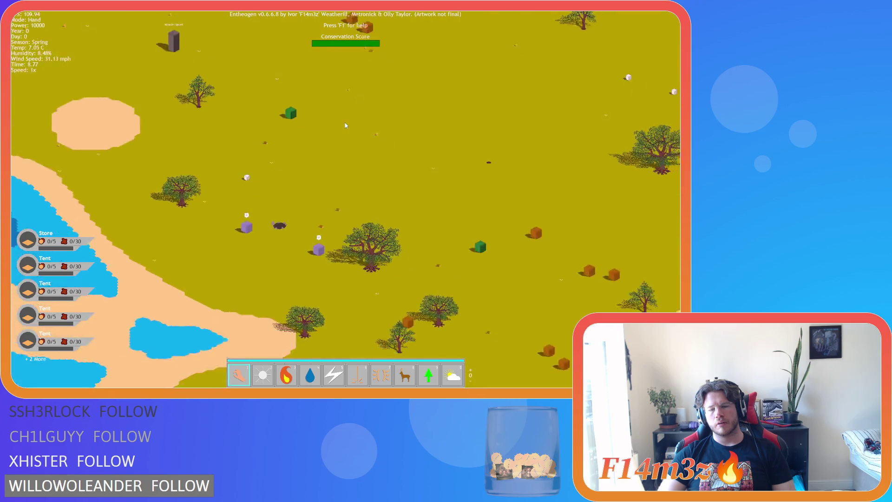
key("s")
key("d")
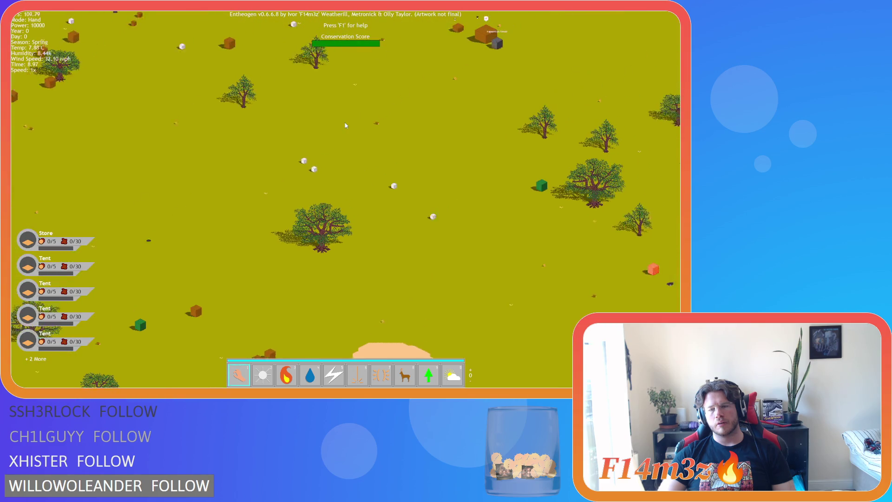
key("w")
key("d")
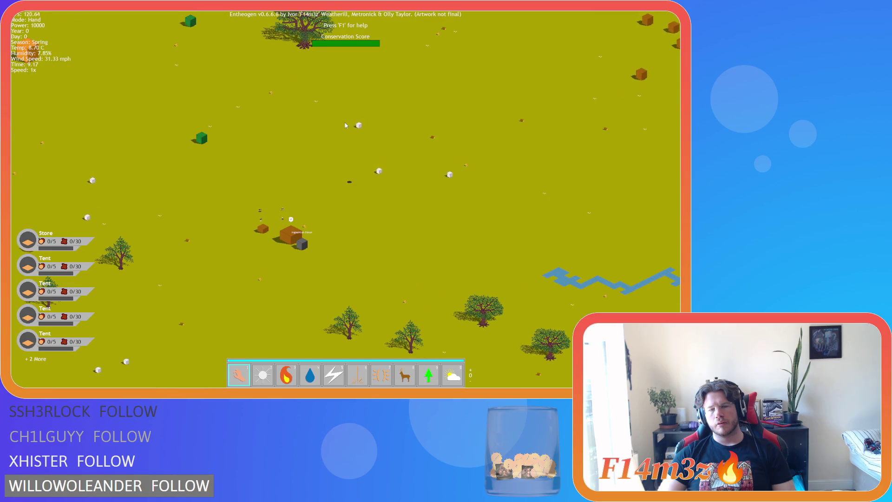
key("s")
key("a")
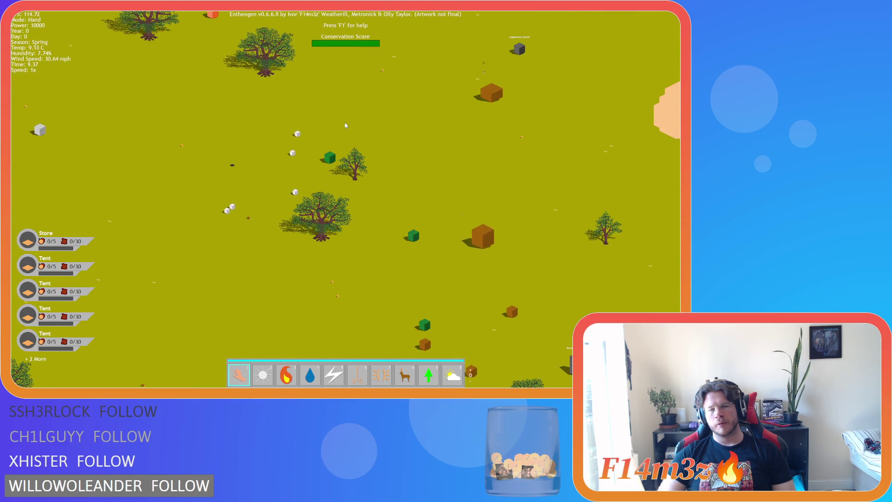
key("w")
key("d")
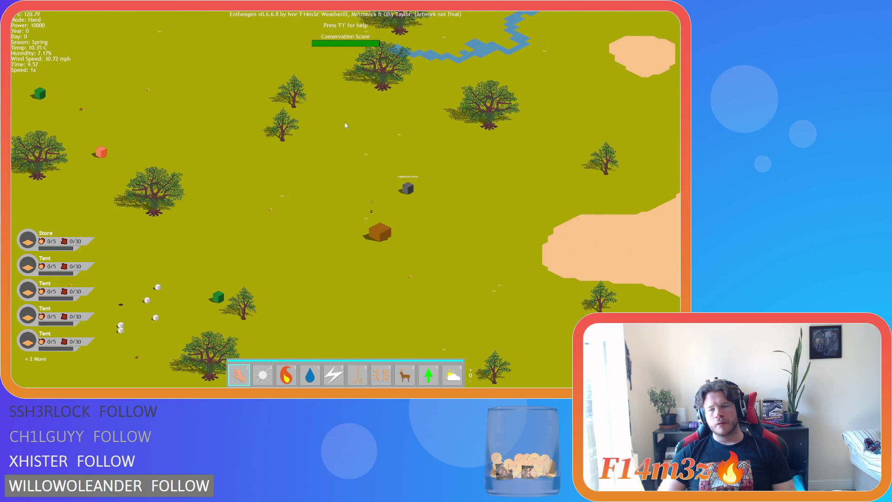
key("w")
key("d")
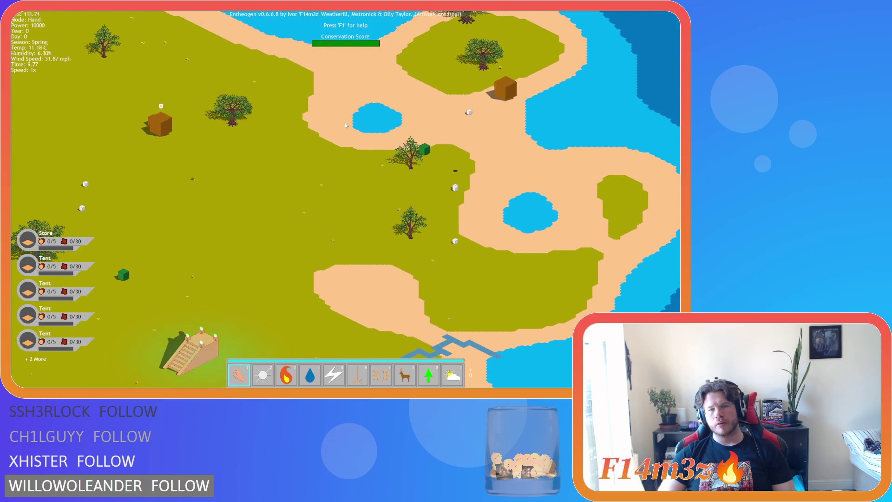
- Pan past the stone stairs along the river to centre the village, then bring up the quit prompt
key("s")
key("a")
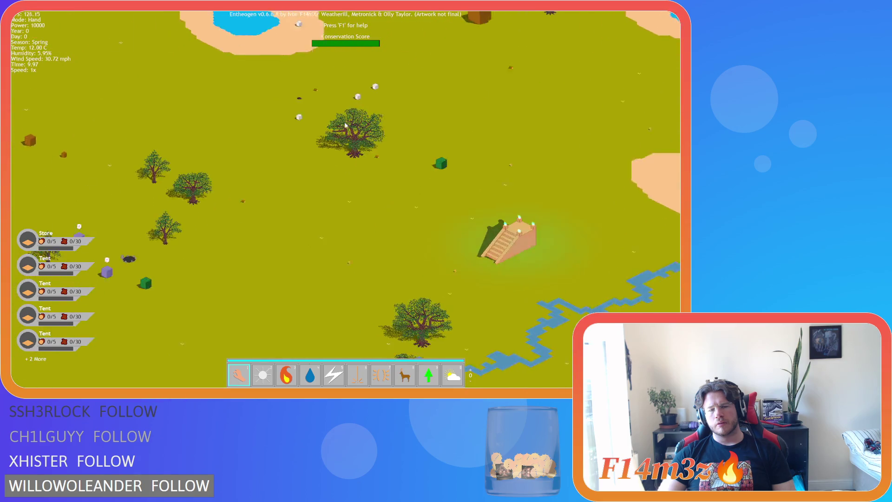
key("s")
key("a")
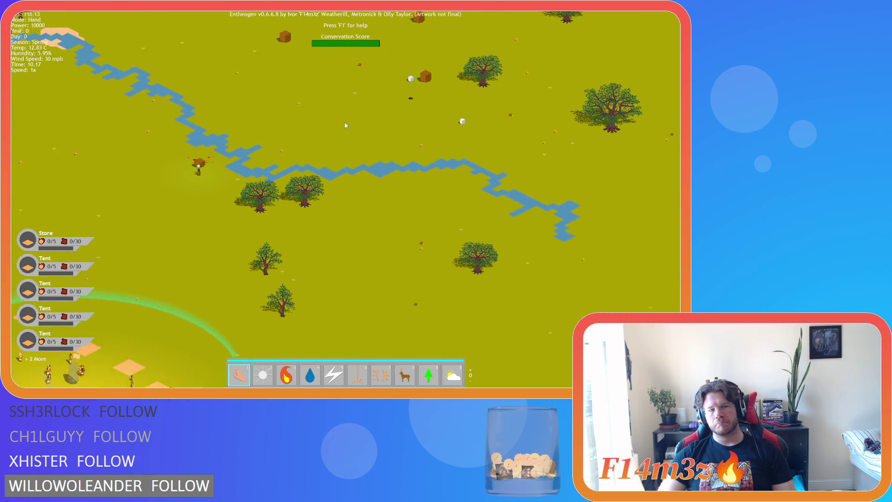
key("s")
key("a")
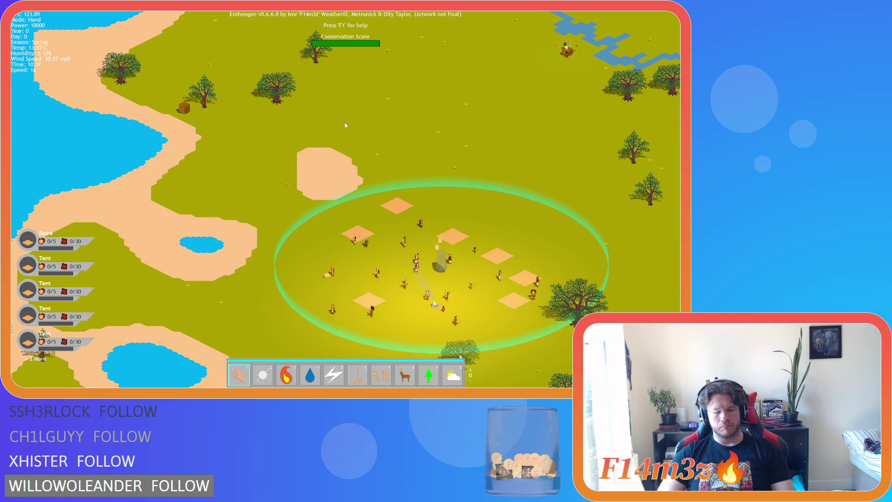
key("Escape")
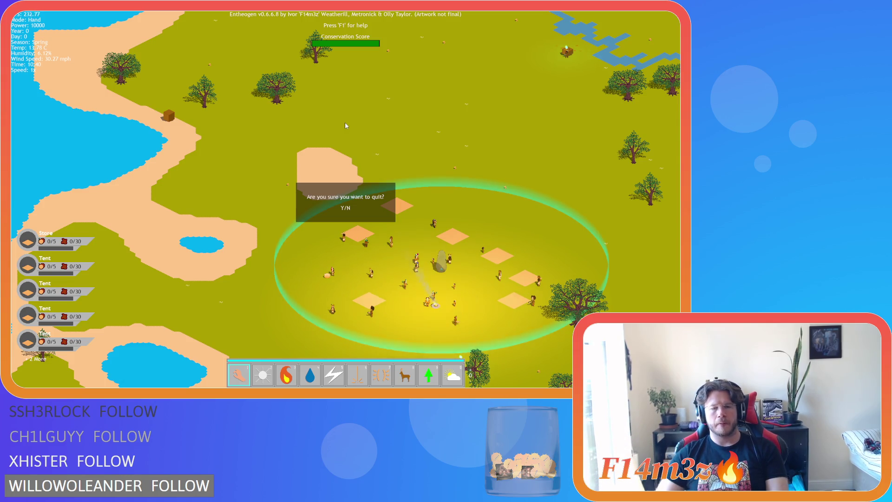
- Quit to the title screen, open Level Select and cycle from Boreal Forest through Swamp to Desert Island
key("Escape")
key("Escape")
key("y")
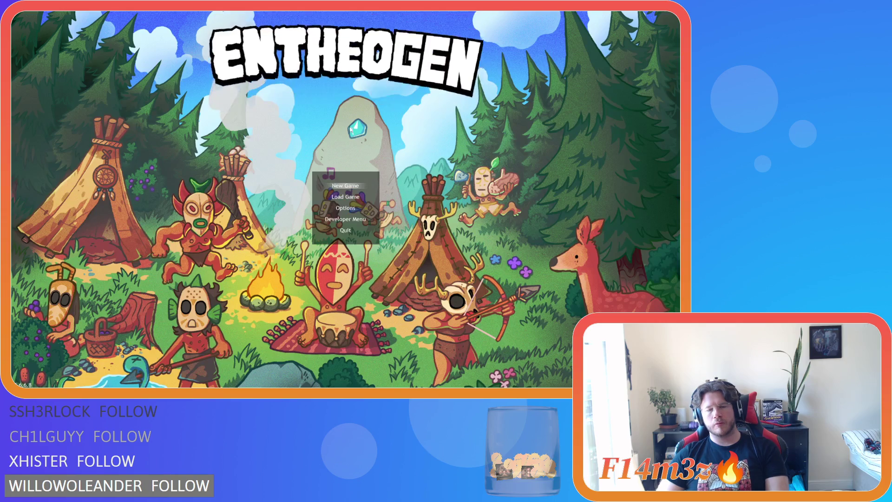
key("Down")
key("Down")
key("Down")
key("Return")
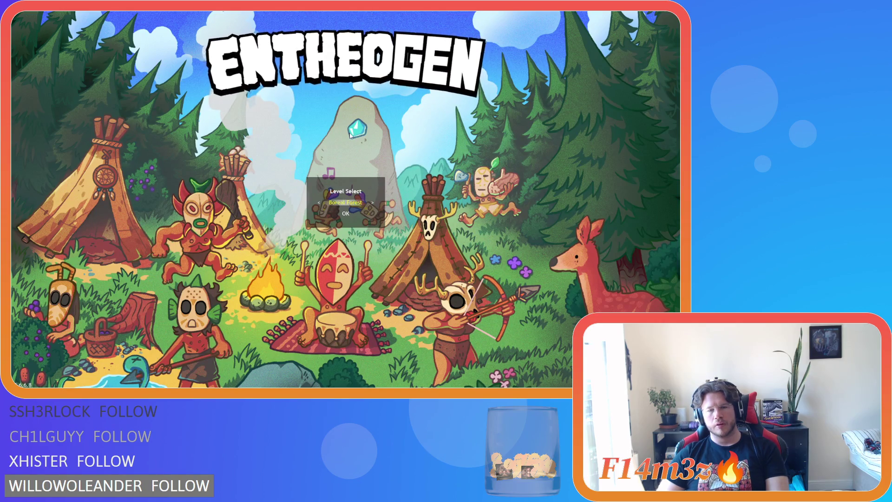
key("Right")
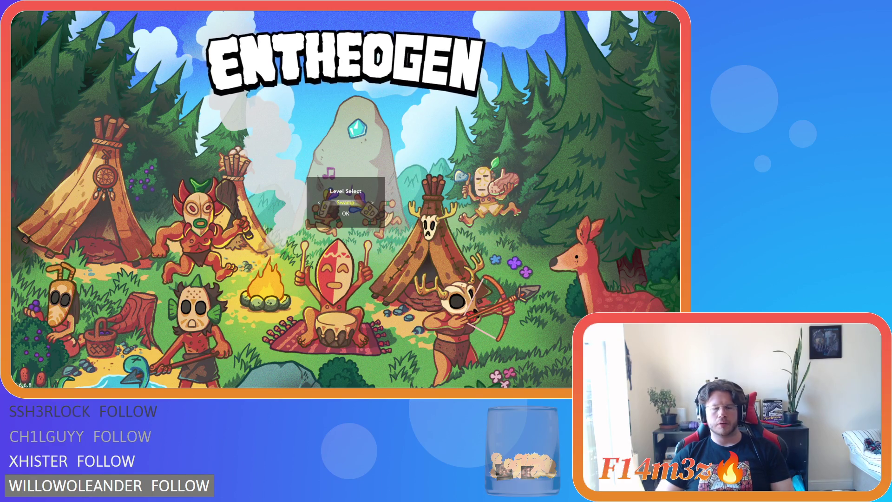
key("Right")
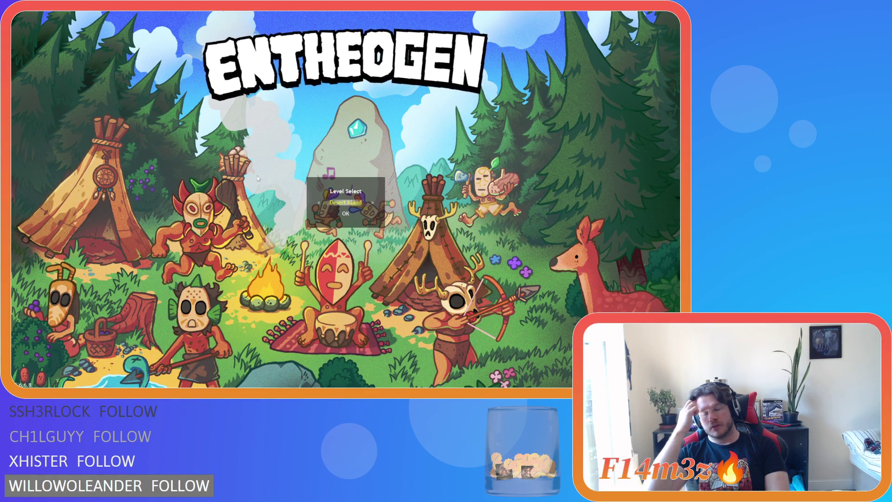
- Confirm Desert Island in Level Select and wait through the 'Creating the Earth.' loading screen
key("Return")
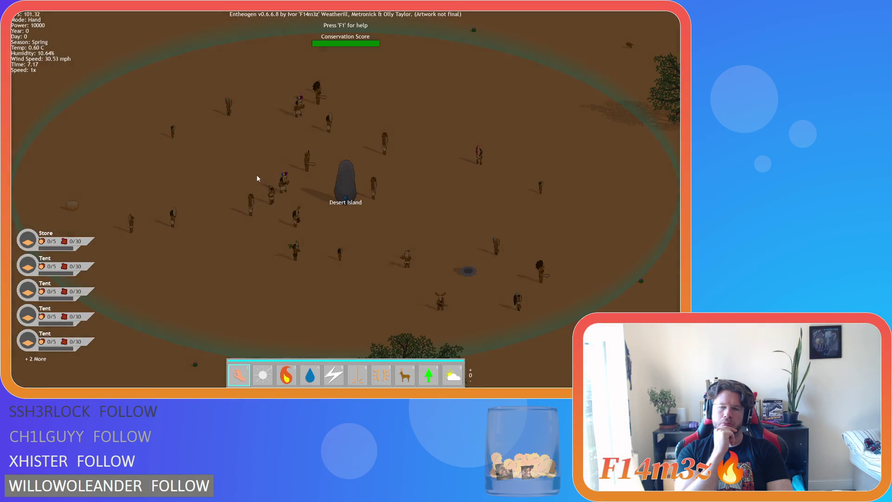
- Zoom out and pan south over the desert's trees, crates and lake to the big trees
scroll(257, 179, "down", 3)
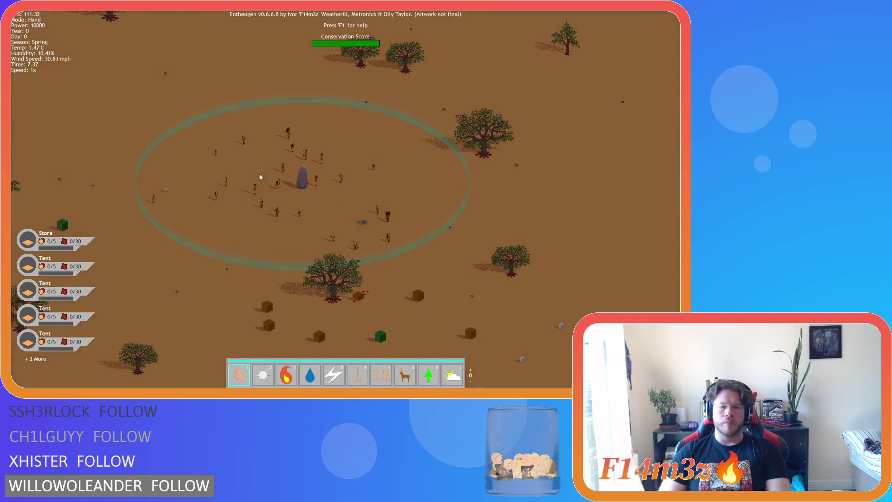
key("a")
key("s")
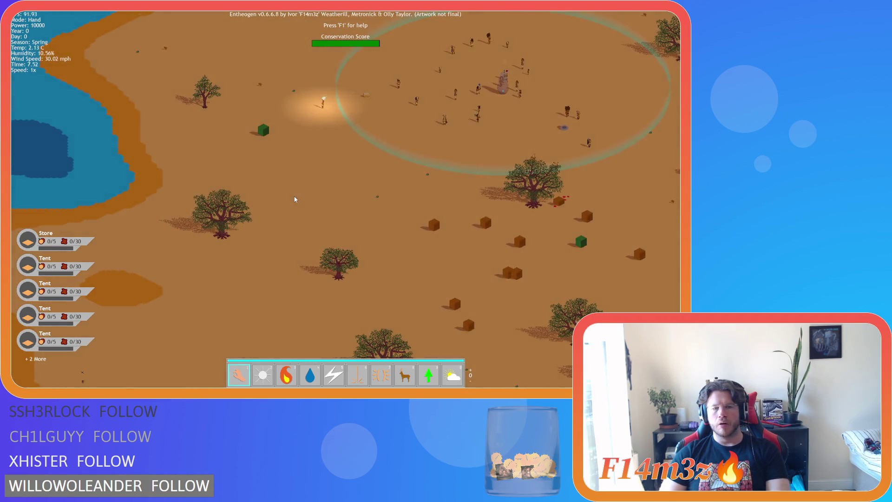
key("s")
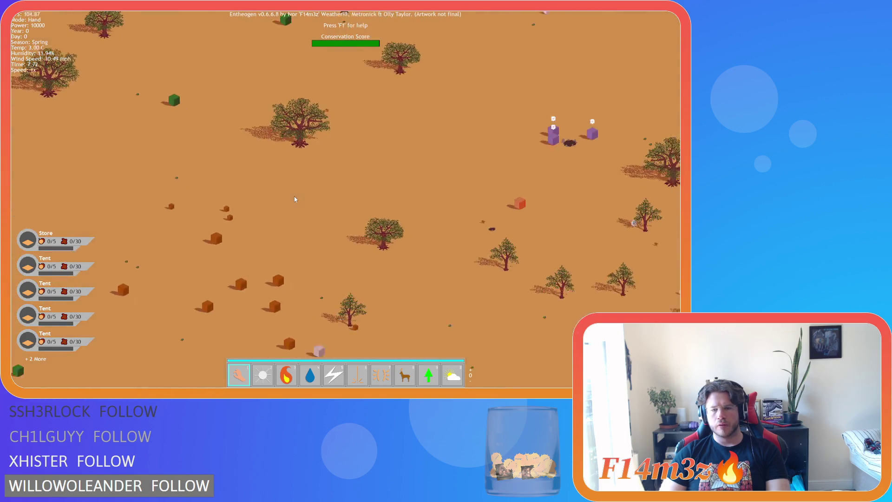
key("s")
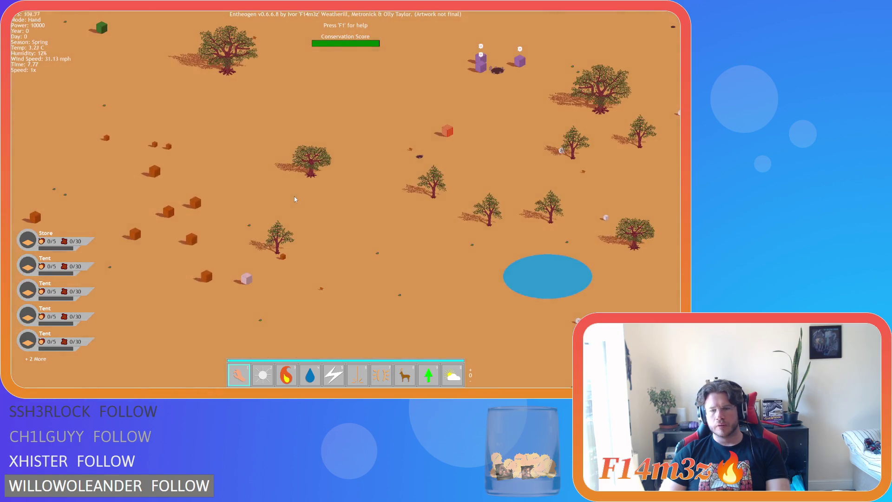
key("s")
key("s")
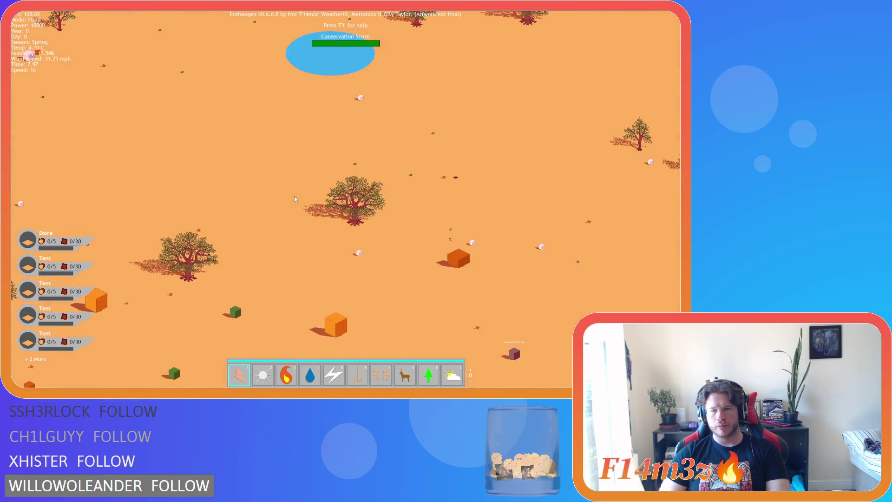
key("s")
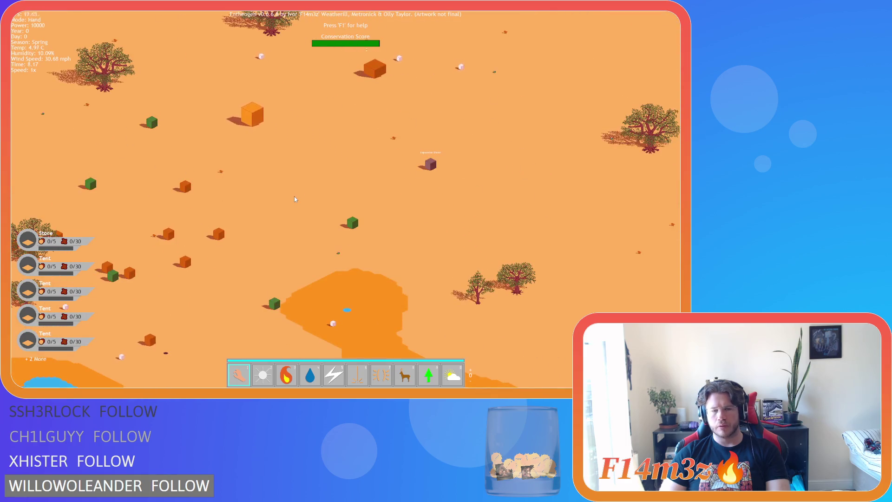
key("s")
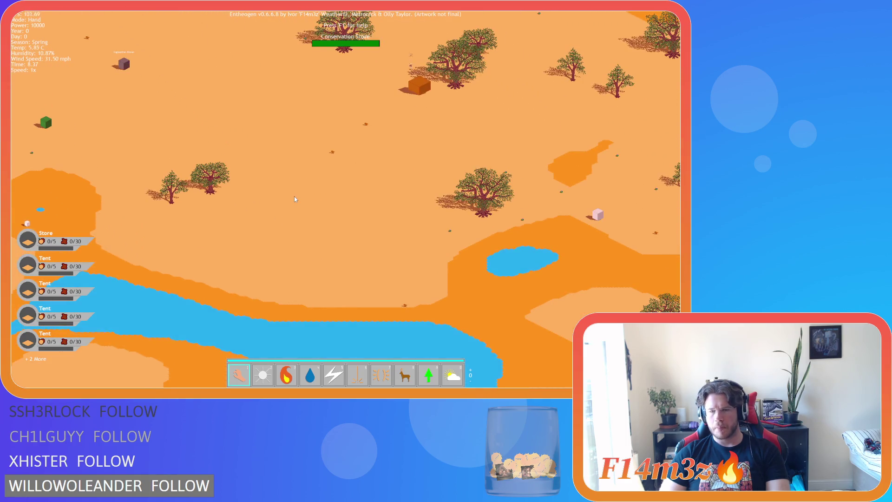
key("s")
key("s")
key("s")
key("s")
key("s")
key("s")
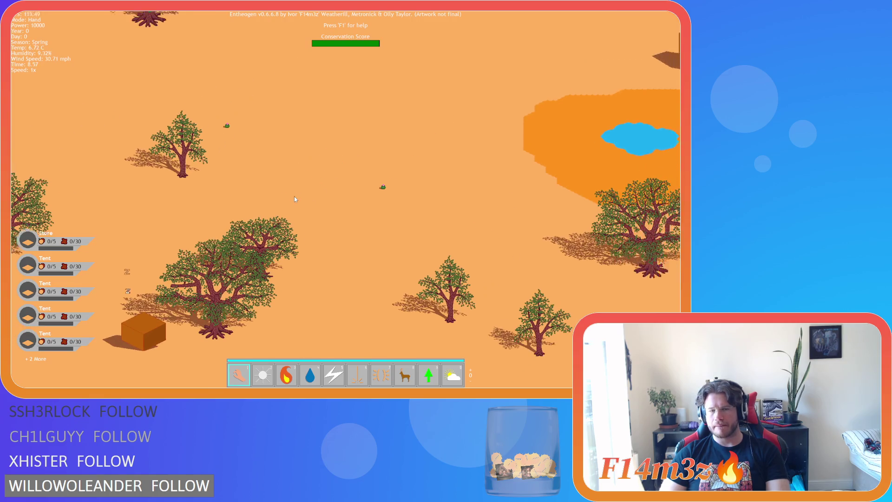
- Pan past the stone staircase, open sand and lake shore, then quit back to the main menu
key("w")
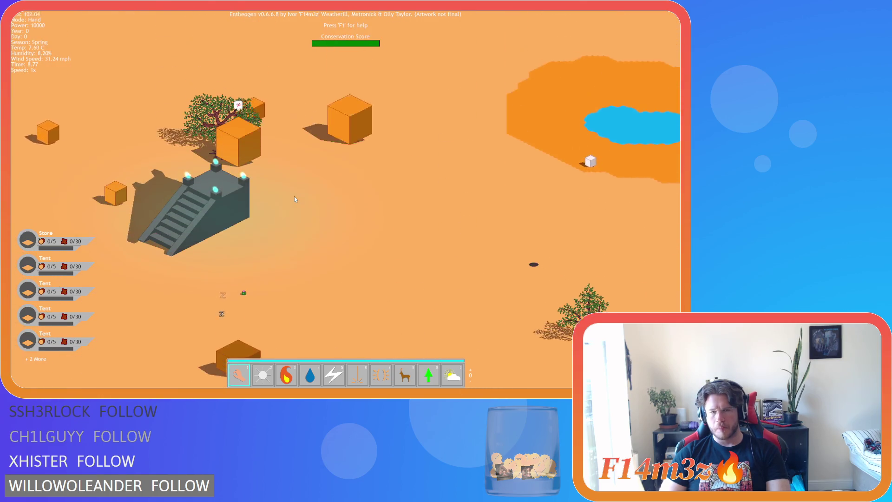
key("w")
key("w")
key("w")
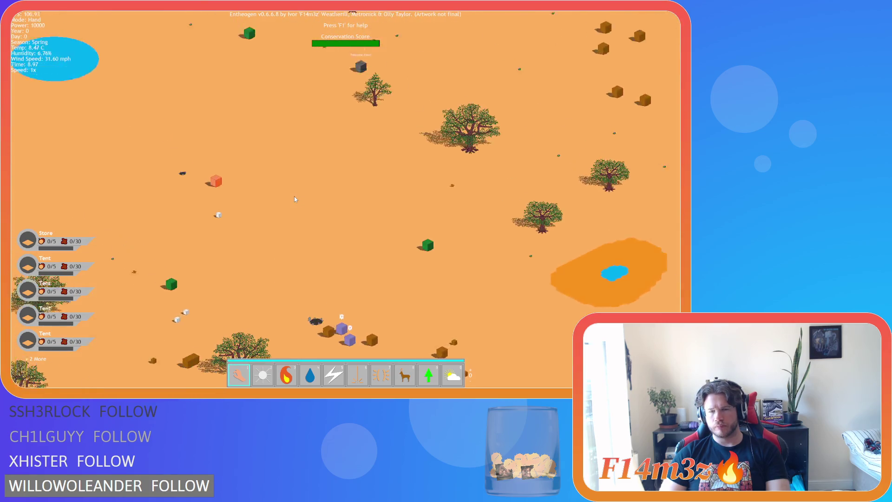
key("s")
key("s")
key("s")
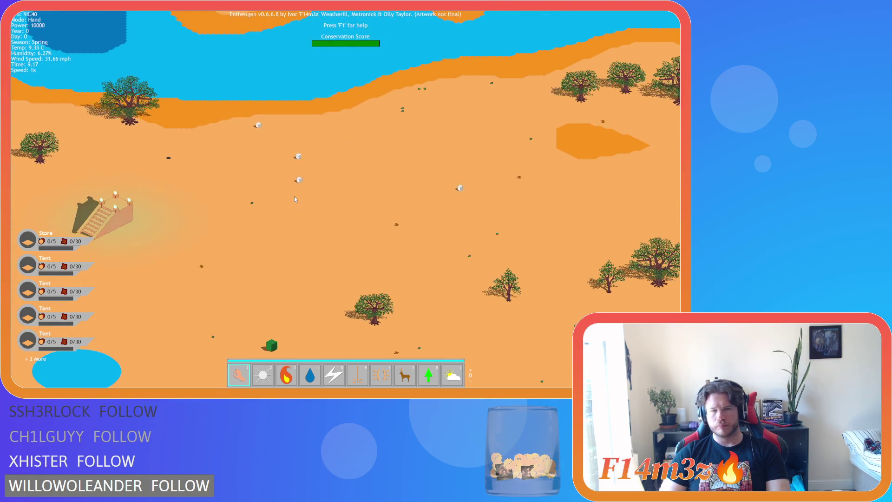
key("w")
key("w")
key("w")
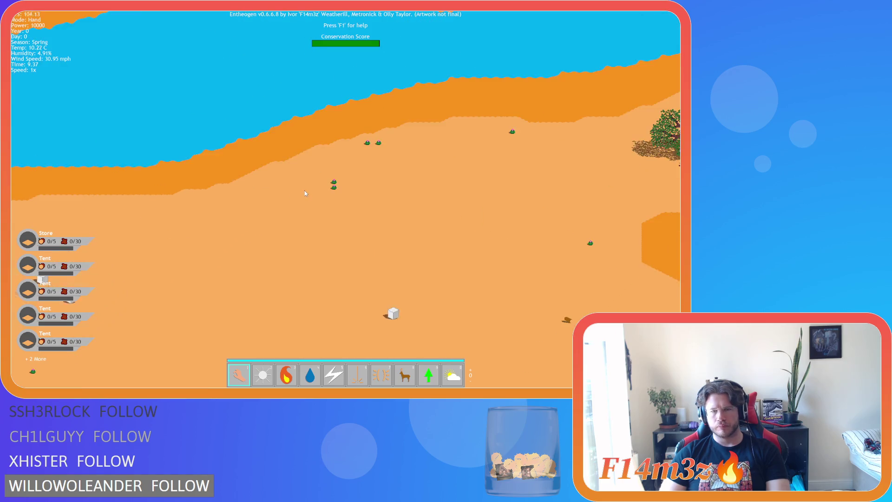
key("s")
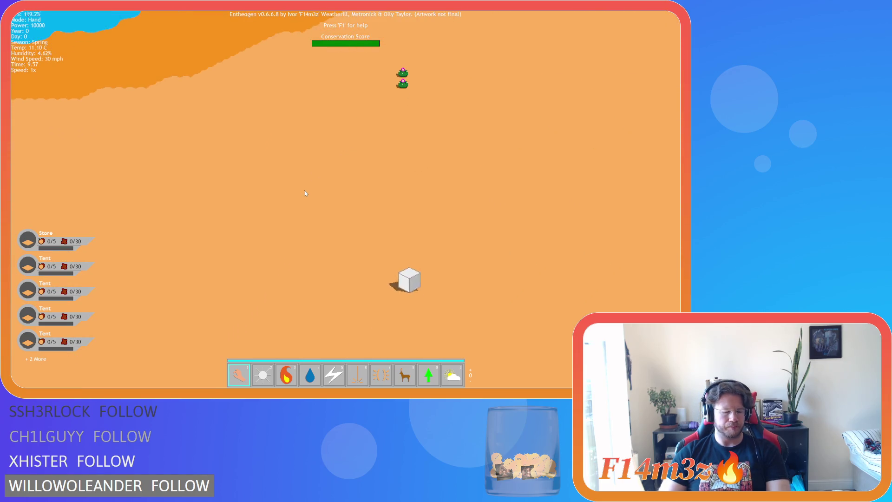
key("Escape")
key("Return")
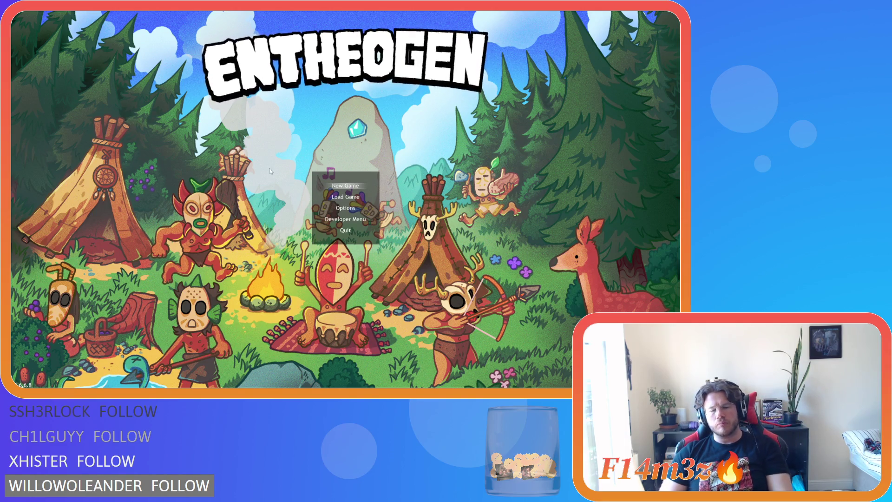
- From the Developer Menu, cycle Level Select past Swamp and Desert Island to another level and load it
key("Down")
key("Down")
key("Down")
key("Return")
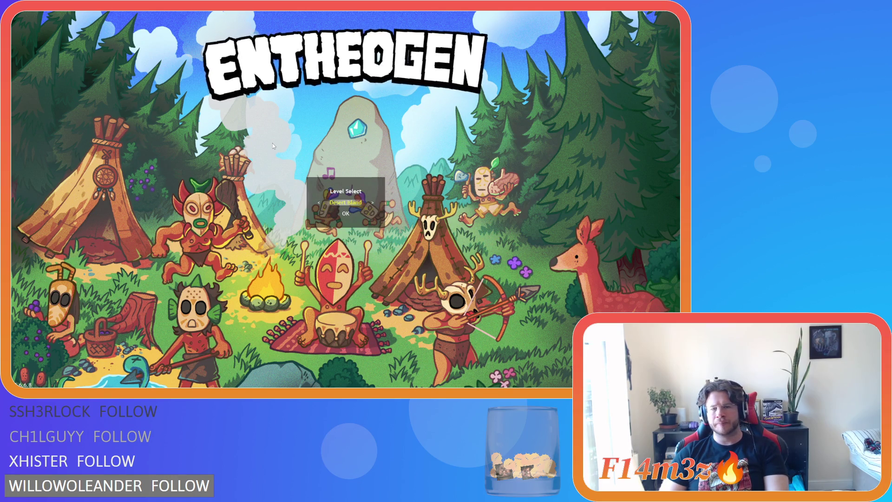
key("Right")
key("Left")
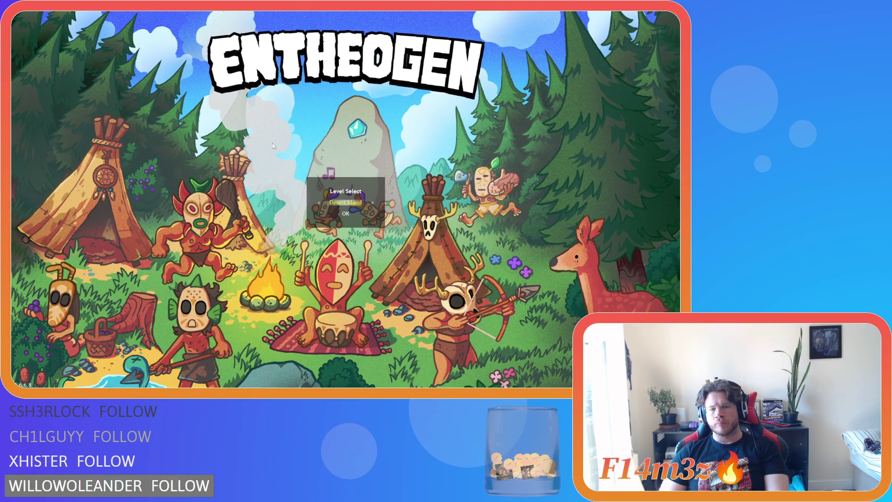
key("Left")
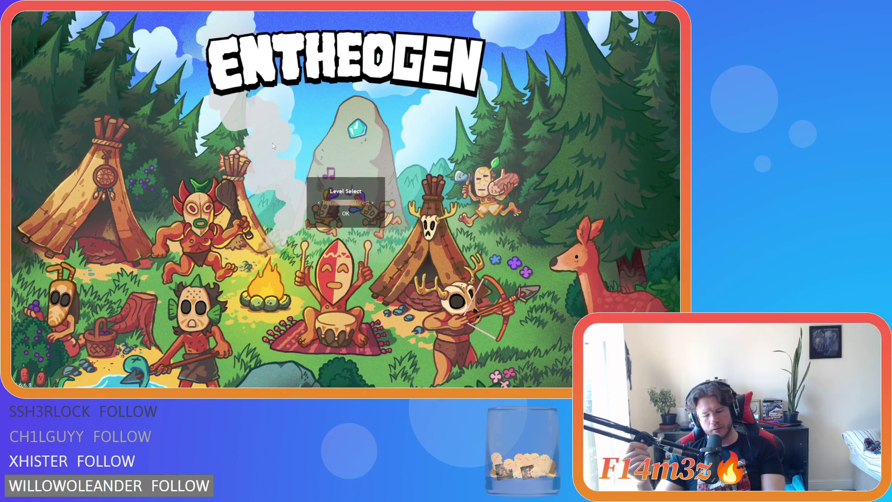
key("Return")
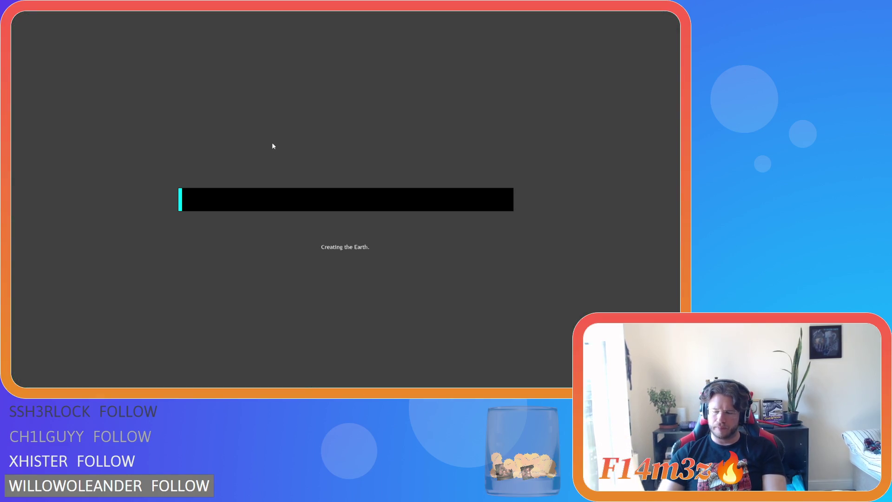